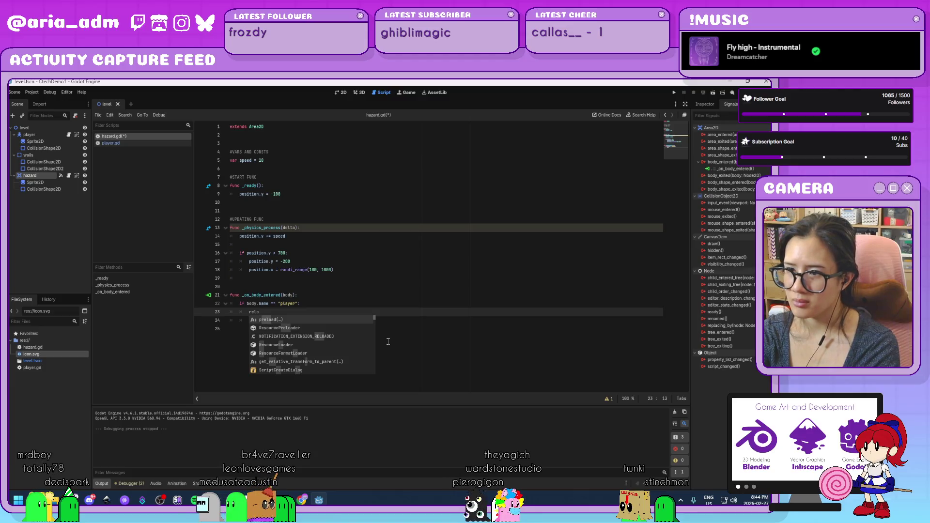
- Complete line 23 of hazard.gd as get_tree().reload_current_scene() using autocomplete suggestions
key("BackSpace")
key("BackSpace")
key("BackSpace")
type("get_t")
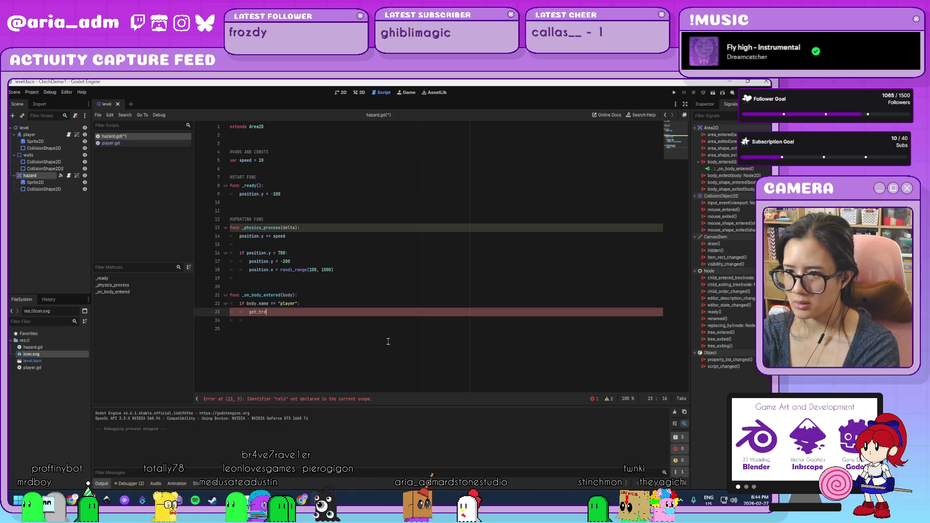
type("ree")
key("Return")
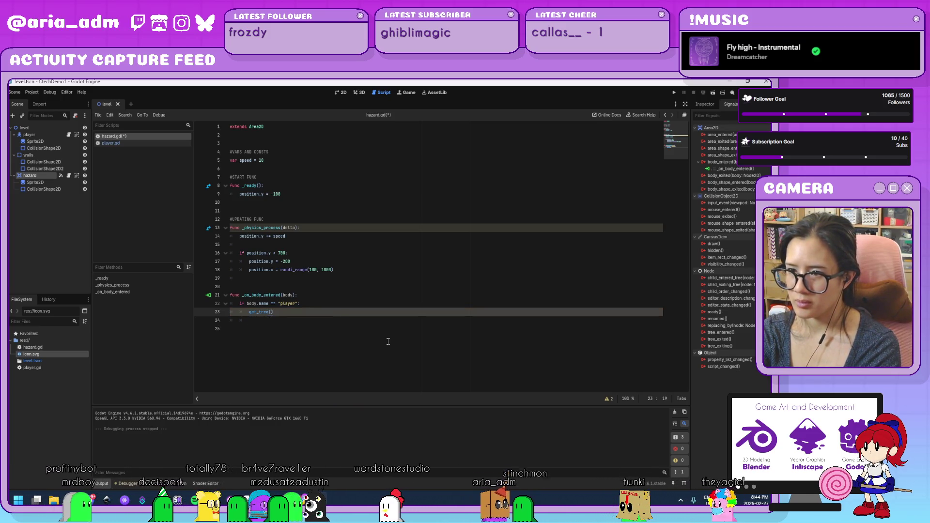
type(".change")
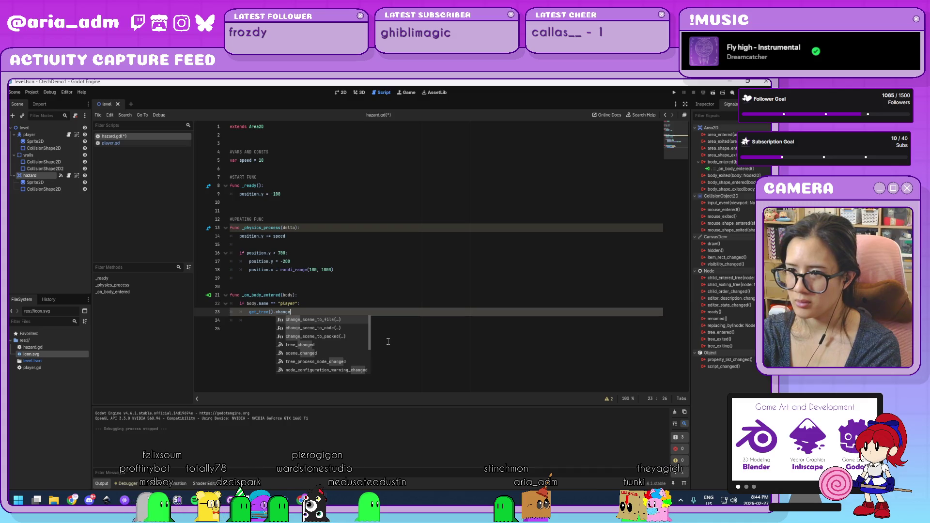
key("BackSpace")
key("BackSpace")
key("BackSpace")
type("rel")
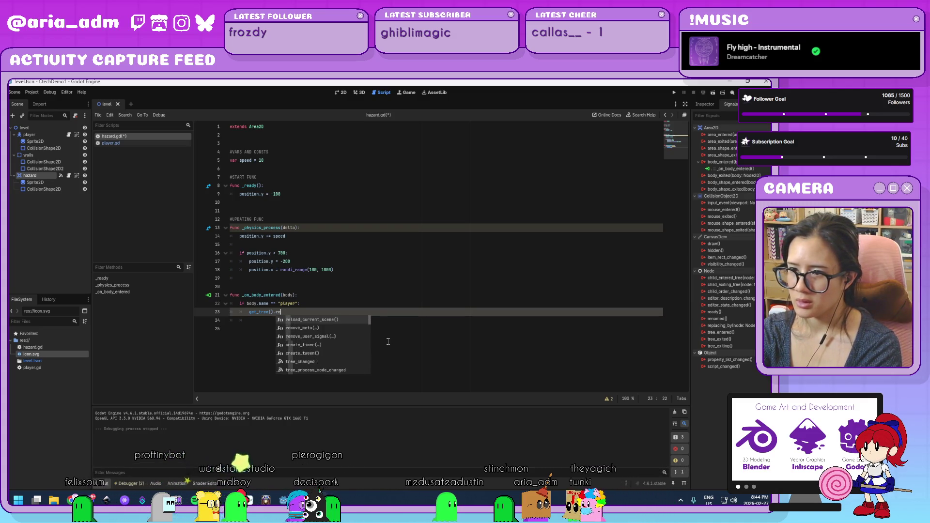
key("Return")
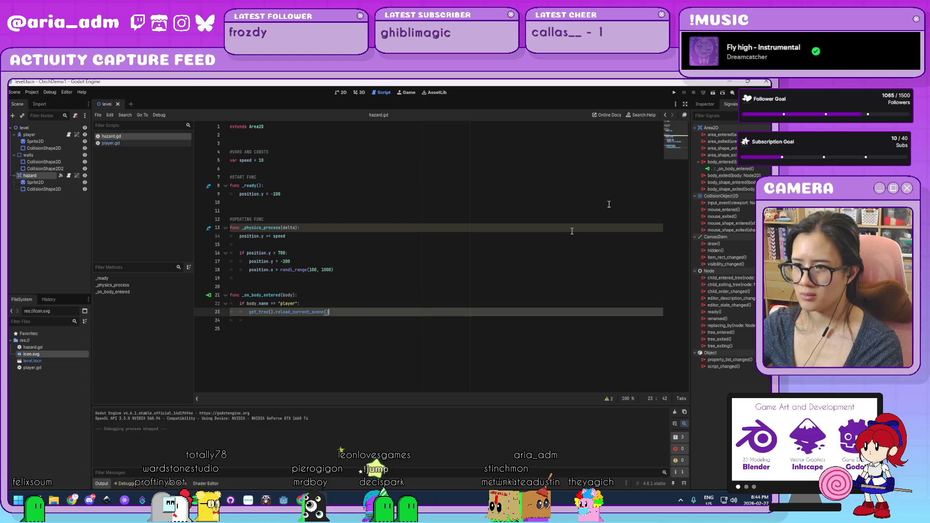
- Save hazard.gd, run the game, and read the hazard.gd:23 error about removing collision objects mid-callback
left_click(673, 92)
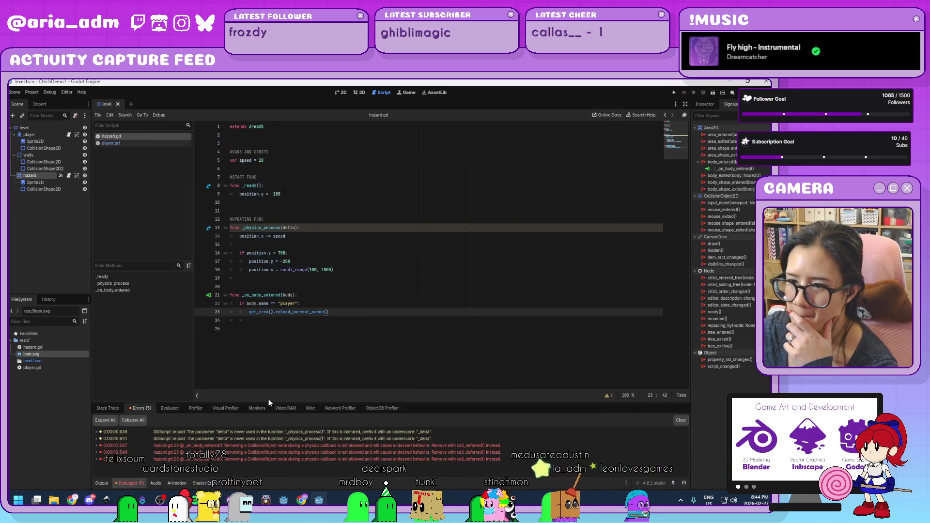
left_click(320, 447)
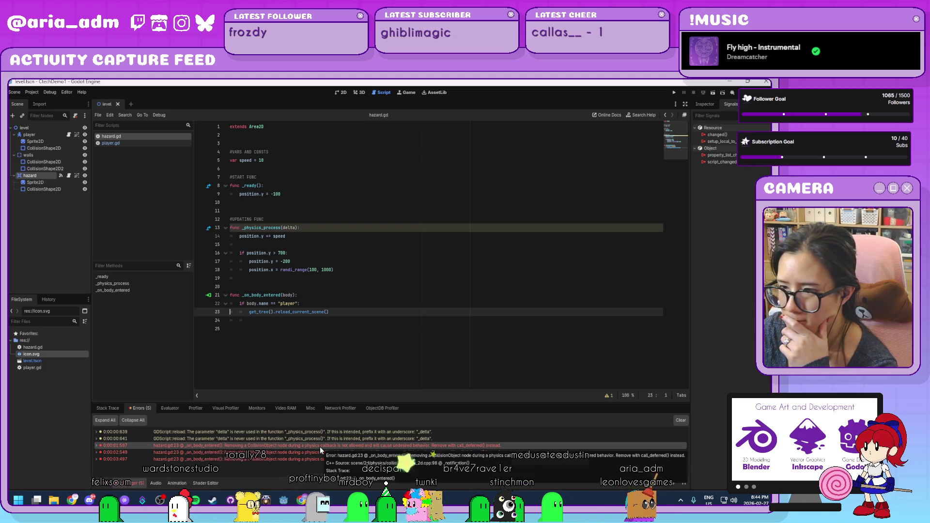
mouse_move(408, 446)
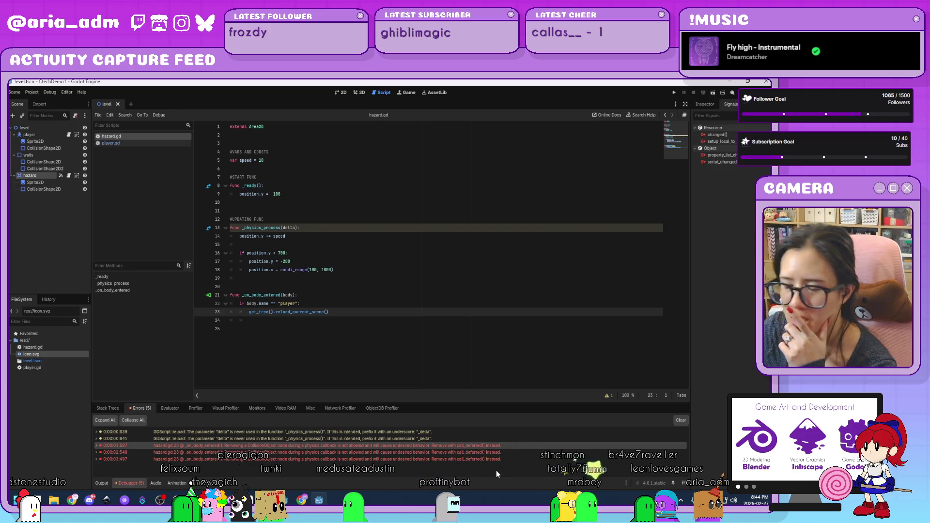
left_click(30, 92)
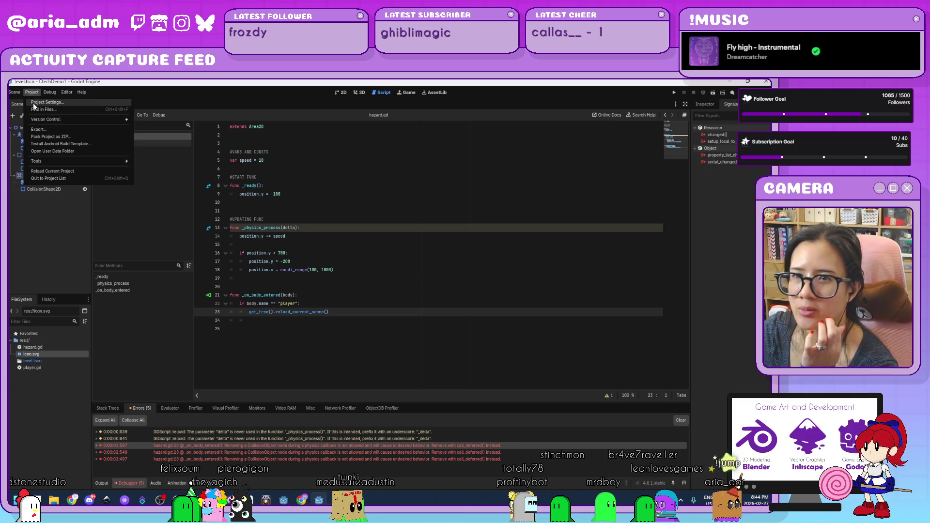
left_click(444, 280)
left_click(747, 80)
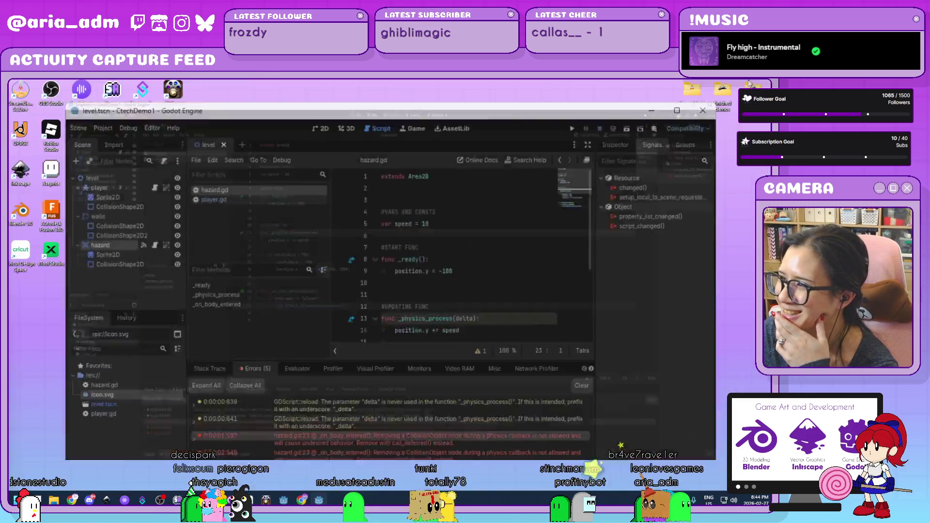
left_click(144, 134)
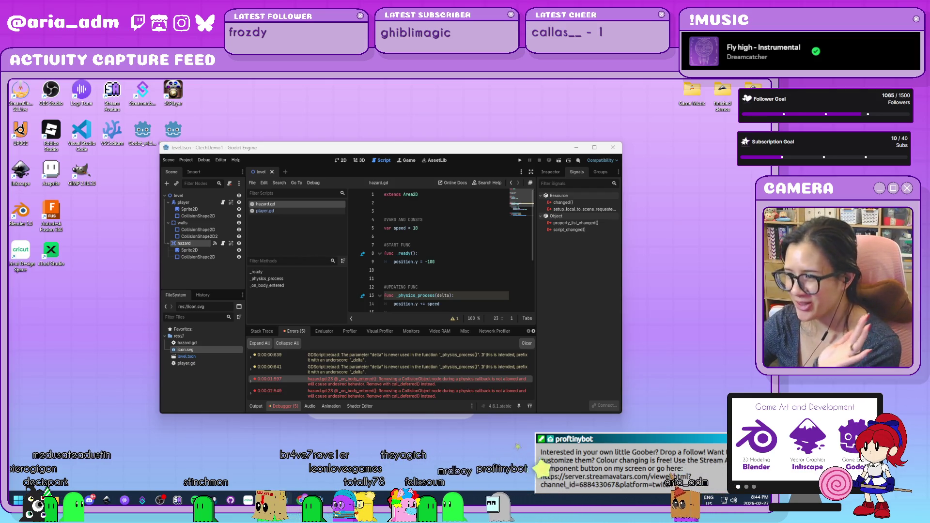
left_click(594, 148)
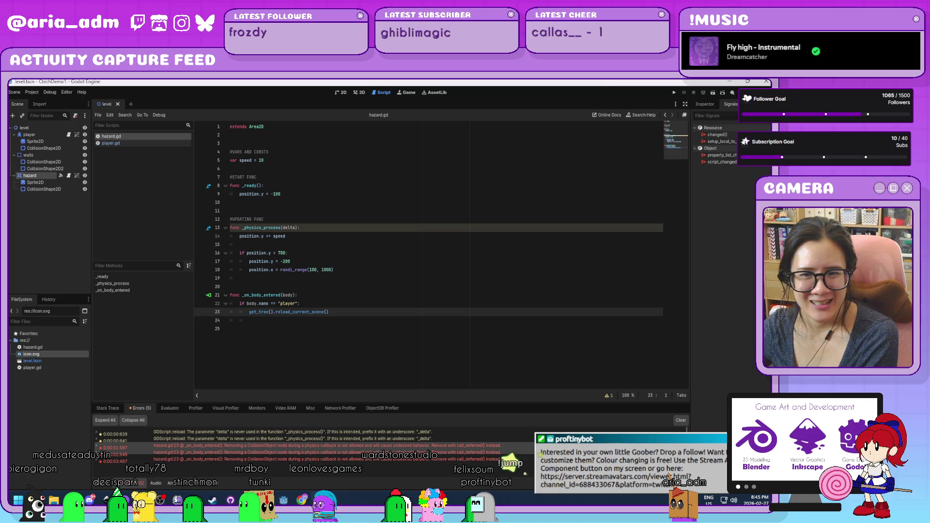
key("F5")
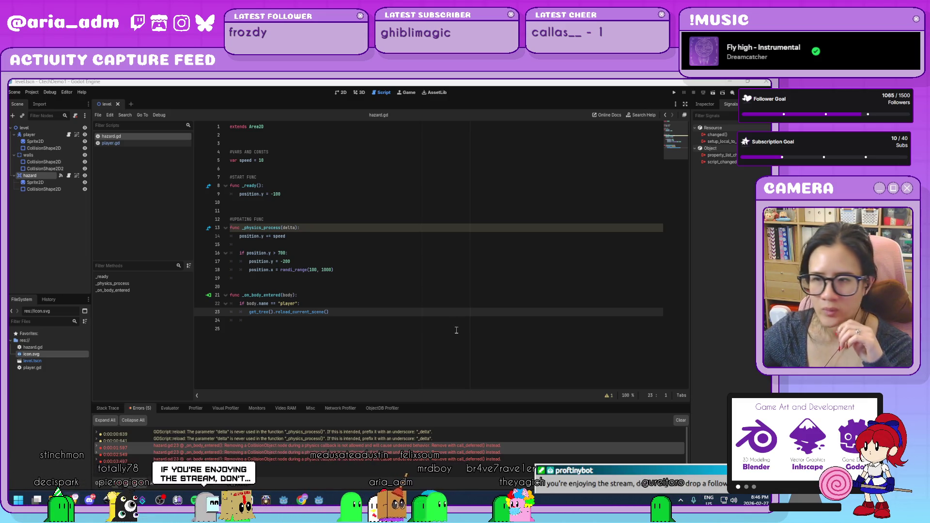
left_click(343, 311)
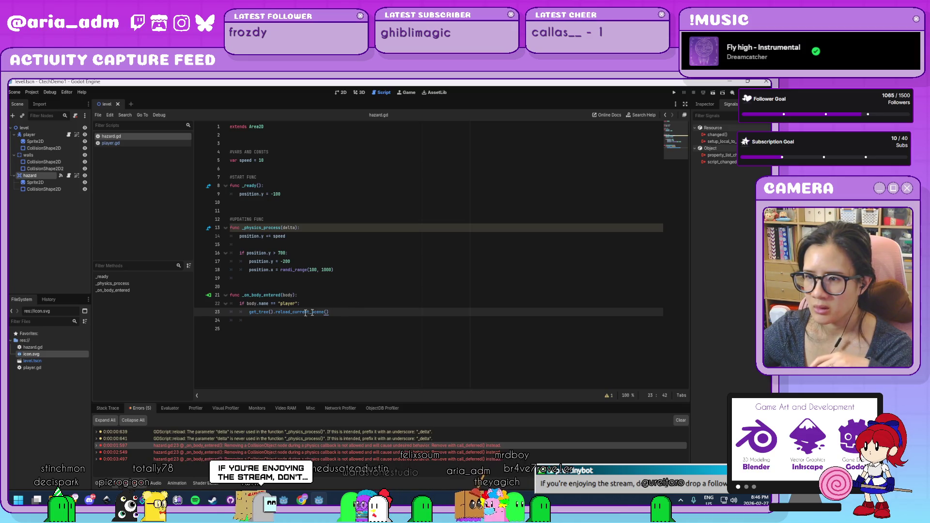
- Wrap line 23's get_tree().reload_current_scene() call in call_deferred(...)
key("Return")
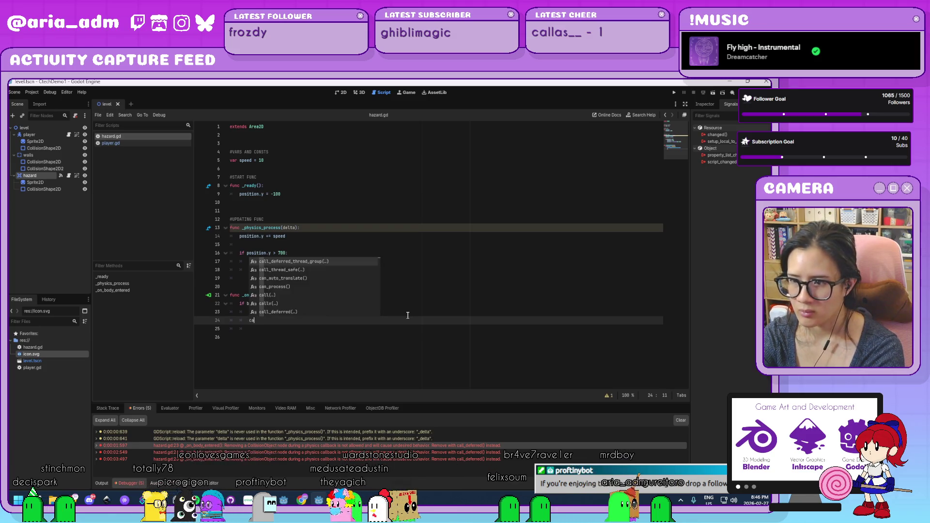
key("Up")
type("call_defe")
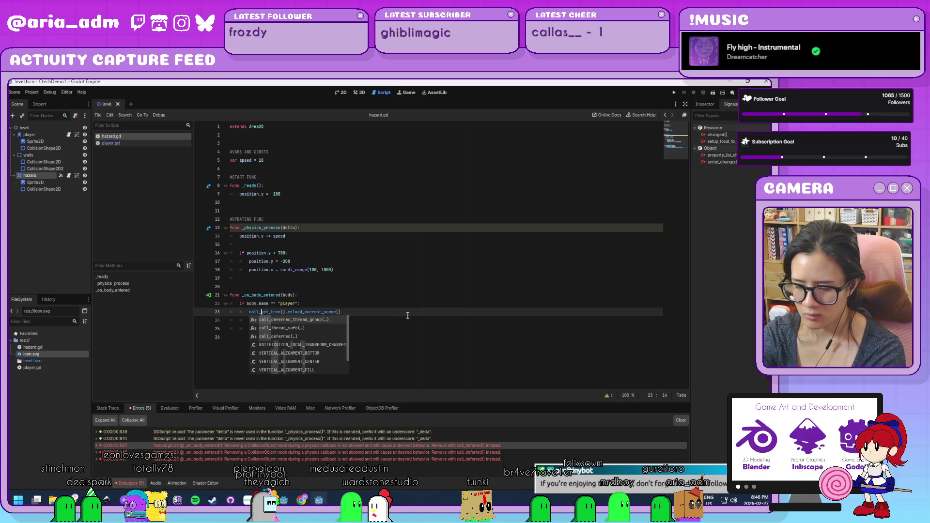
key("End")
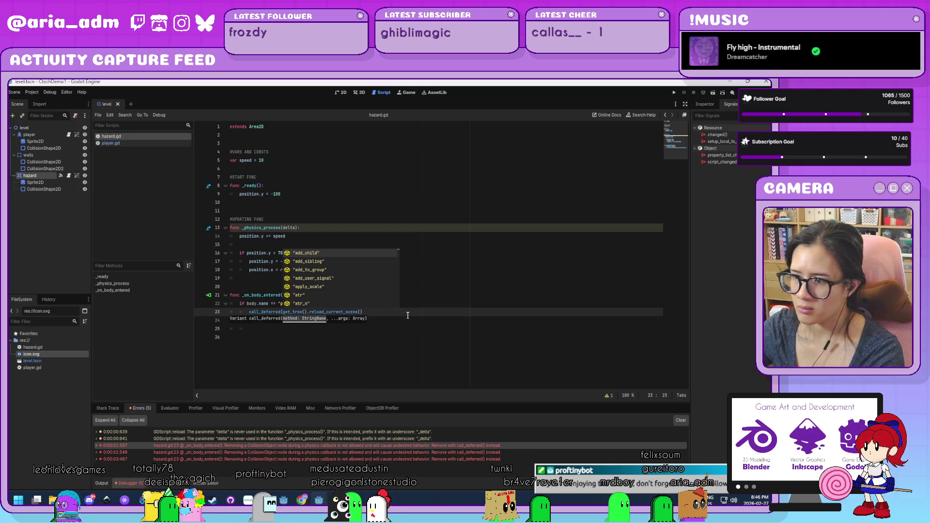
type(")")
left_click(405, 323)
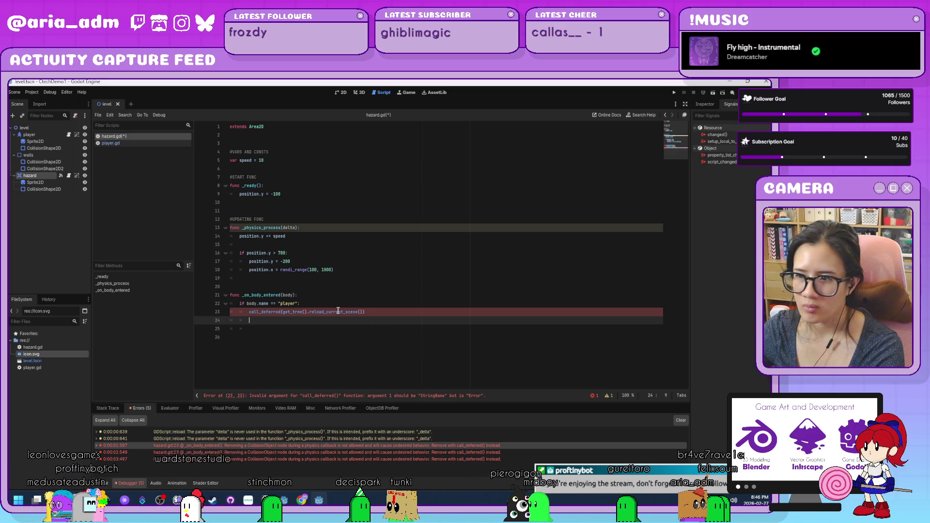
- Replace the reload call inside call_deferred with a "resetGame" string argument
left_click_drag(363, 312, 284, 313)
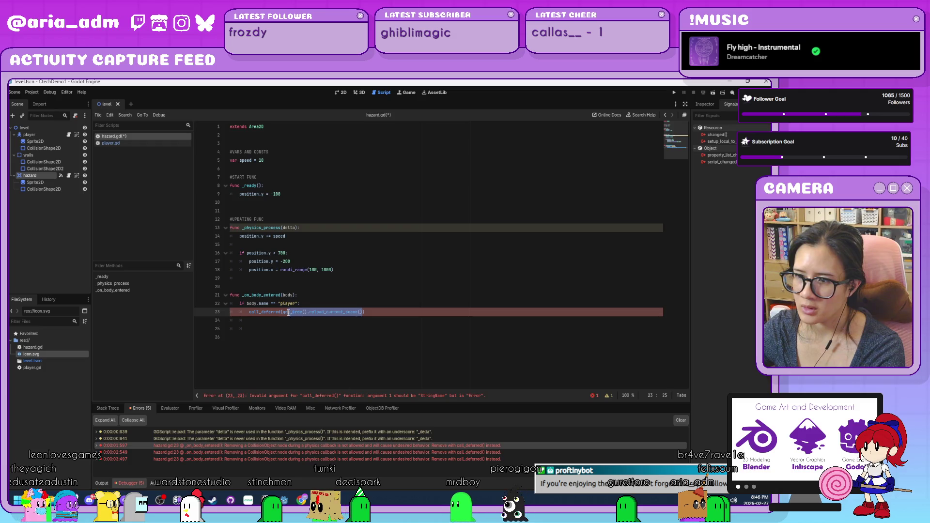
key("BackSpace")
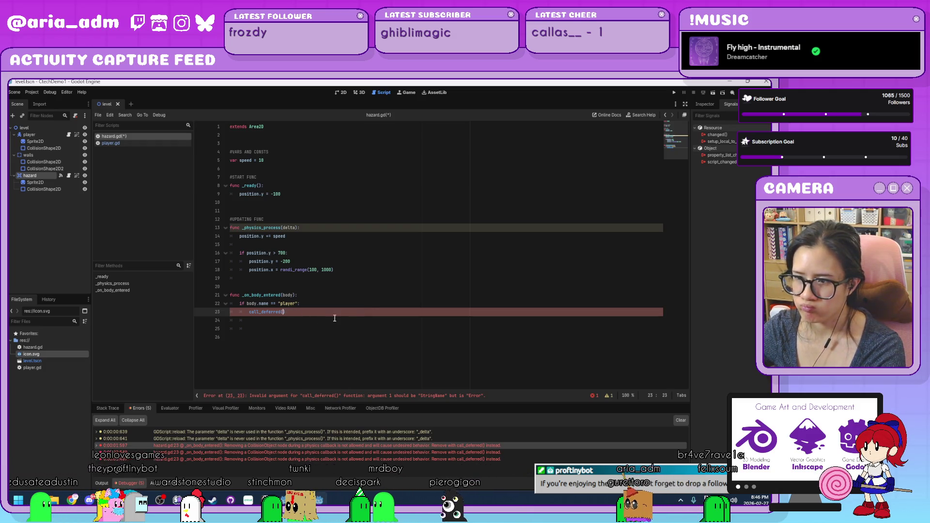
type("\"reset")
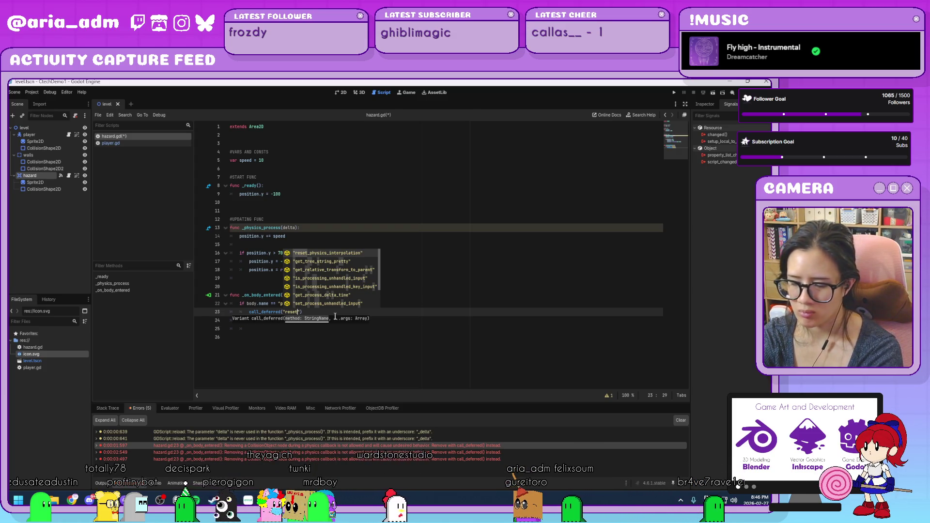
type("Game")
key("Down")
key("Down")
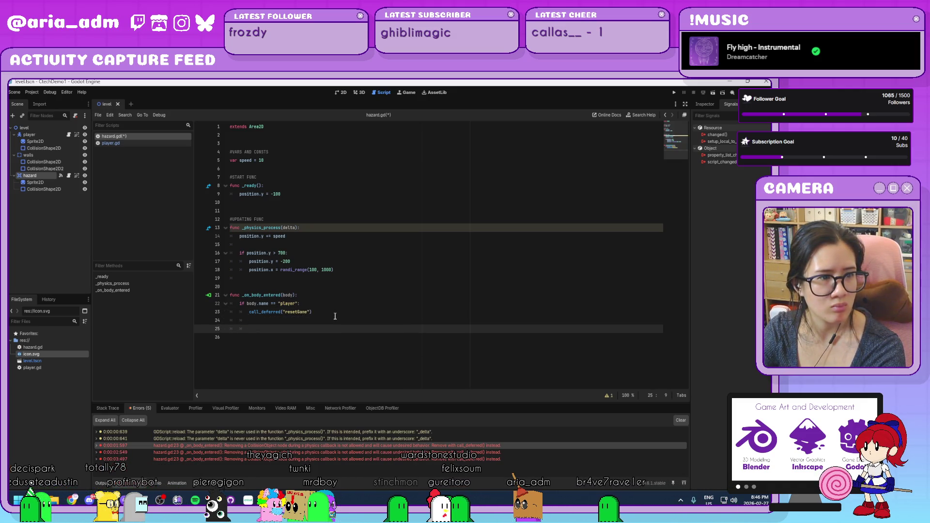
- Undo the edits so line 23 reads plain get_tree().reload_current_scene() again
left_click(334, 316)
key("ctrl+v")
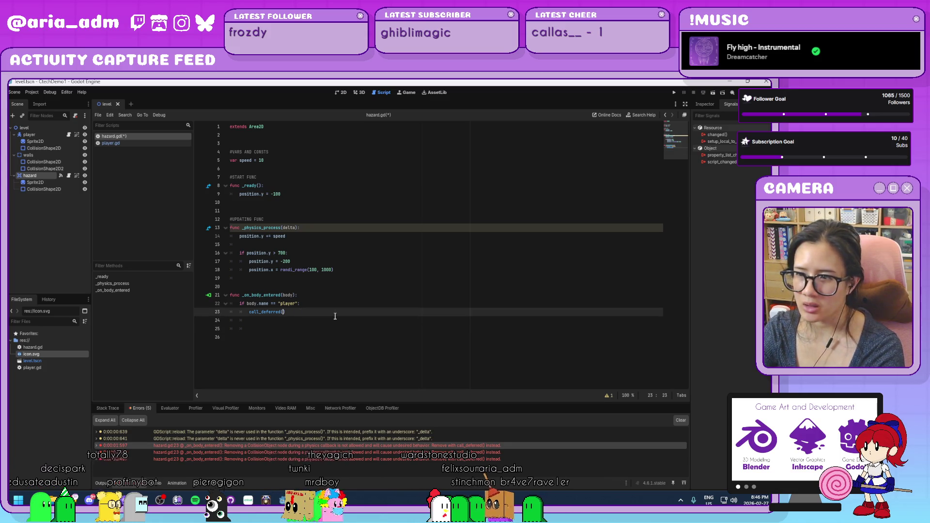
key("ctrl+z")
key("Down")
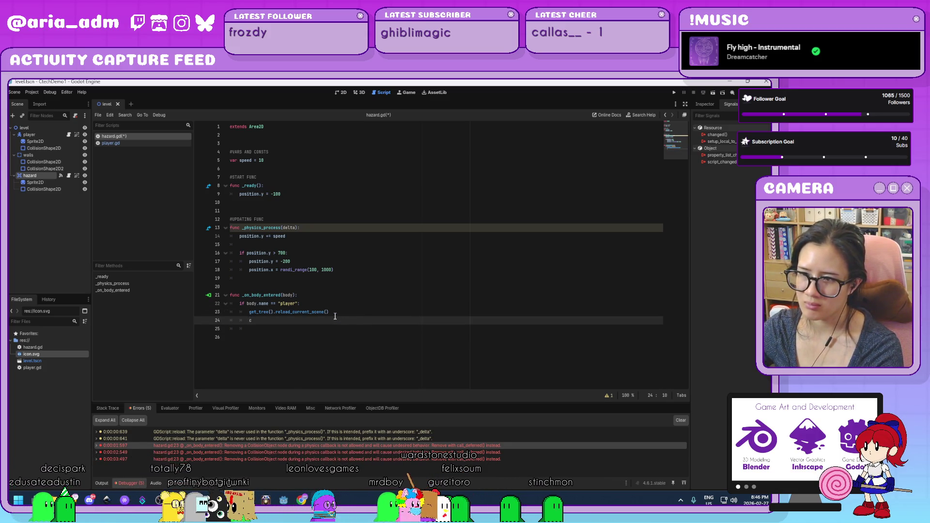
type("ca")
key("BackSpace")
key("BackSpace")
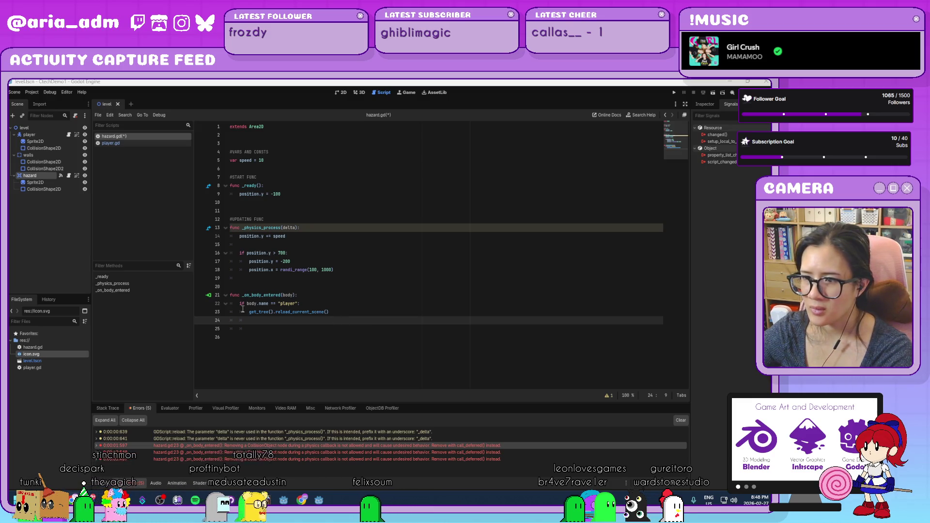
- Rewrite line 23 as call_deferred("resetGame", get_tree().reload_current_scene())
key("Up")
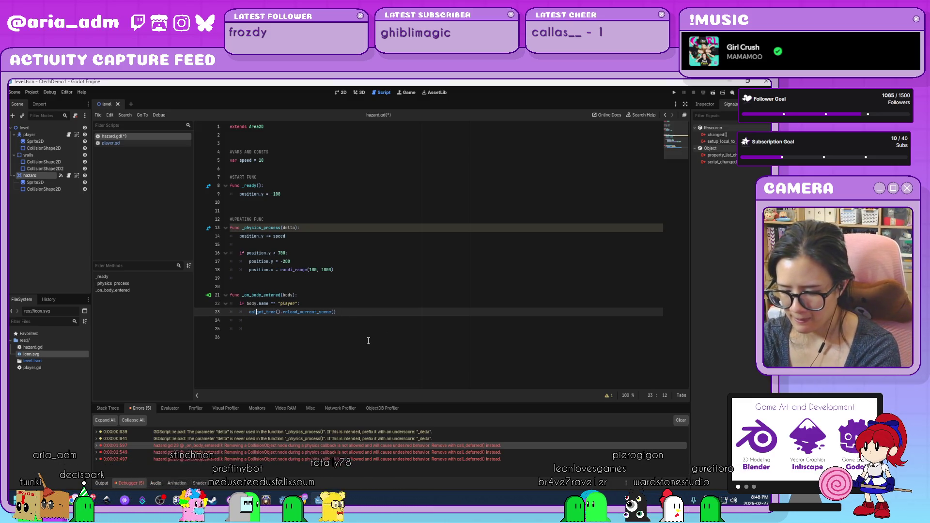
type("l_deferr")
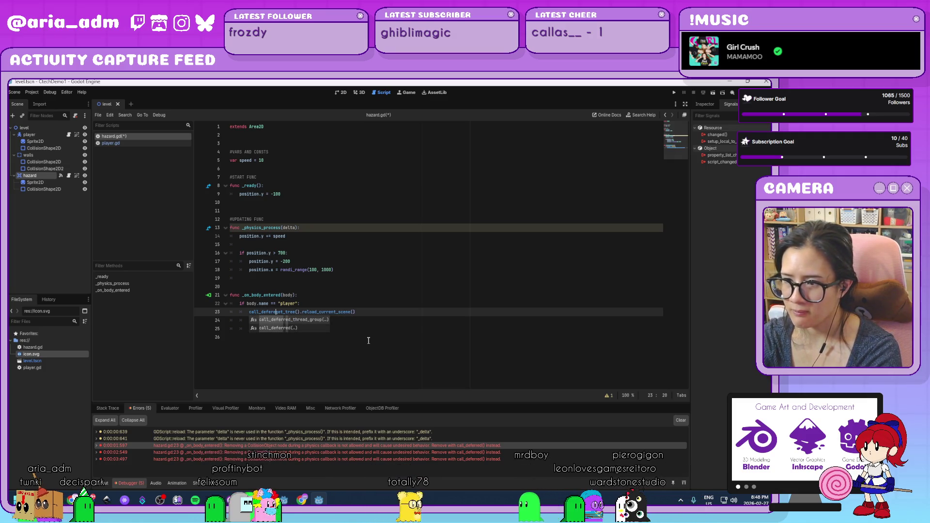
key("Tab")
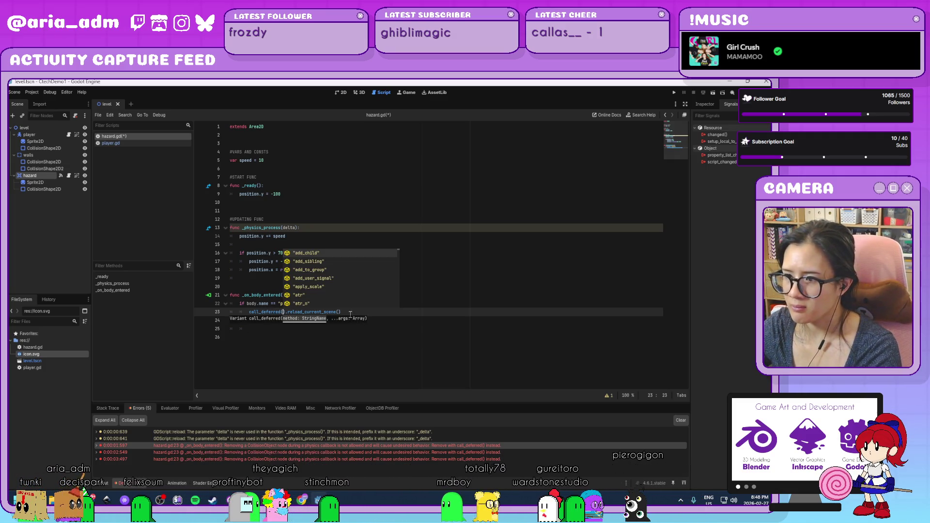
left_click_drag(350, 312, 286, 312)
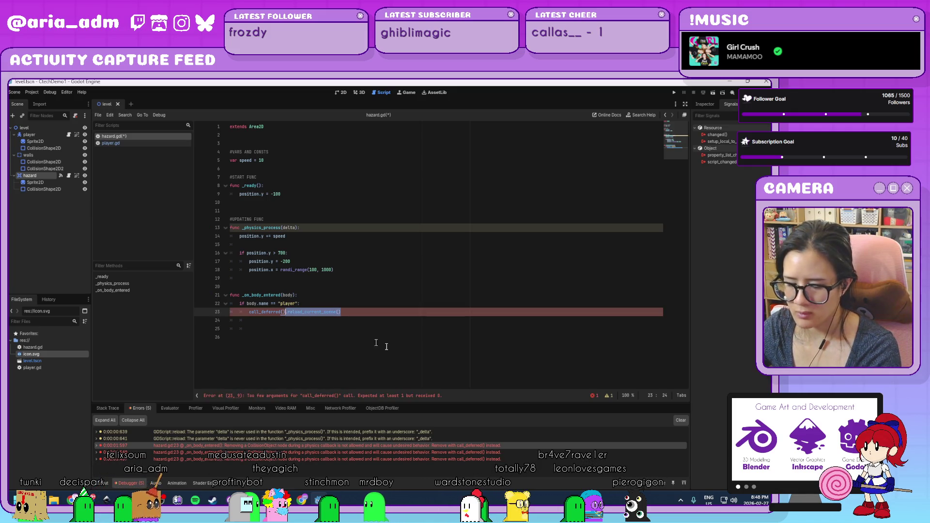
key("ctrl+z")
key("ctrl+z")
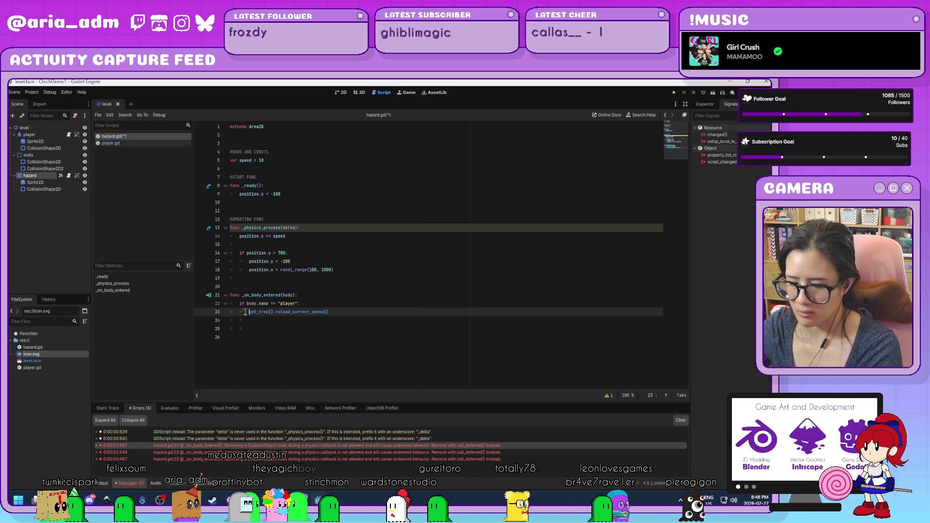
type("call_deferre")
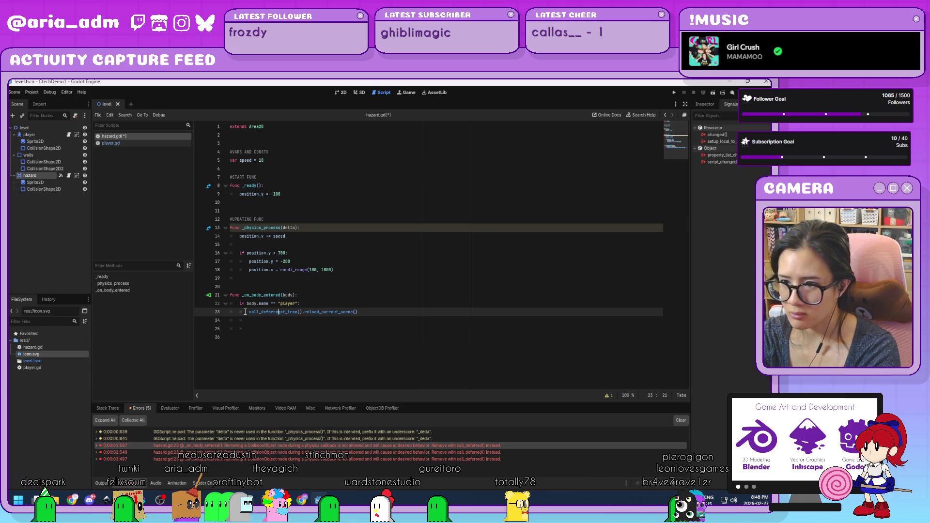
type("d(")
left_click(386, 311)
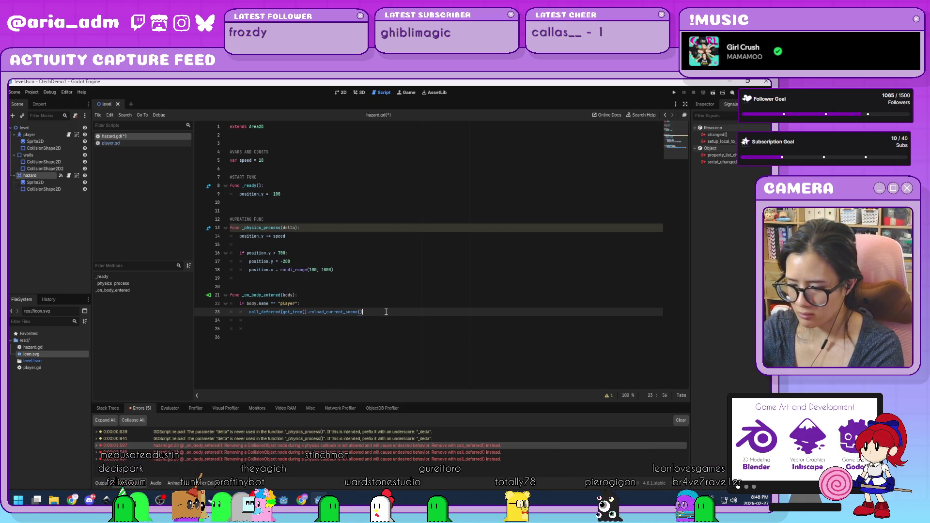
type(")")
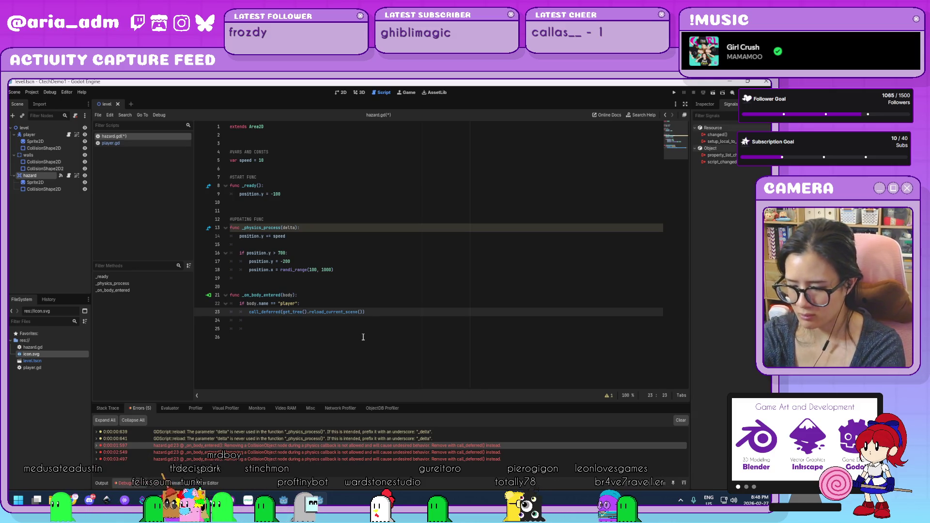
type("\"resetGame")
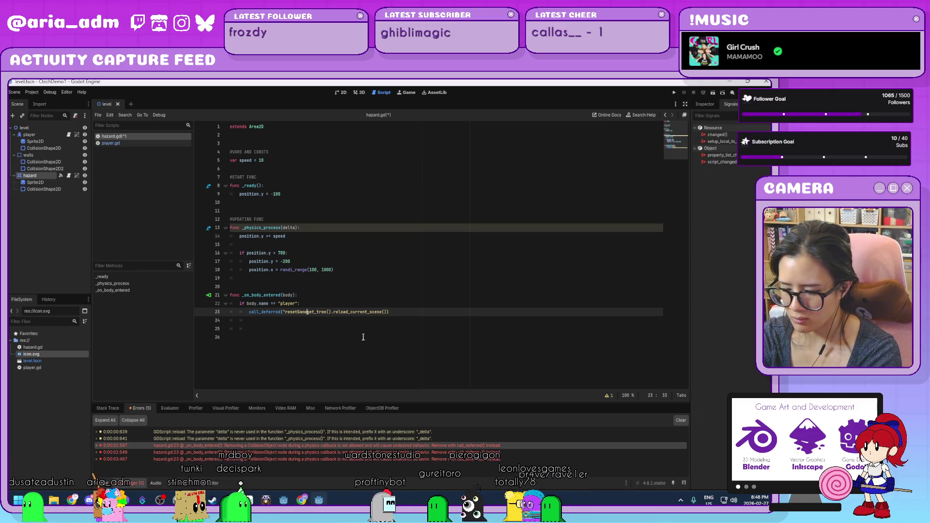
type("\",")
left_click(363, 337)
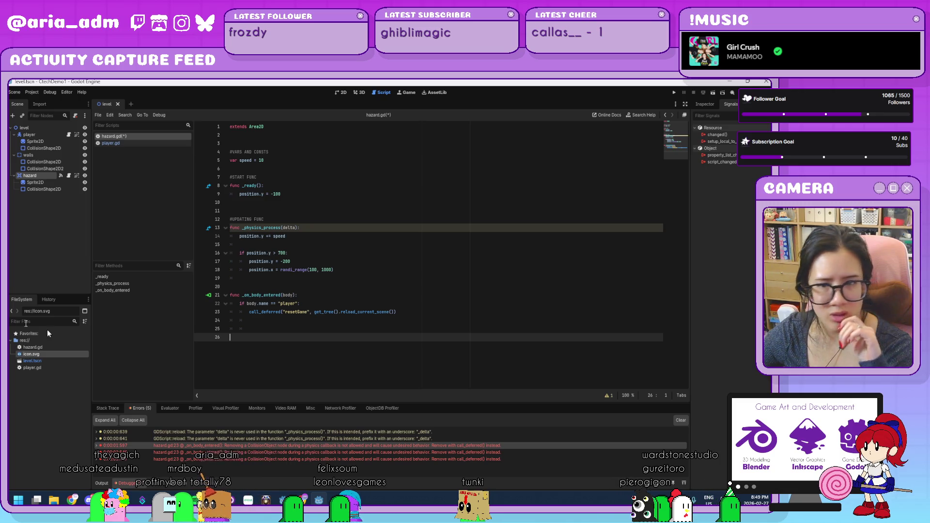
- Change the deferred method name string to "reload", then save and run the game
left_click(418, 315)
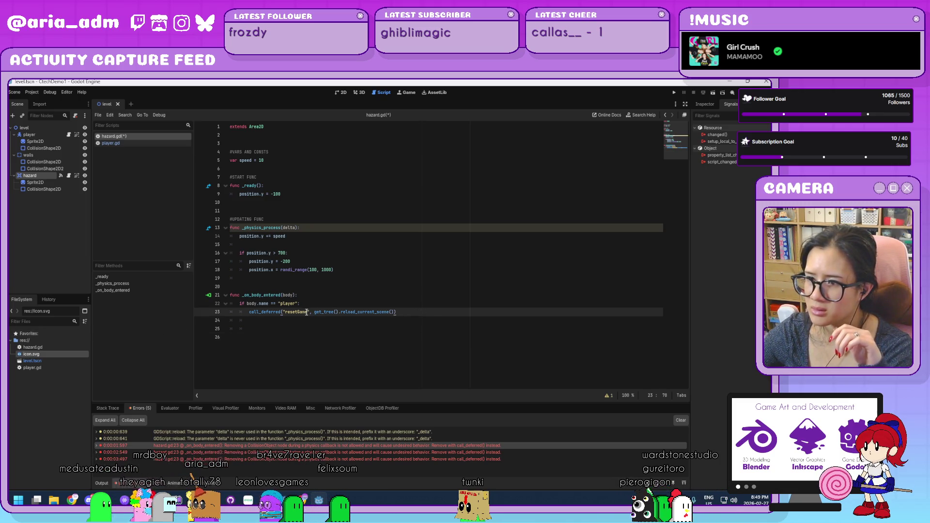
left_click_drag(296, 312, 286, 312)
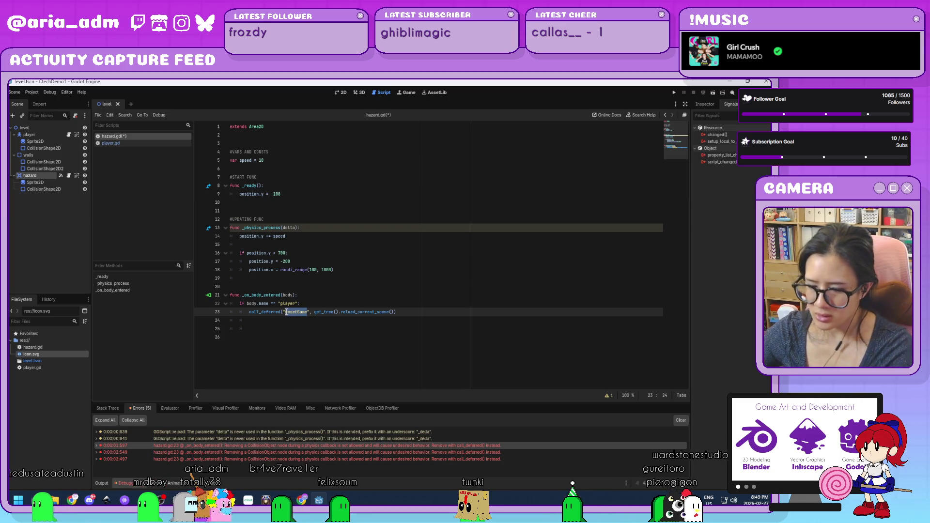
type("reload")
left_click(478, 312)
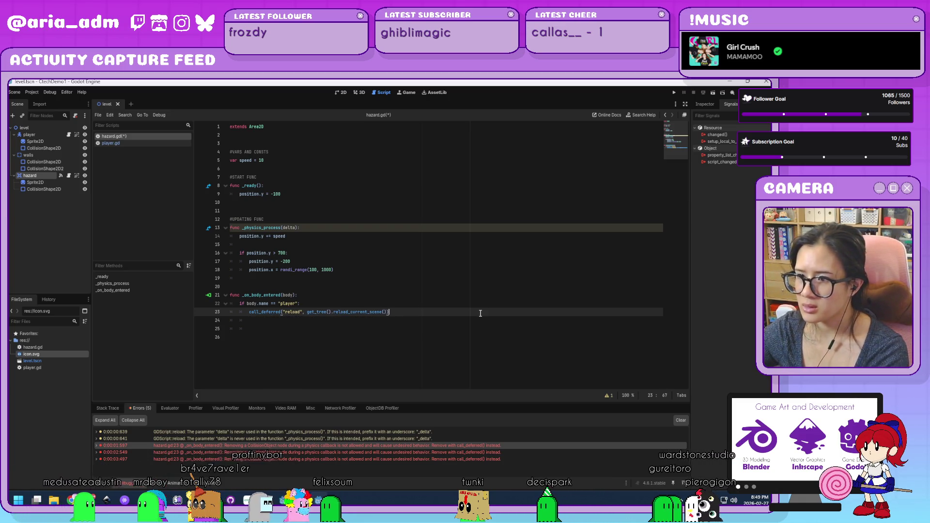
left_click(672, 93)
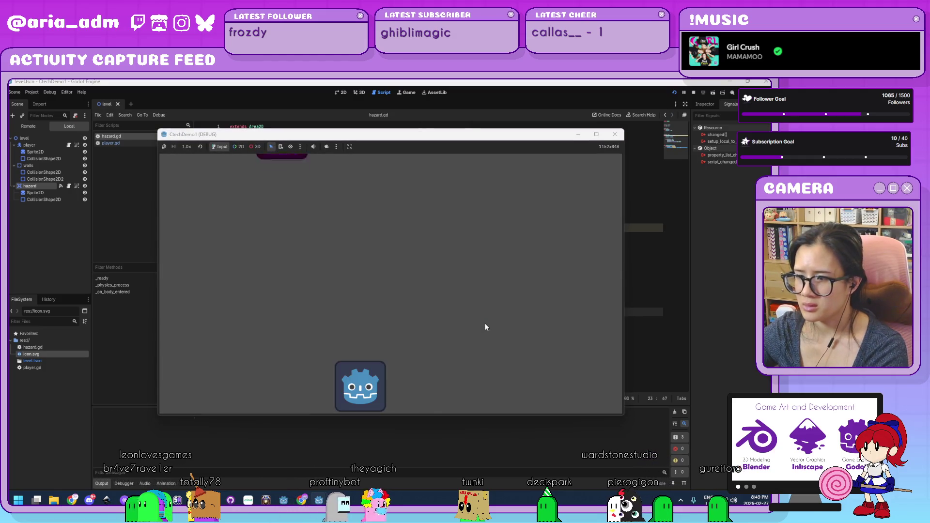
- Move the player, stop the game, and inspect the debugger's "method 'reload' not found" error
key("Left")
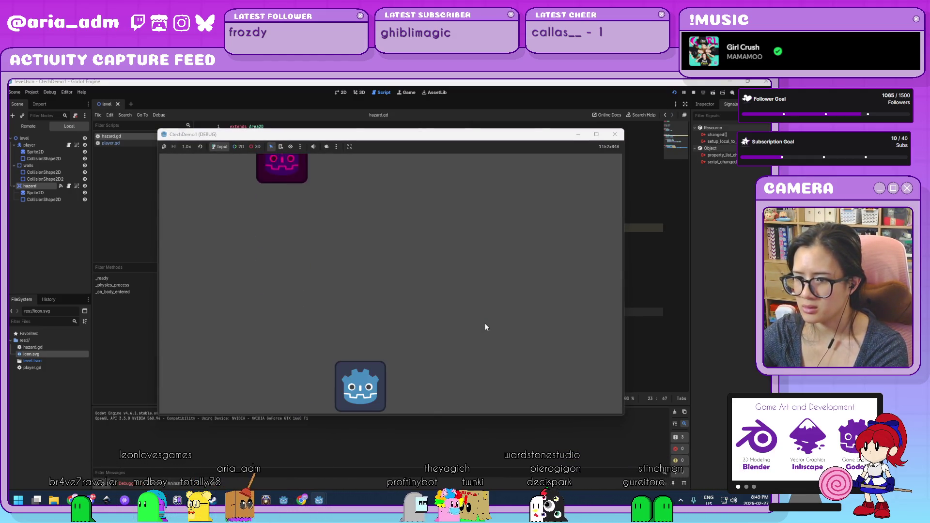
left_click(614, 135)
left_click(129, 482)
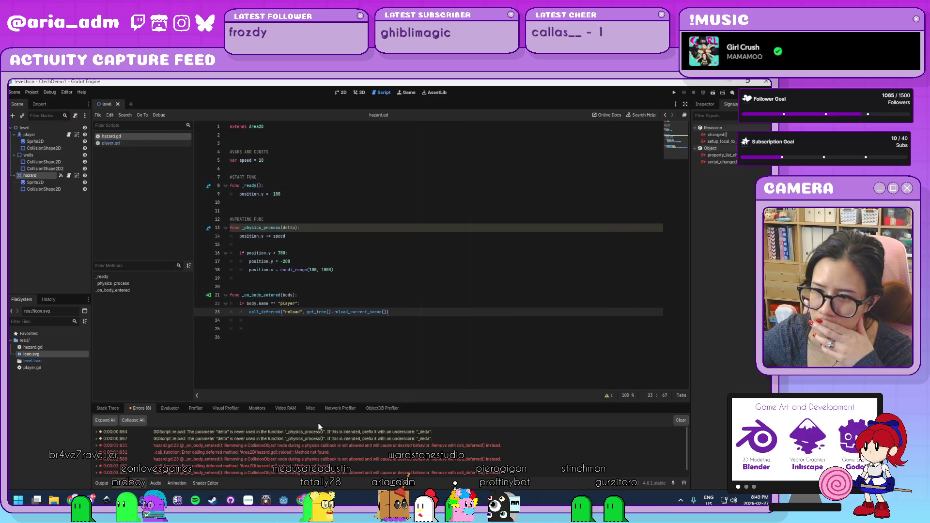
left_click(329, 452)
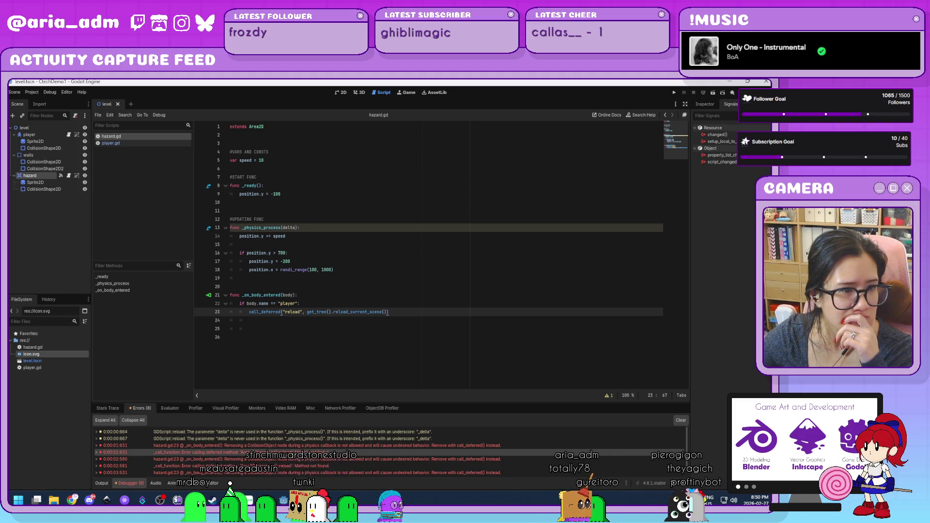
left_click(302, 312)
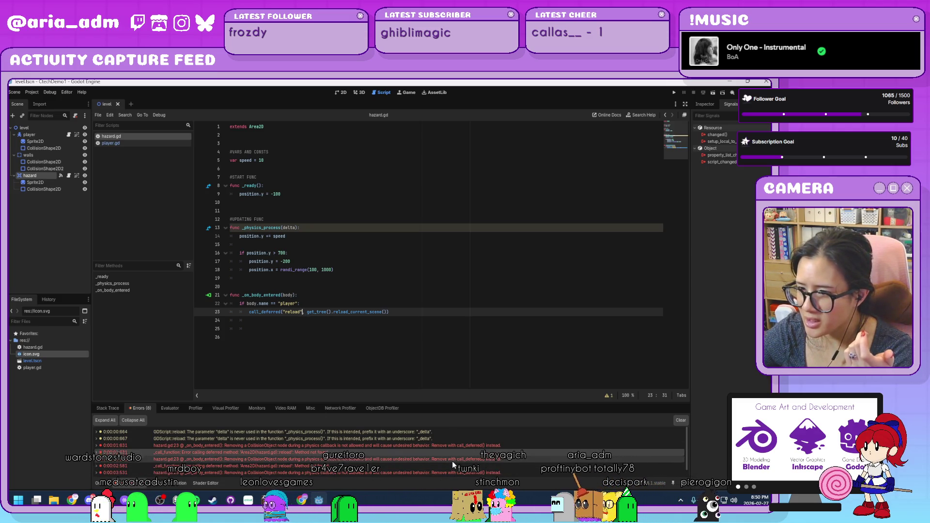
left_click(364, 356)
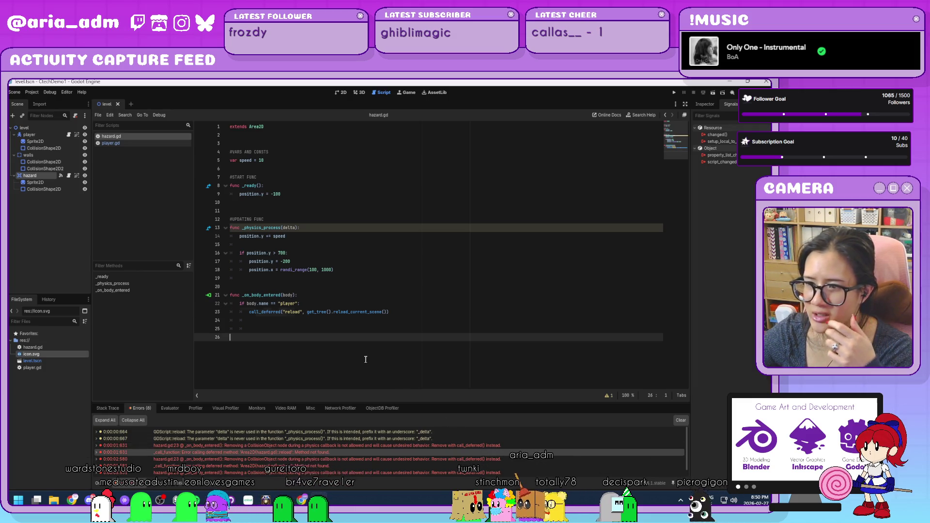
left_click(279, 312)
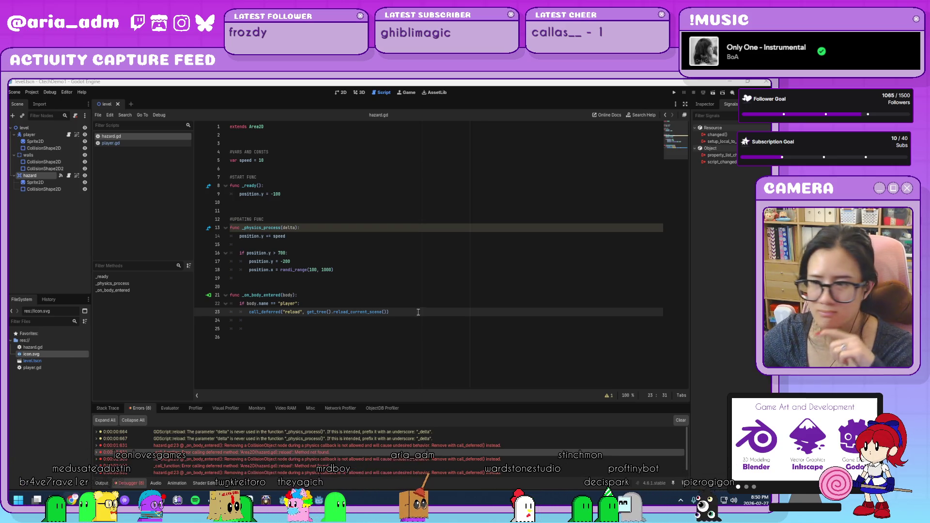
- Replace line 23 with get_tree().call_deferred("reload_current_scene"), then save and run the game
left_click_drag(411, 311, 250, 312)
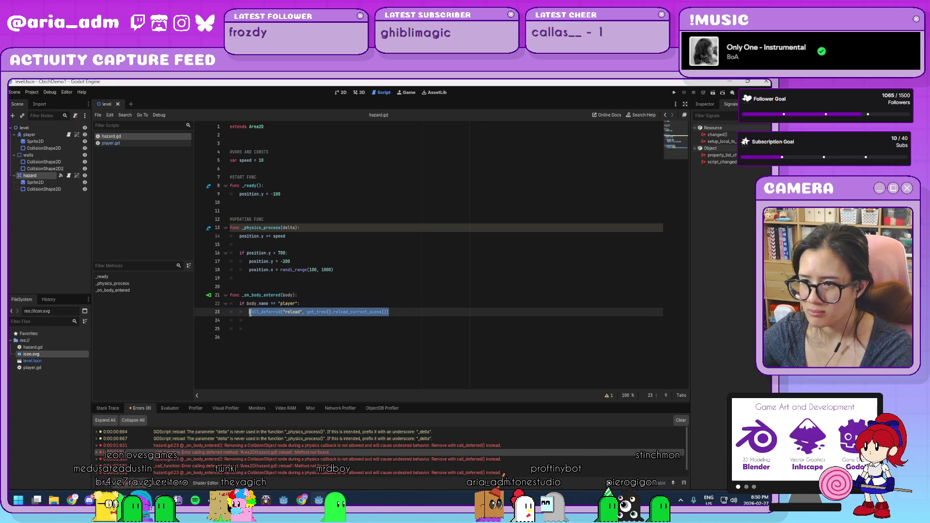
type("get_tree")
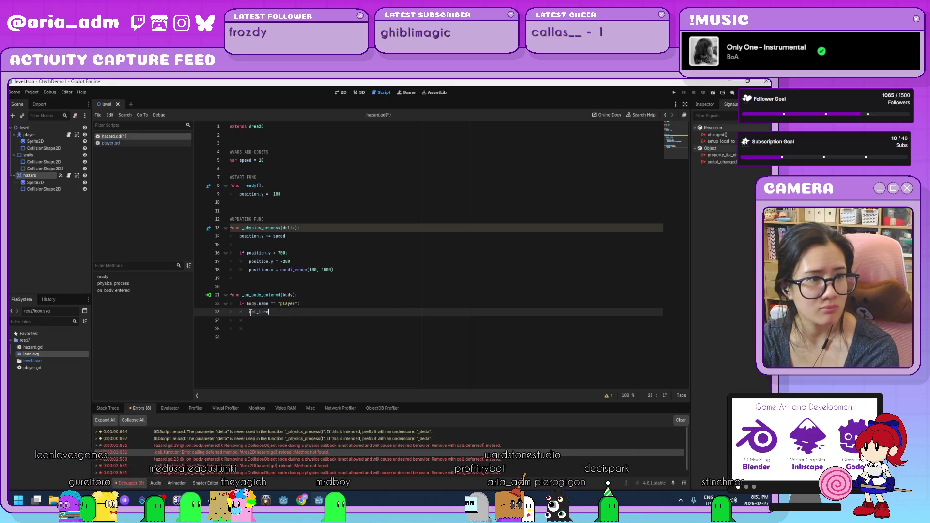
type("().ca")
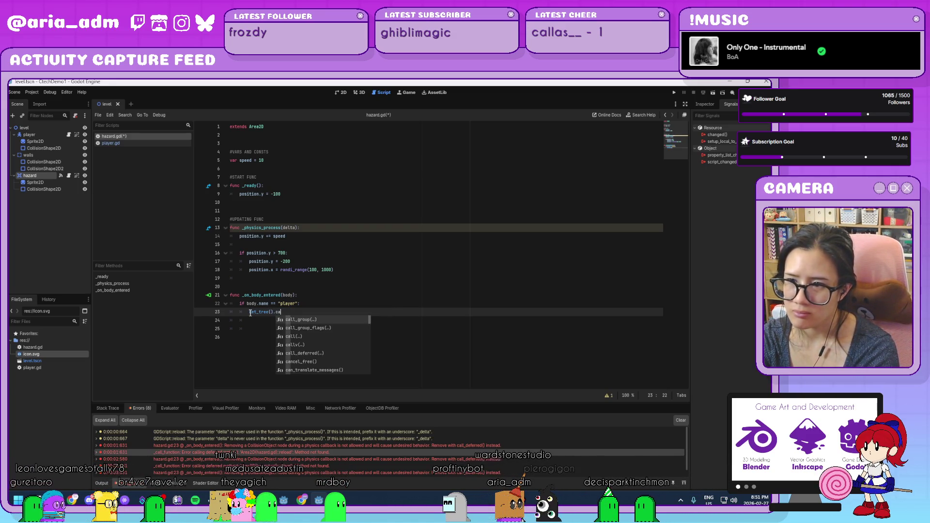
type("ll")
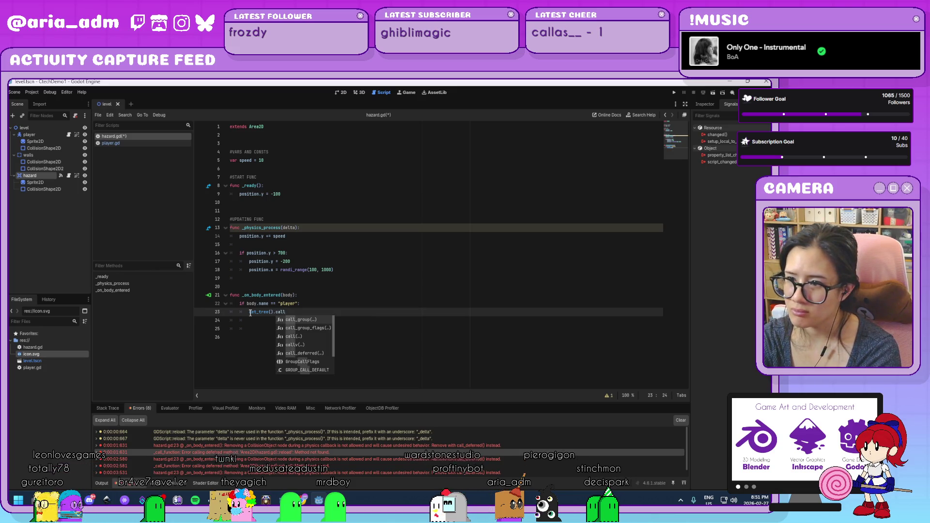
type("_de")
key("Return")
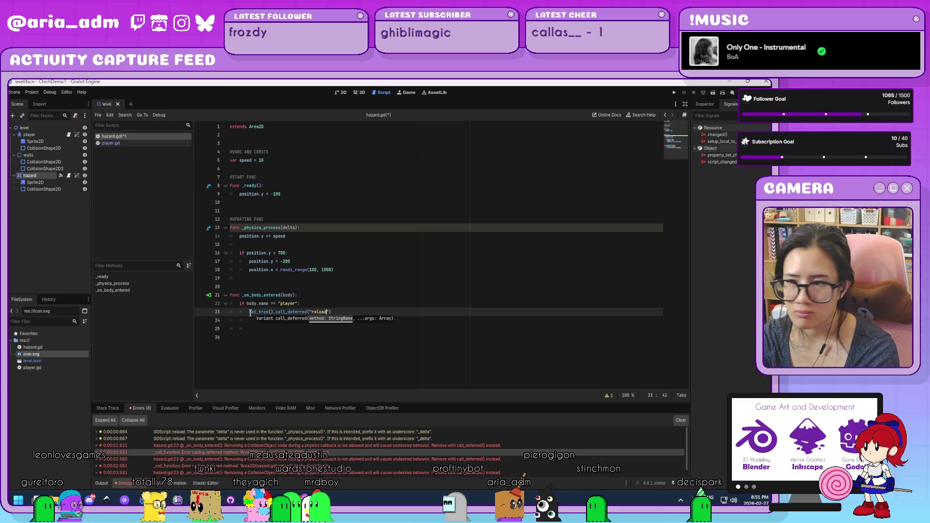
type("_current")
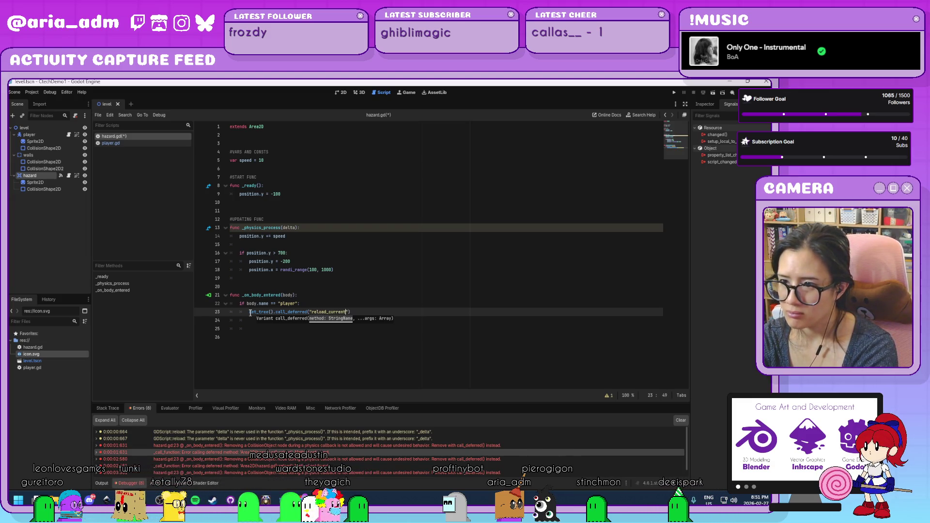
type("_scene")
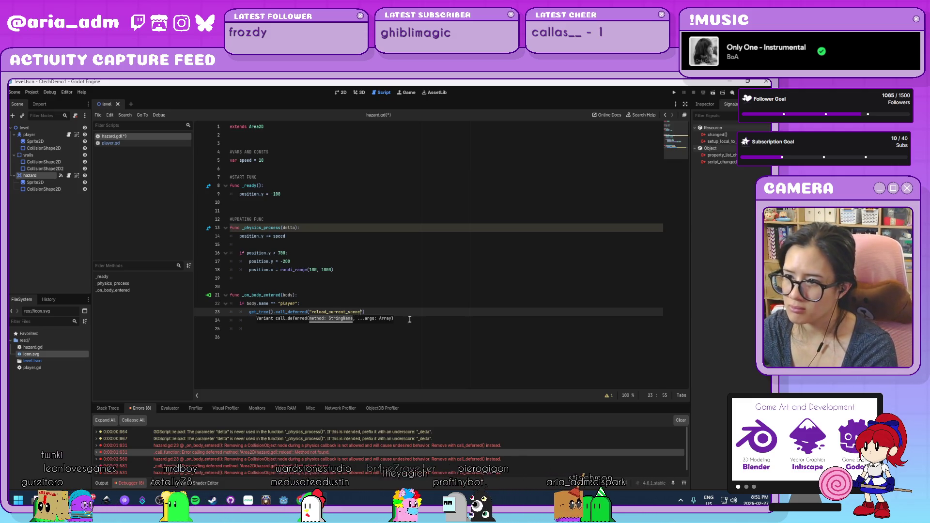
type("\")")
left_click(673, 92)
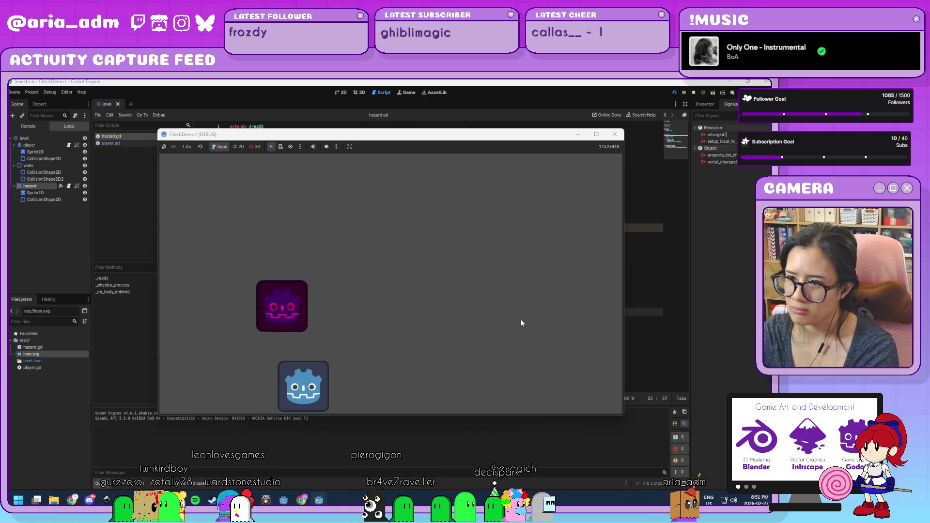
- Steer the player left and right under the falling hazard, then stop the game
key("Right")
key("Left")
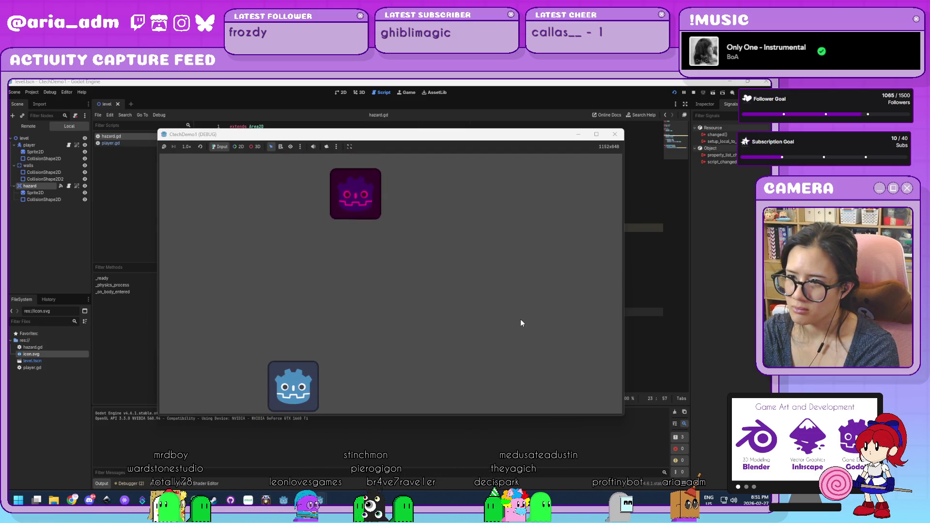
key("Right")
key("Left")
key("Right")
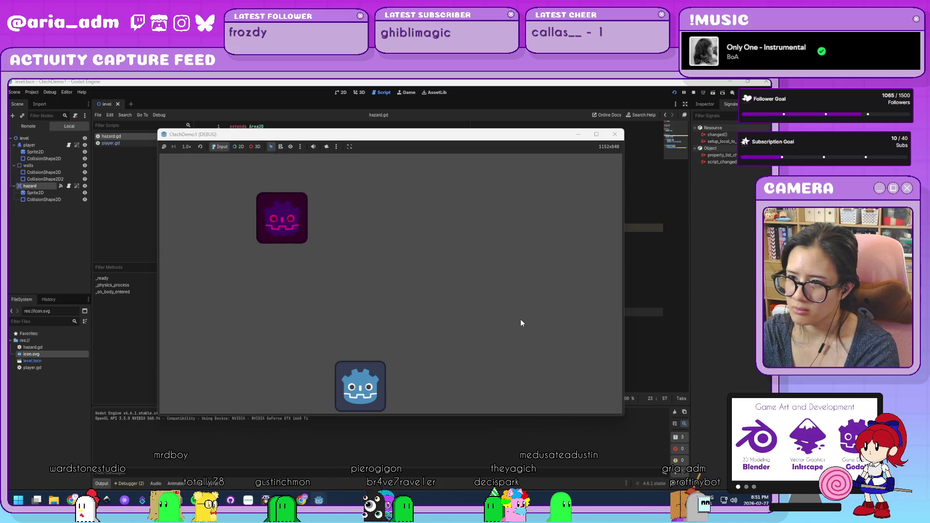
key("Left")
key("Right")
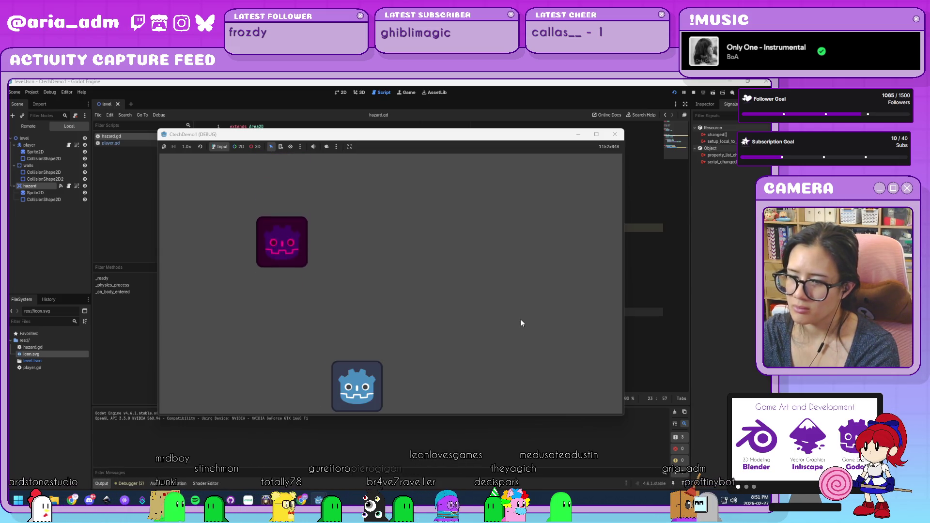
left_click(614, 134)
left_click(367, 326)
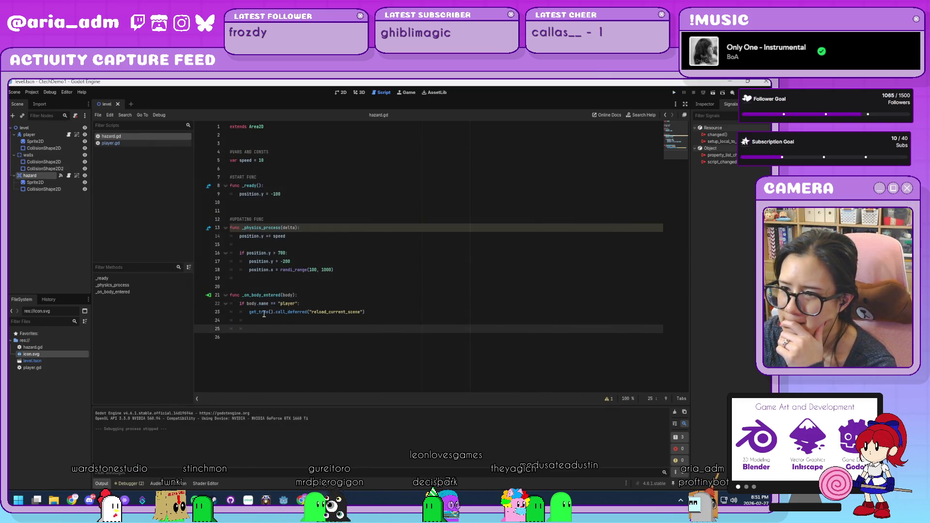
- Restore line 23 to reload_current_scene() and add get_tree().call_deferred("reload_current_scene") on line 24
mouse_move(264, 314)
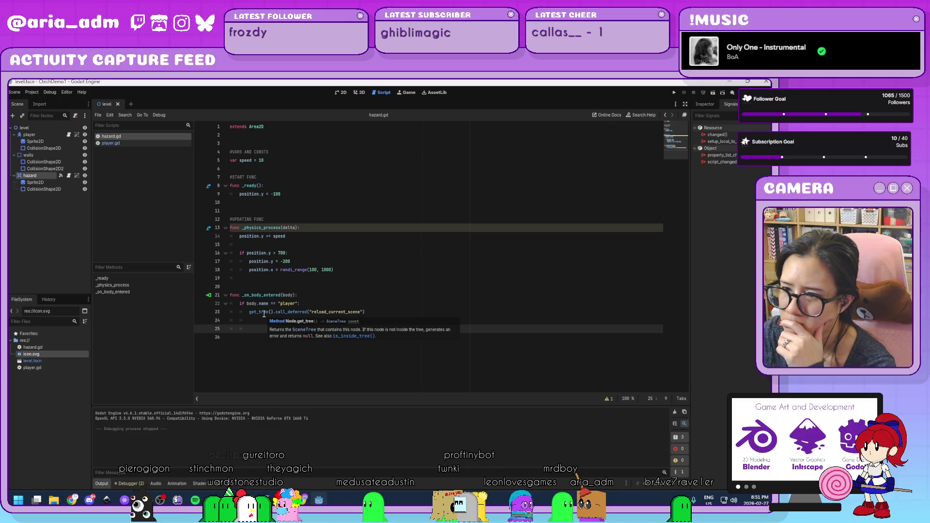
left_click_drag(374, 313, 250, 316)
key("ctrl+c")
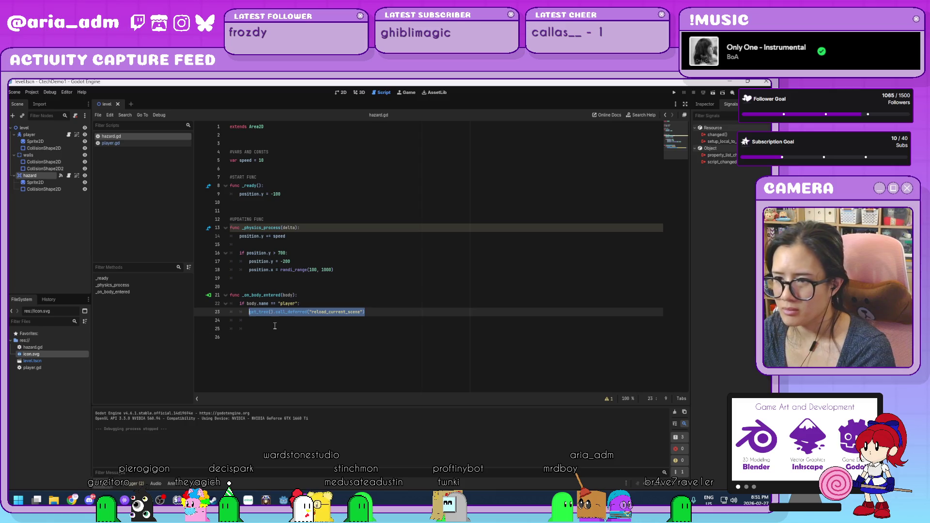
type("get_tree().call_de")
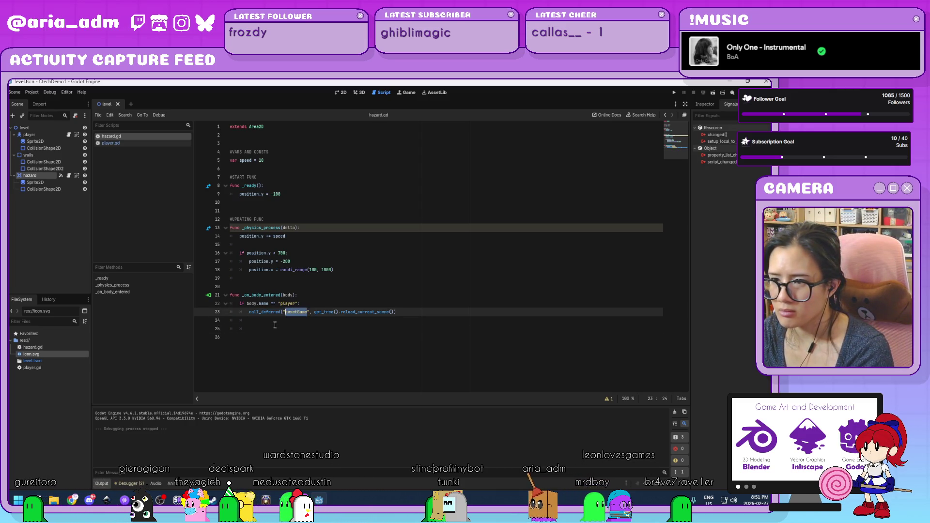
key("ctrl+z")
key("Down")
type("ca")
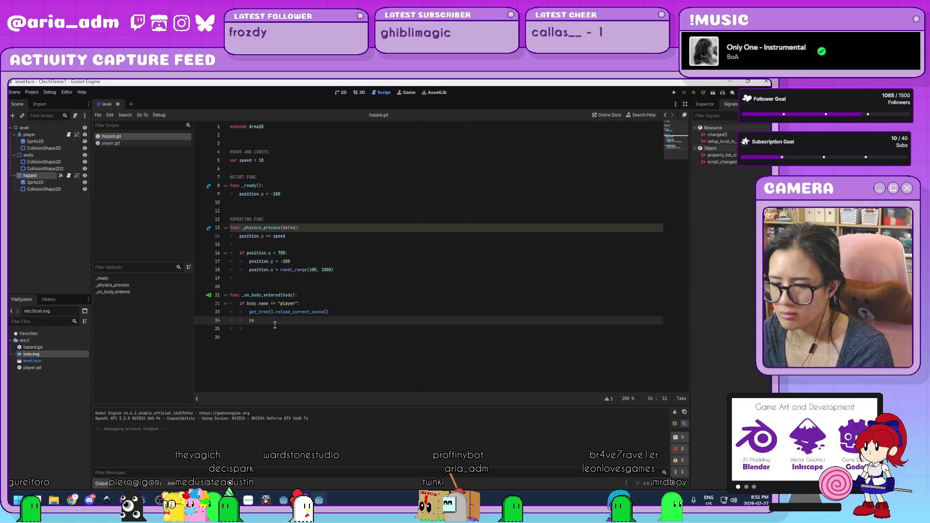
left_click_drag(255, 321, 248, 319)
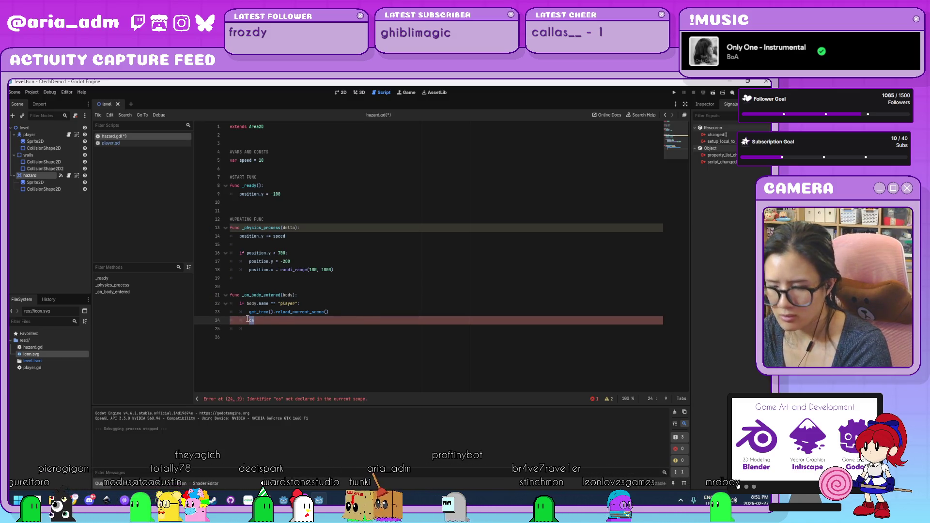
key("ctrl+v")
left_click(332, 336)
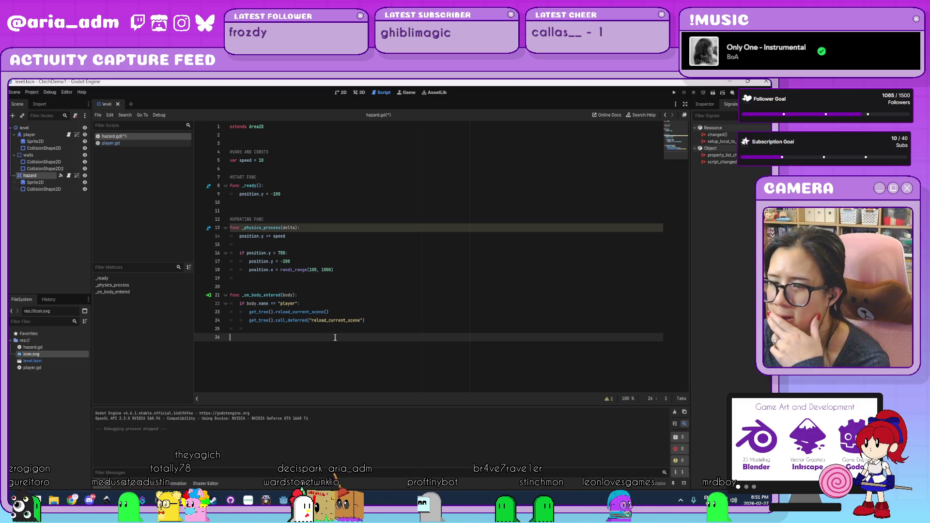
- Read the documentation popups for reload_current_scene and get_tree
left_click(314, 312)
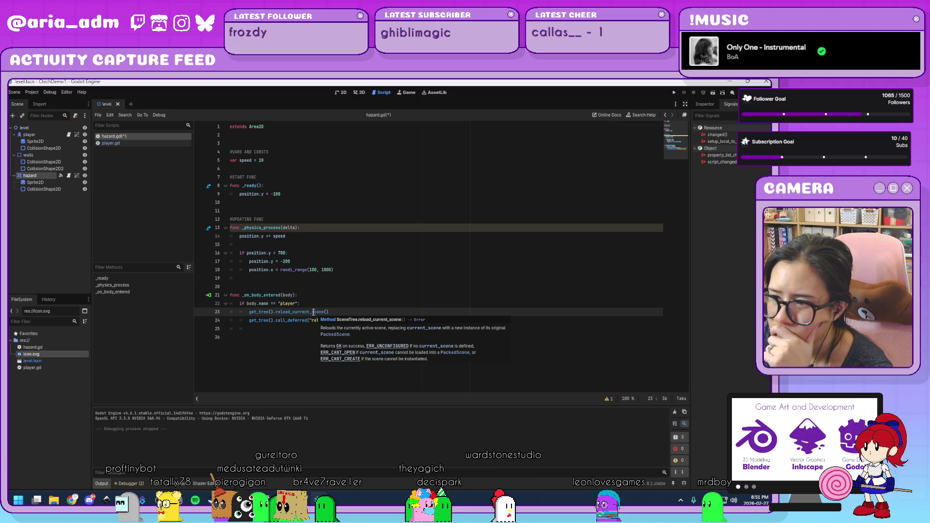
left_click(285, 329)
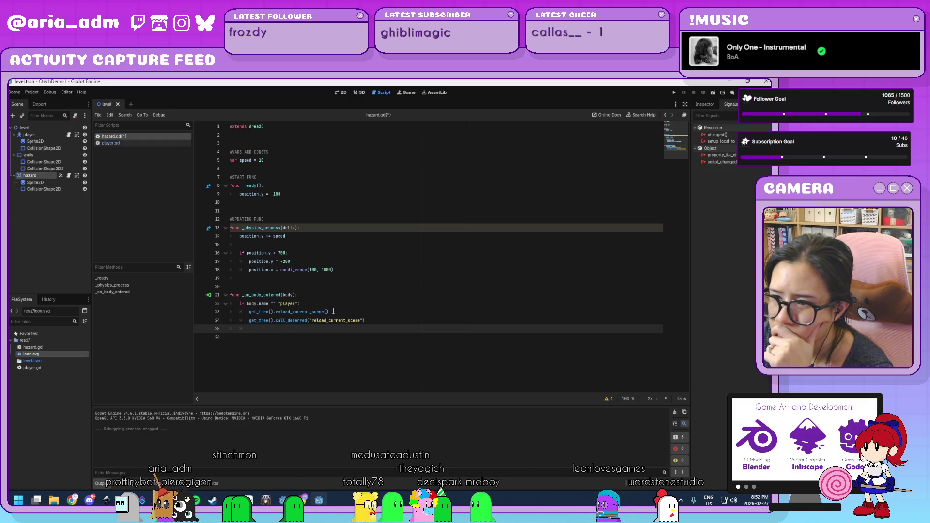
left_click(333, 312)
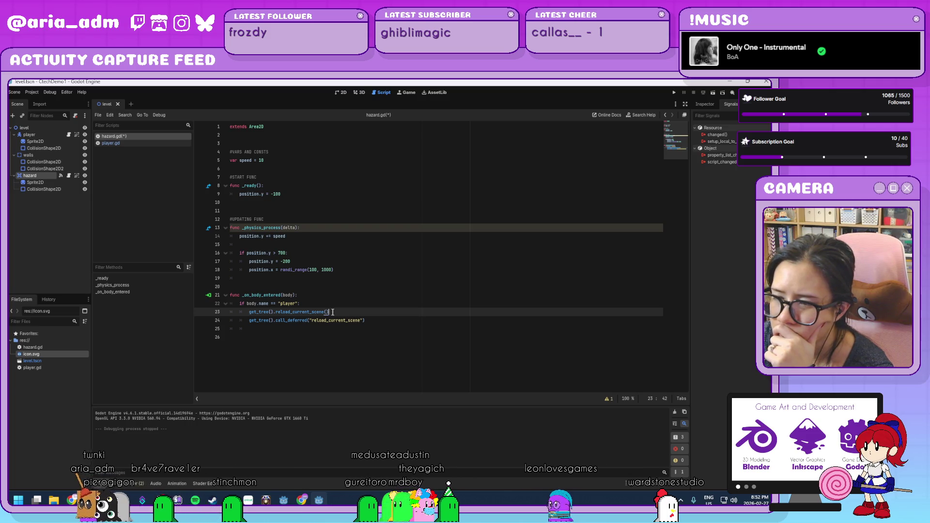
left_click(309, 313)
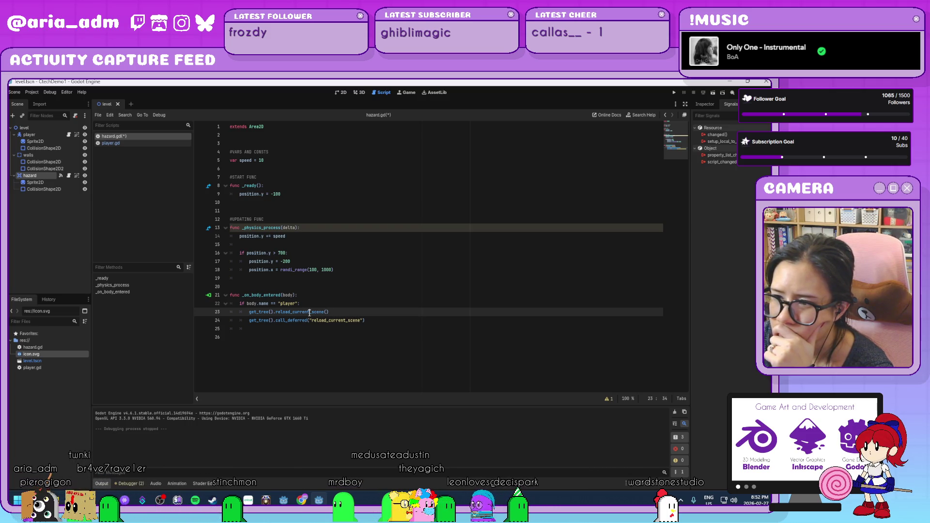
mouse_move(309, 313)
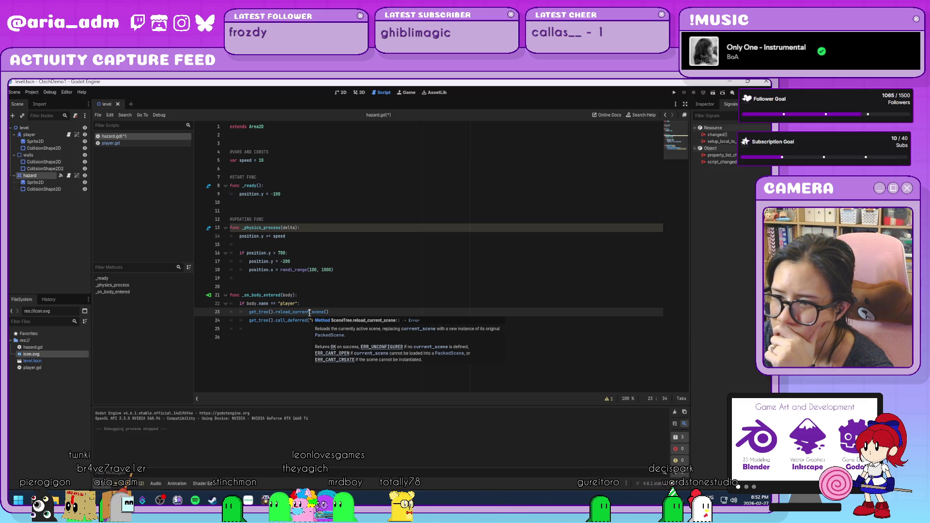
left_click(380, 322)
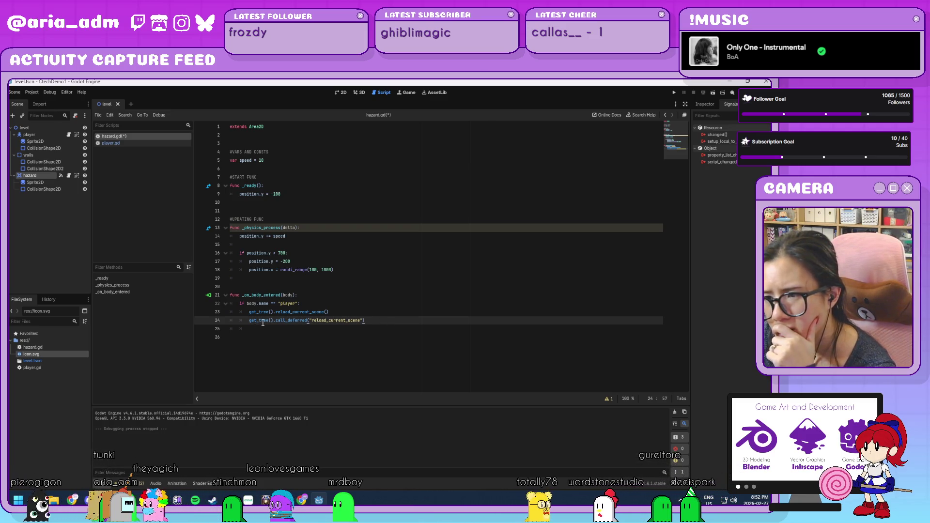
mouse_move(263, 323)
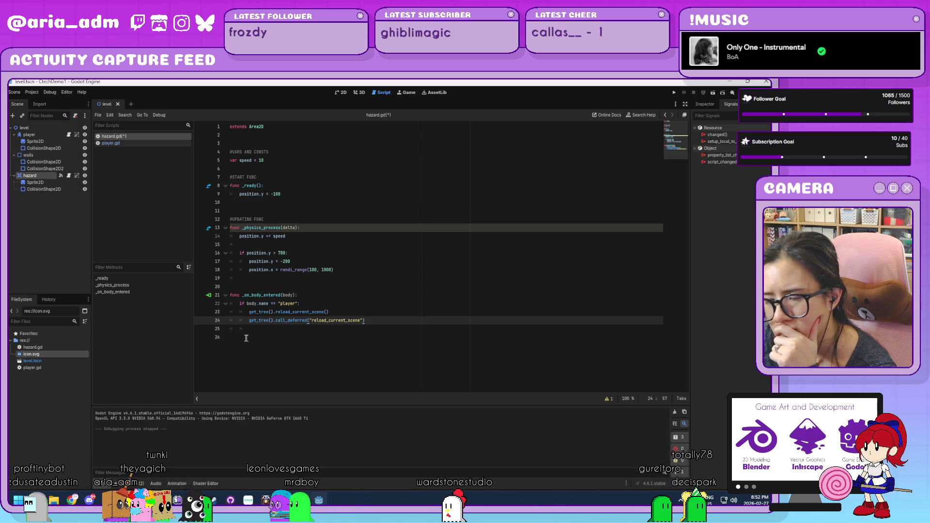
left_click(269, 330)
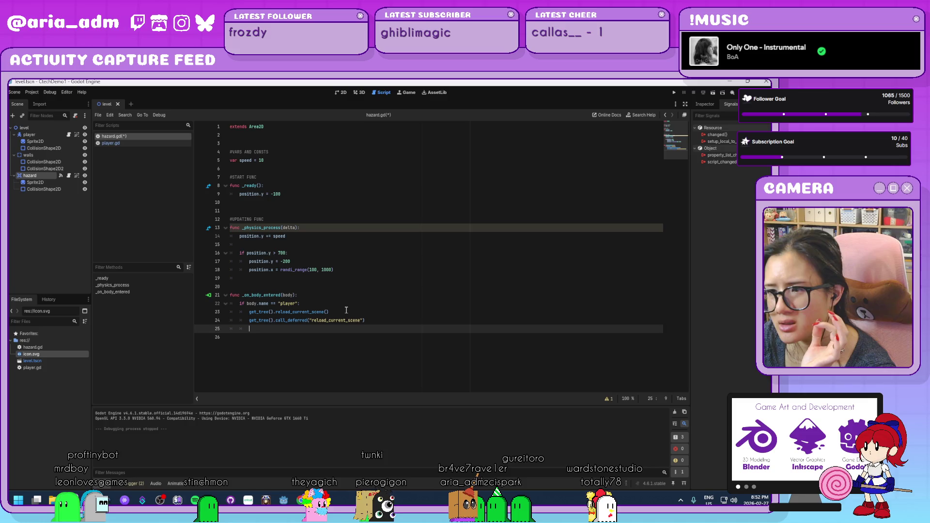
- Replace reload_current_scene() on line 23 with change_scene_to_file("res://level.tscn") via autocomplete
left_click_drag(346, 312, 239, 312)
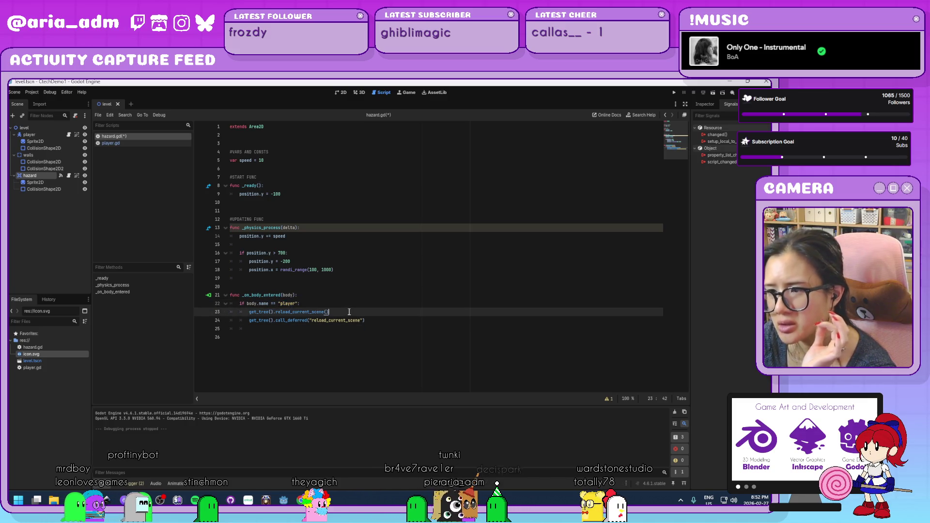
left_click_drag(348, 312, 313, 312)
type("change")
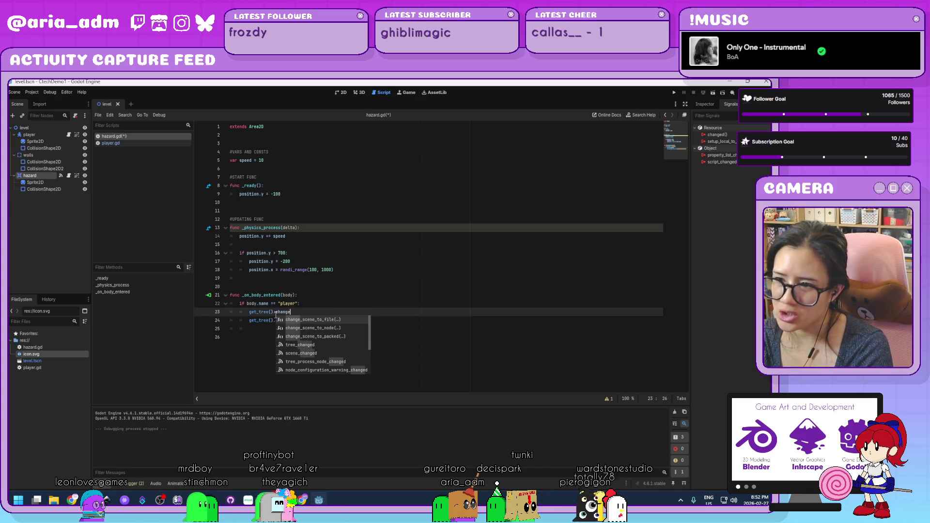
key("Return")
type("\"")
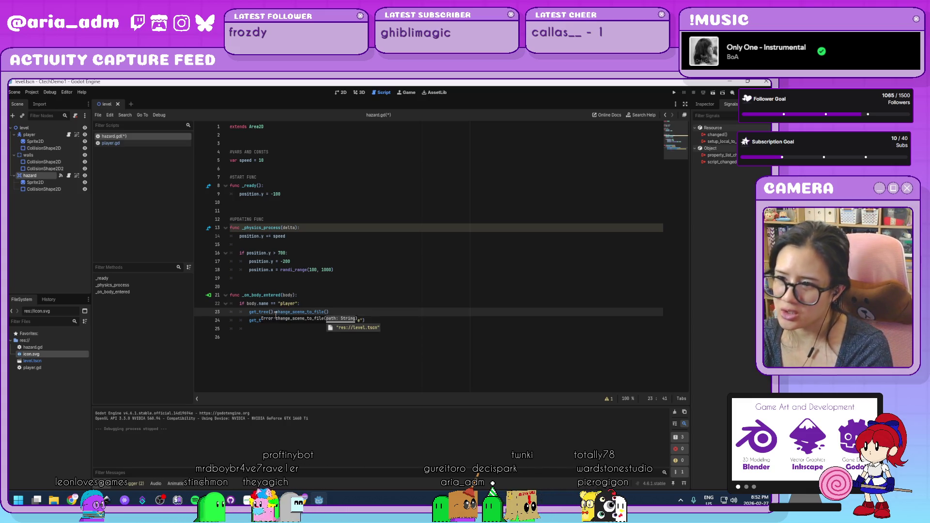
key("Return")
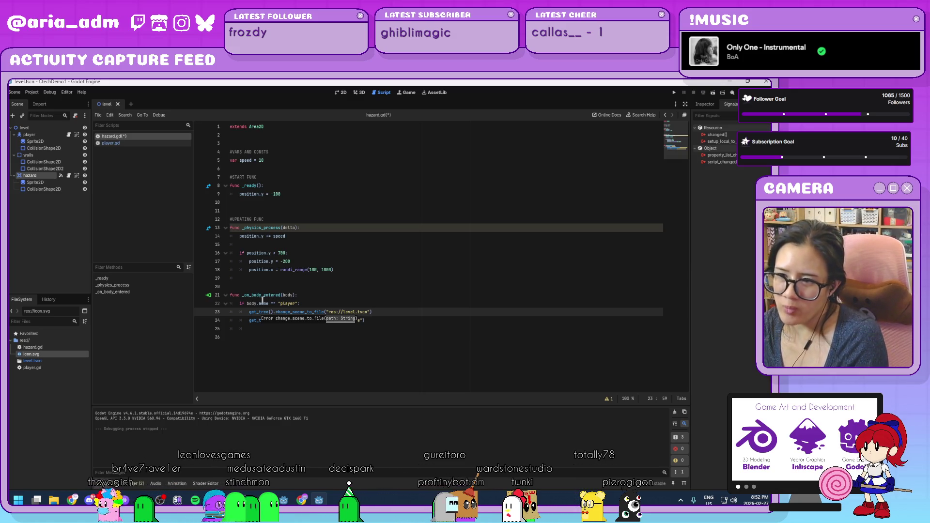
left_click_drag(251, 313, 273, 312)
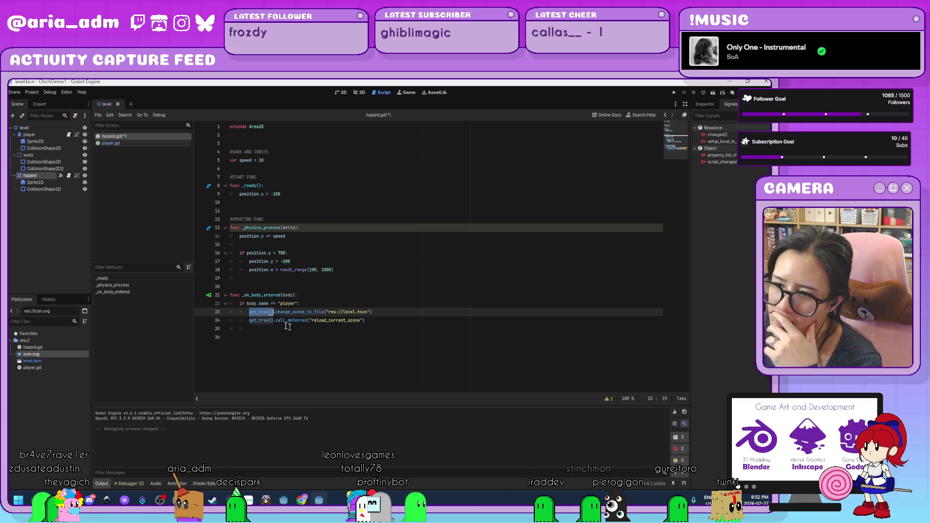
left_click_drag(382, 314, 350, 311)
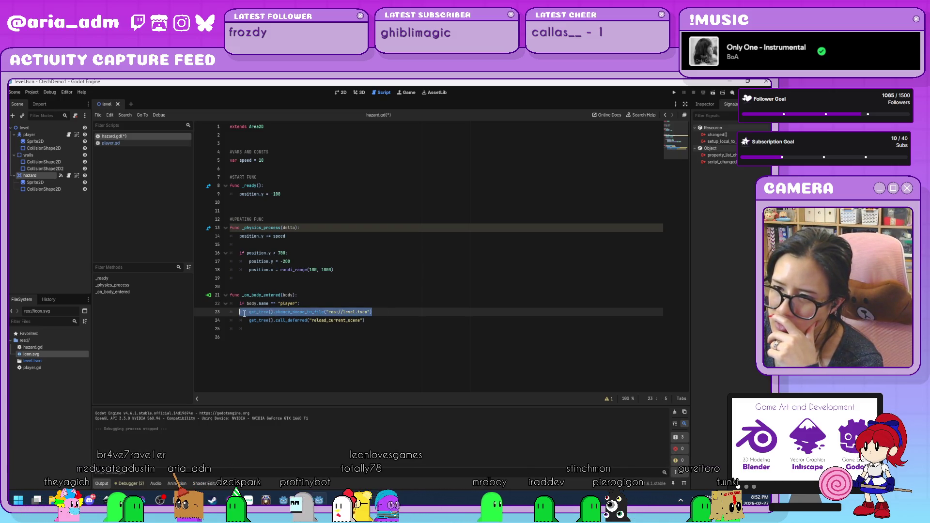
left_click_drag(244, 313, 248, 314)
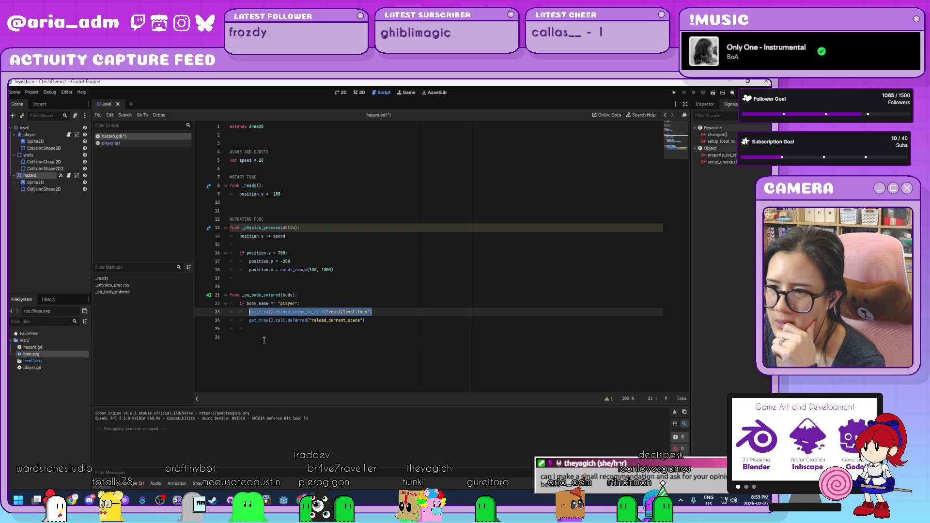
- Delete the change_scene_to_file("res://level.tscn") statement from line 23
left_click(371, 315)
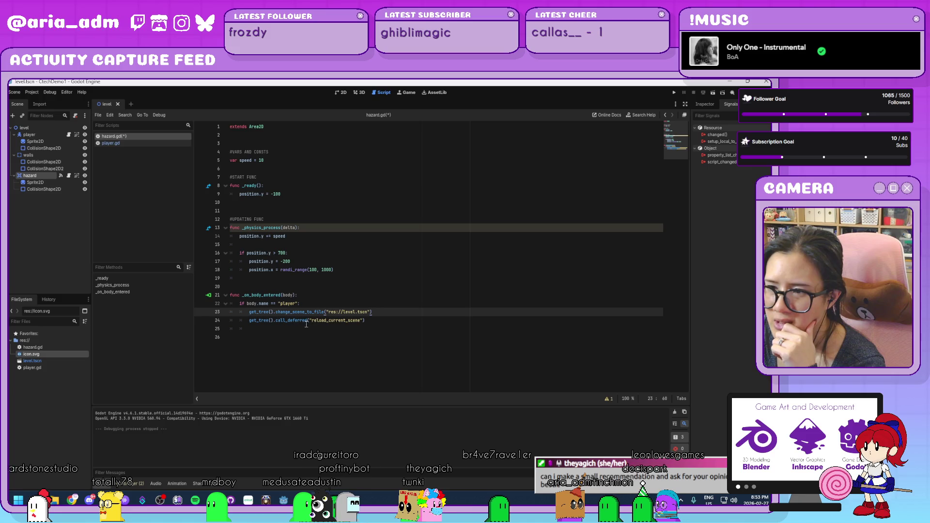
left_click_drag(275, 320, 311, 321)
left_click(414, 317)
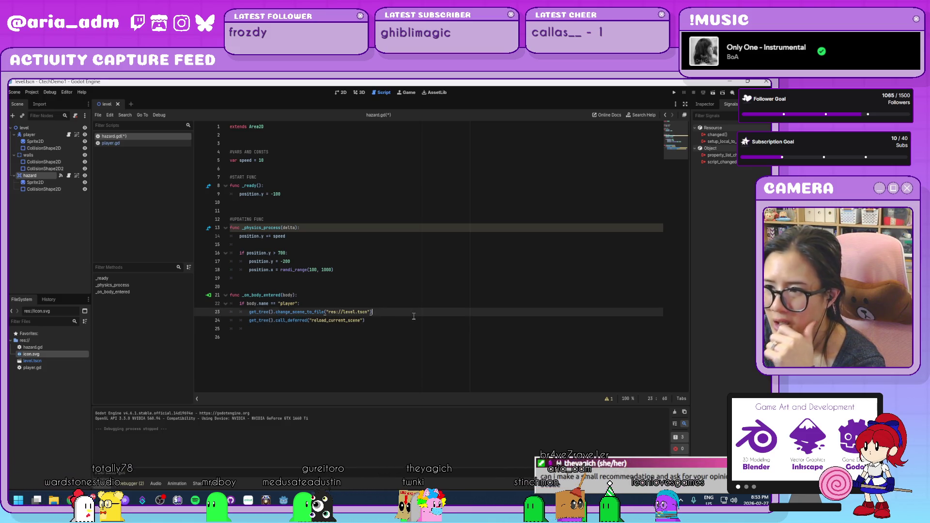
left_click_drag(414, 316, 358, 307)
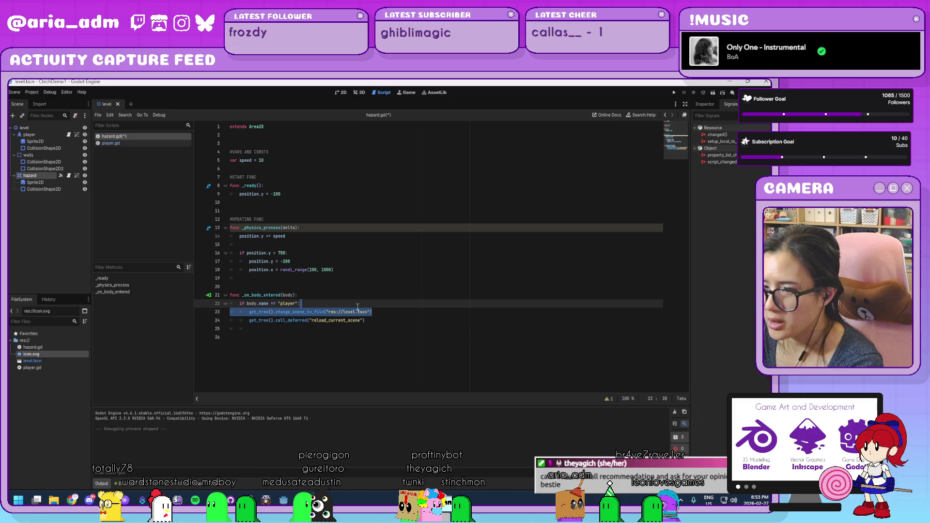
key("BackSpace")
left_click(381, 317)
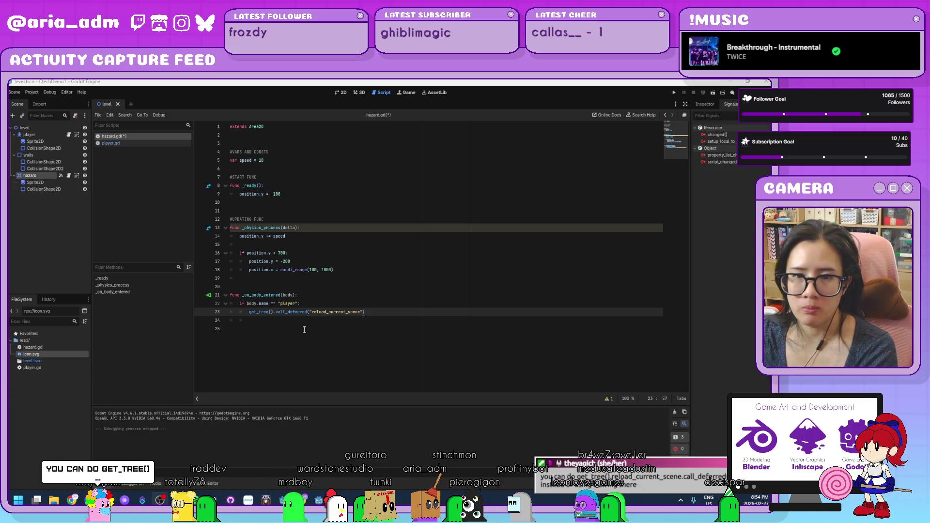
- Undo the deletion and step back, leaving line 23 as get_tree().change_scene_to_file()
left_click(350, 324)
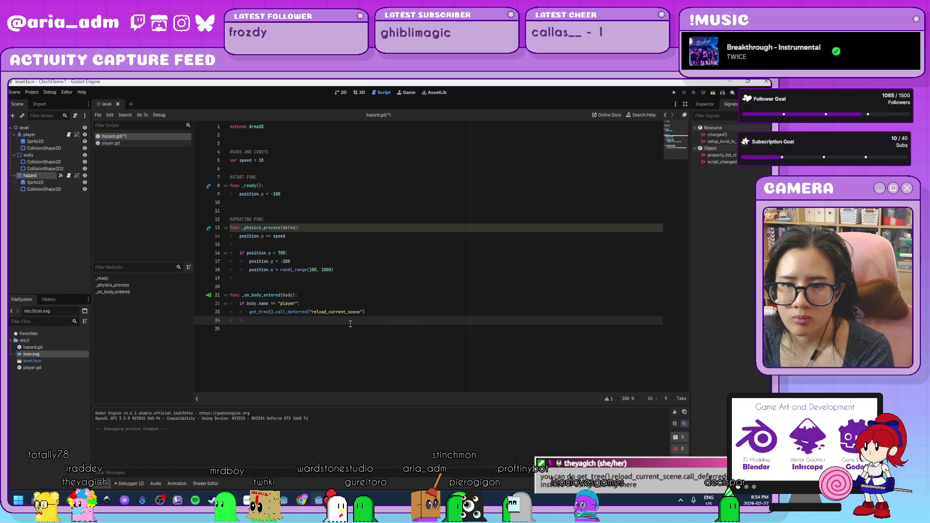
left_click(373, 312)
key("ctrl+v")
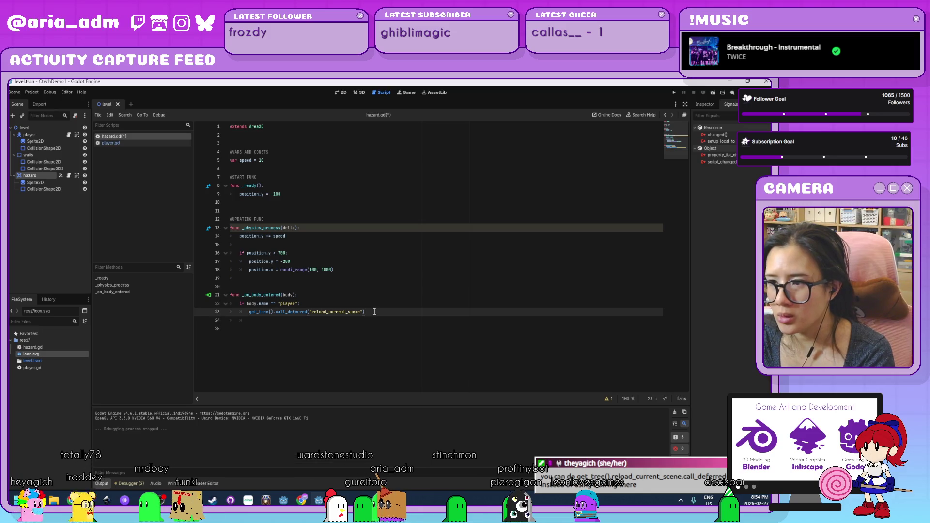
key("shift+Up")
key("ctrl+z")
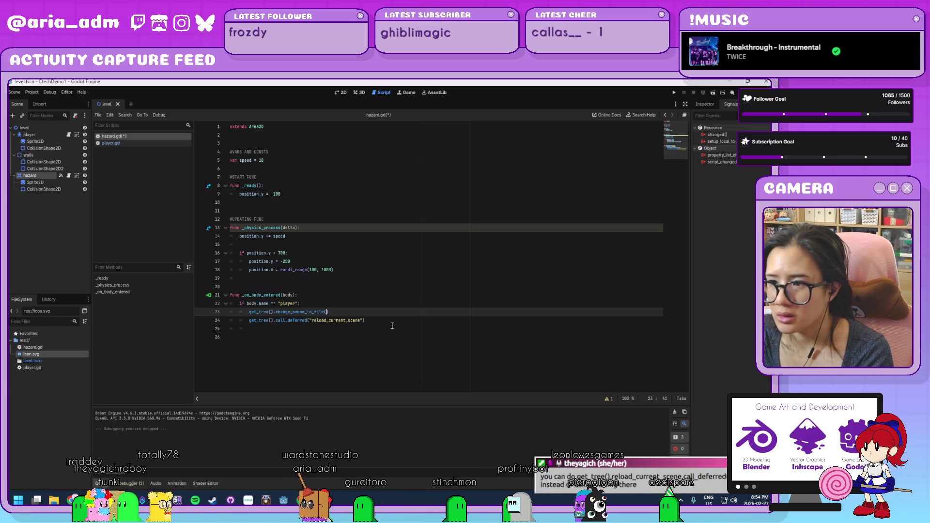
- Comment out line 24's deferred reload and change line 23 to reload_current_scene.call_deferred()
left_click(378, 321)
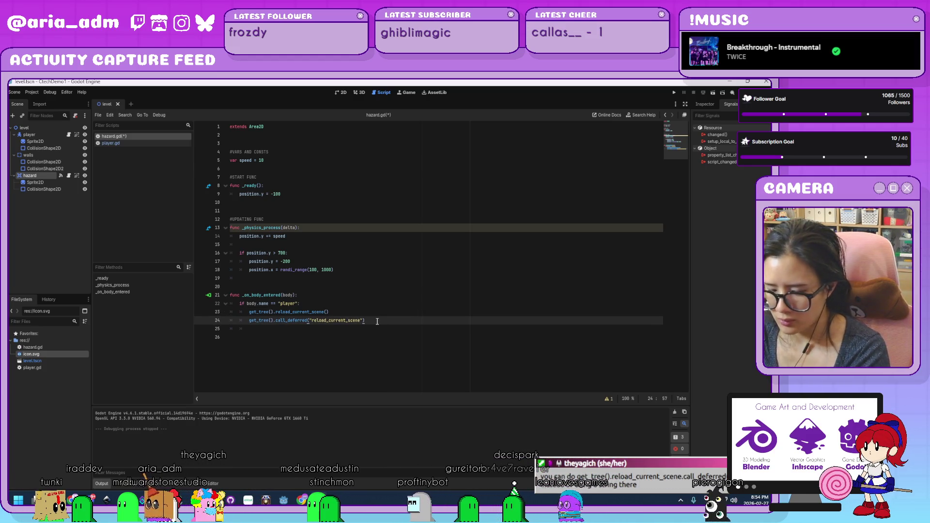
key("ctrl+k")
key("Up")
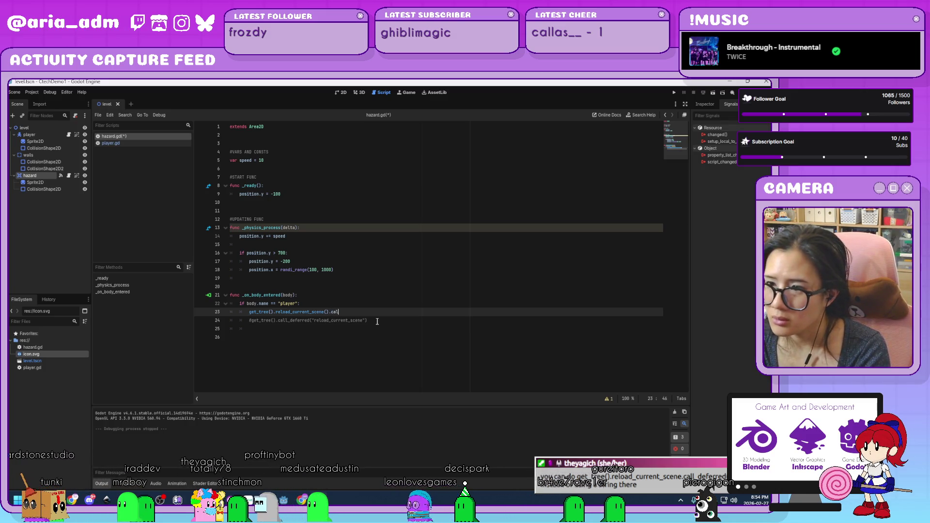
type("_defe")
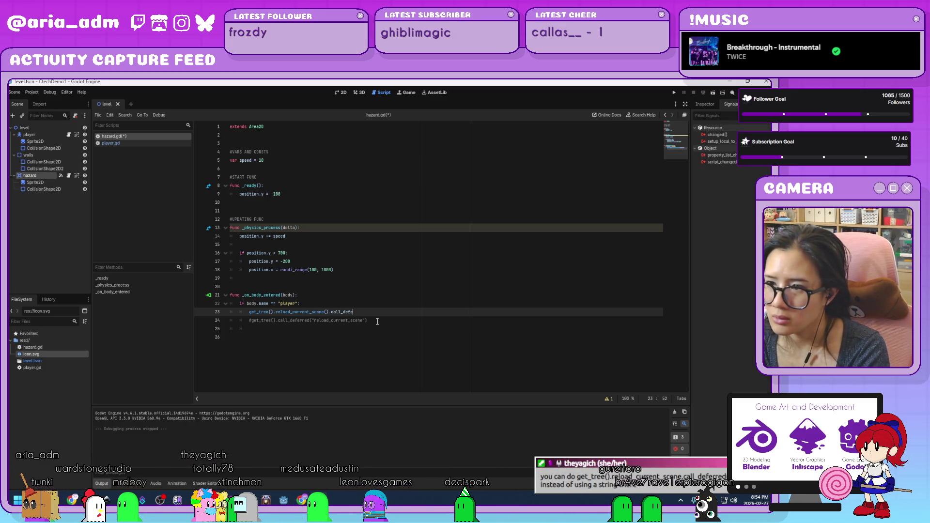
type("rred()")
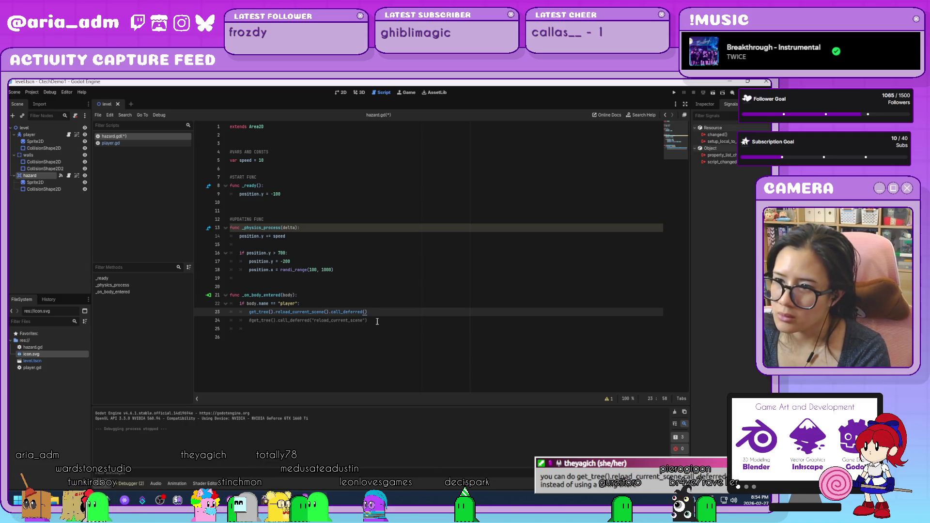
left_click(377, 321)
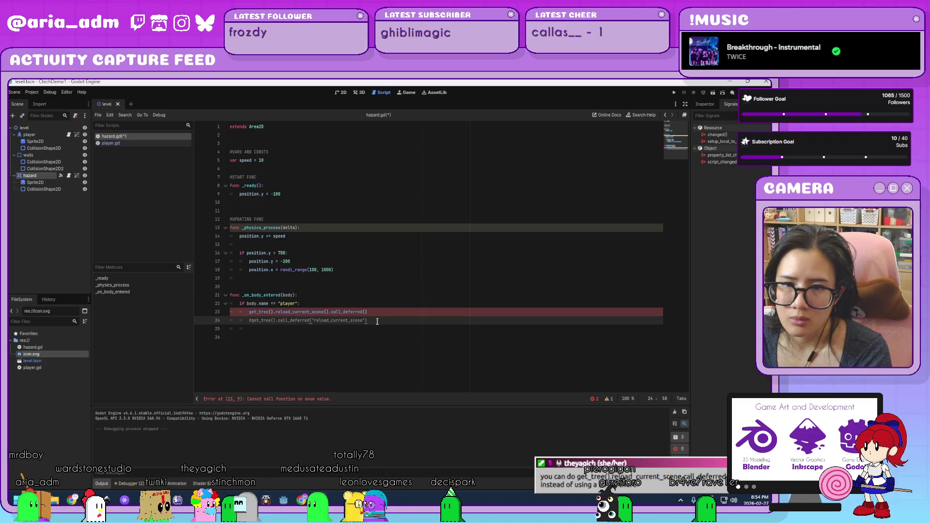
left_click(326, 312)
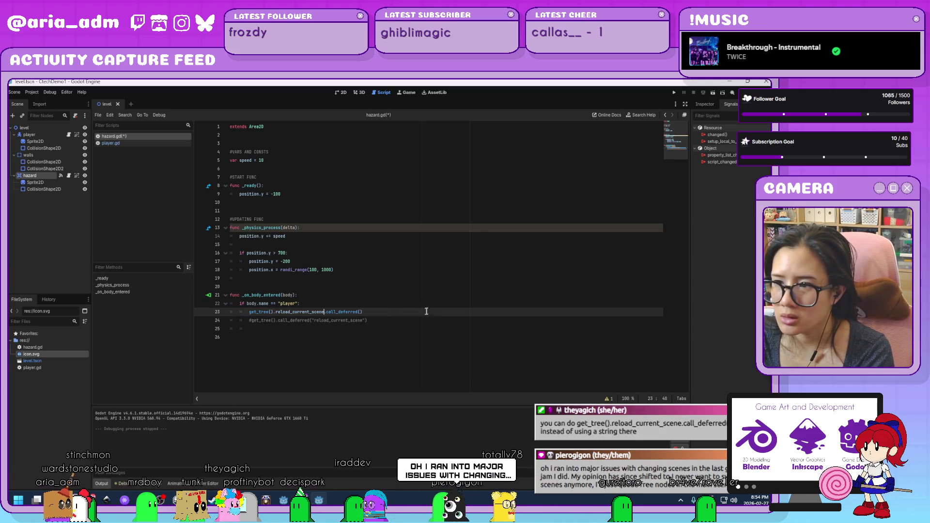
left_click(419, 323)
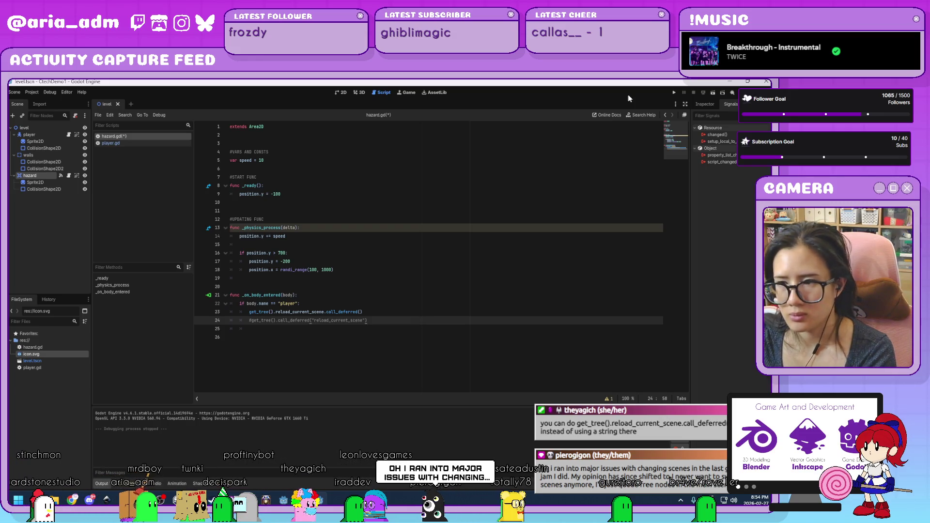
- Run the project and move the player left and right while the hazard falls
left_click(674, 93)
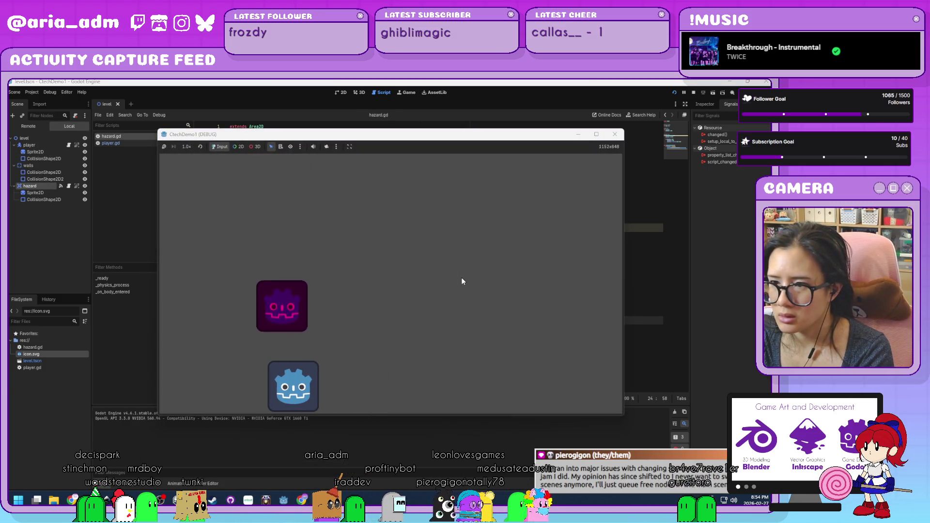
key("Right")
key("Left")
key("Right")
key("Left")
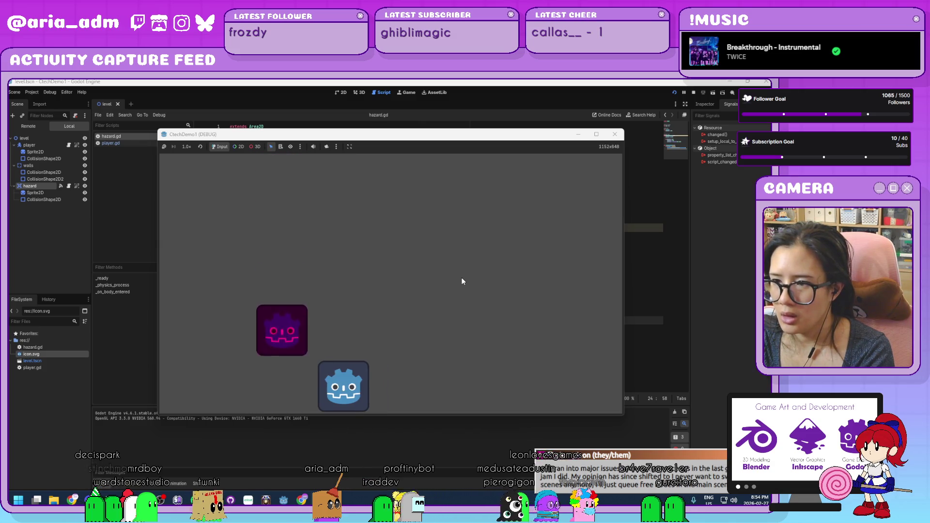
key("Left")
key("Left")
key("Right")
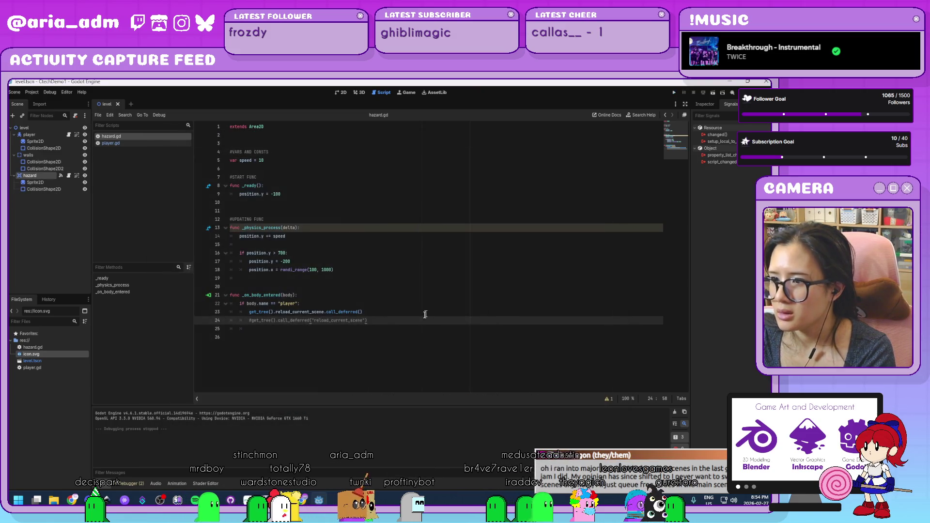
- Delete the commented-out #get_tree().call_deferred line 24 and highlight call_deferred() on line 23
left_click(378, 315, "shift")
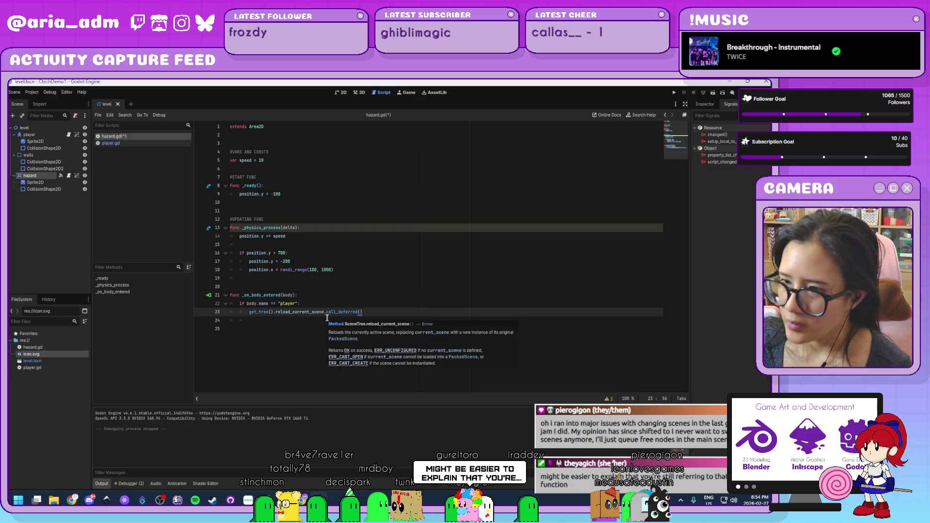
left_click_drag(340, 314, 328, 314)
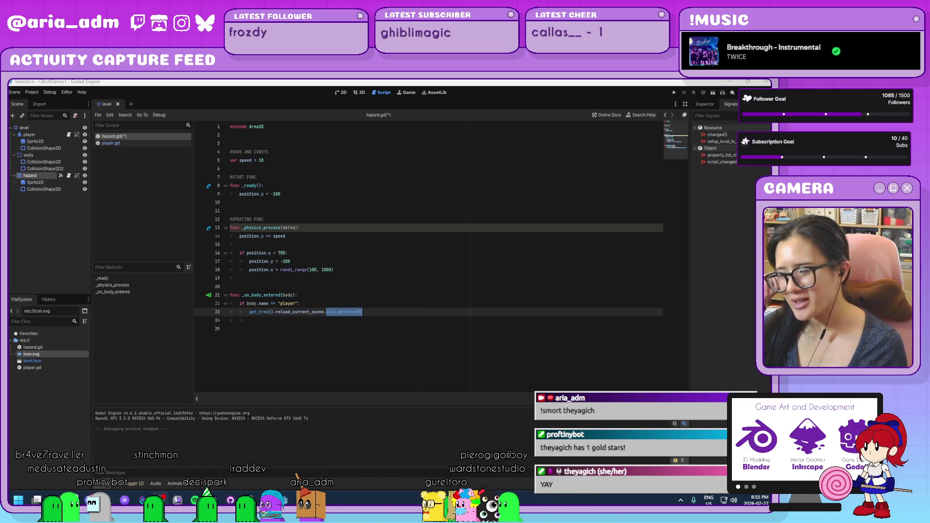
- Add a comment after line 23 saying call_deferred waits for an "idle" frame before executing method
left_click(391, 311)
key("Return")
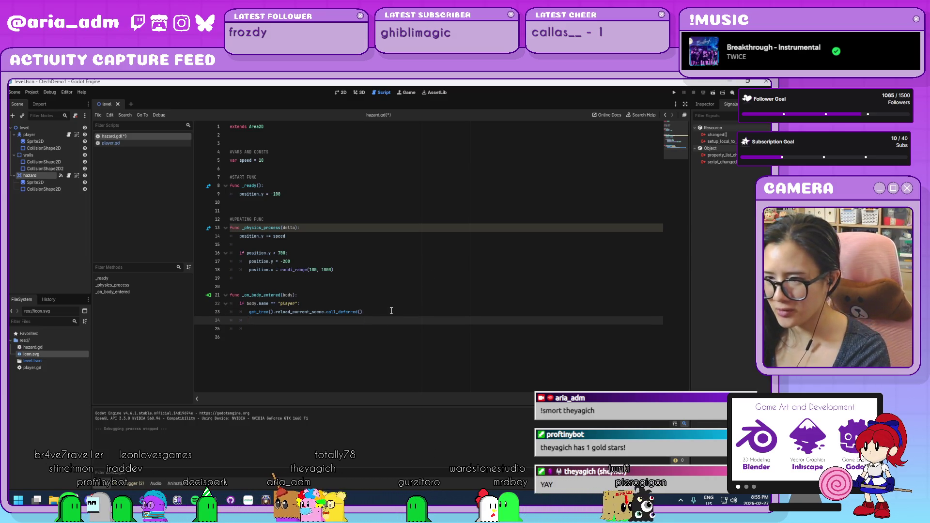
type("#")
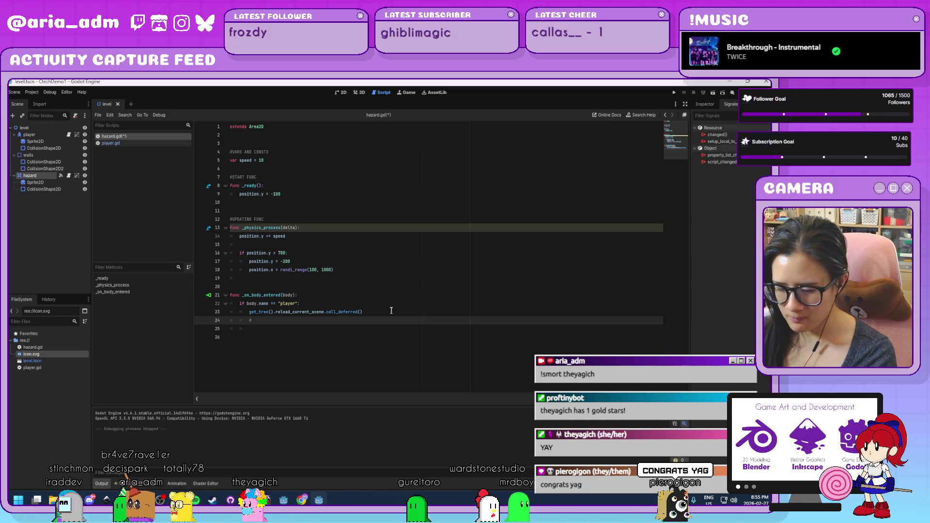
type("adding a call")
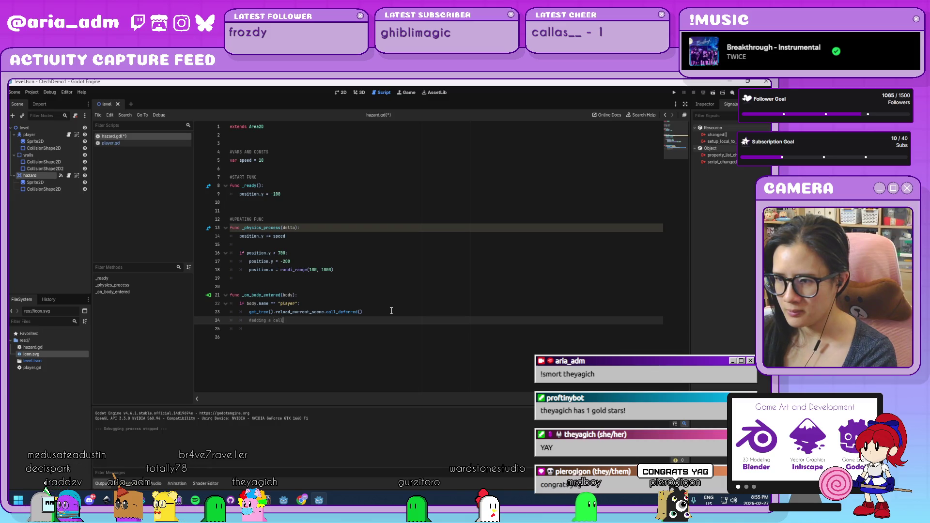
type("-d")
key("BackSpace")
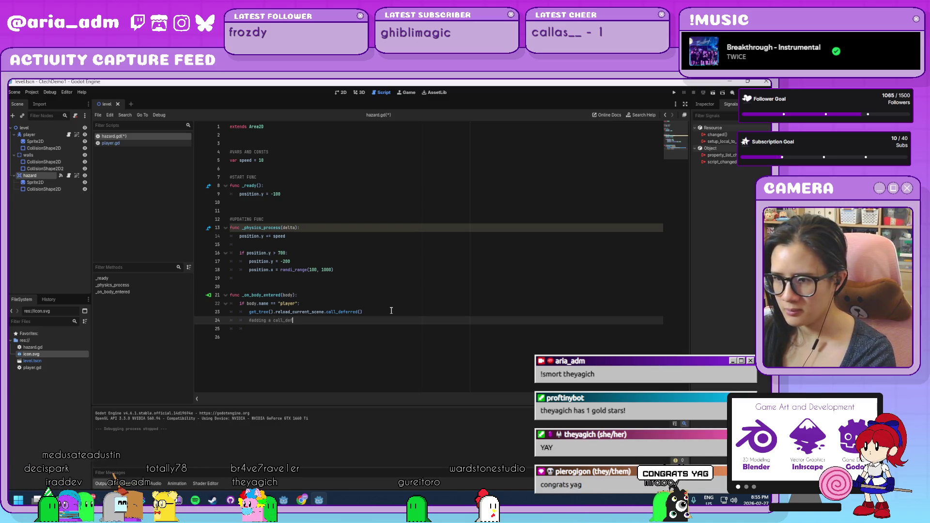
type("e")
type("d checks")
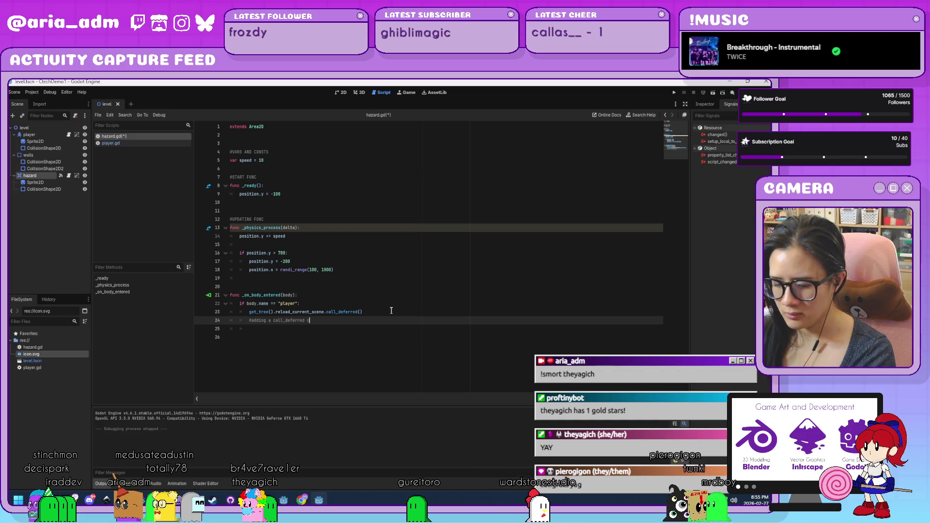
key("BackSpace")
key("BackSpace")
key("BackSpace")
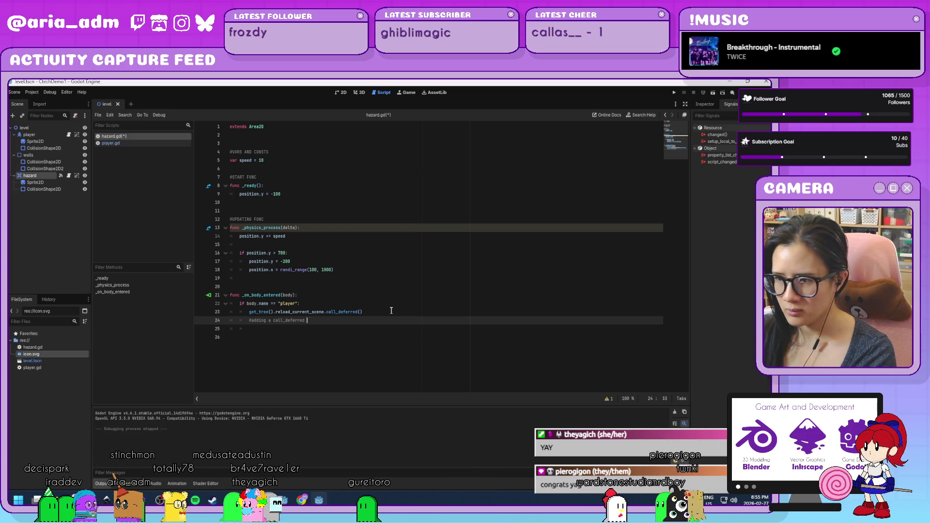
type("waits for")
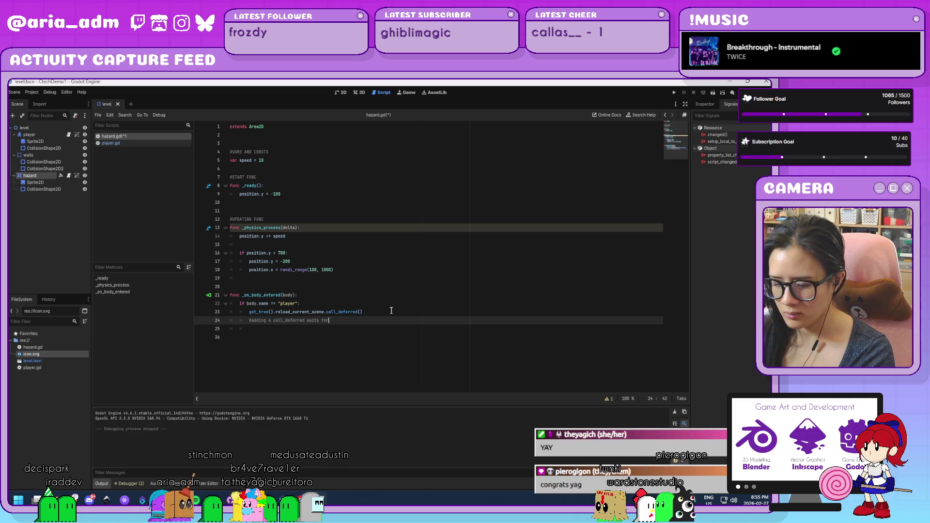
type(" an \"idle\"")
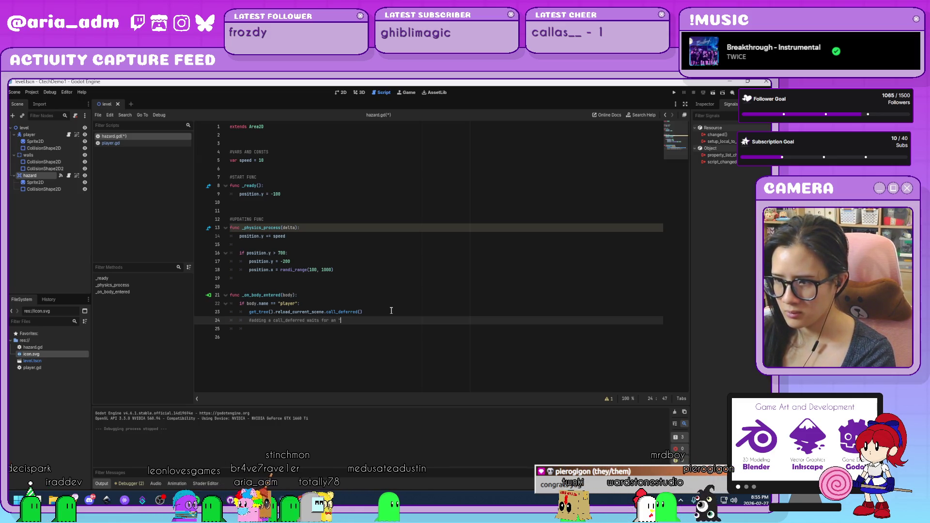
type(" fra")
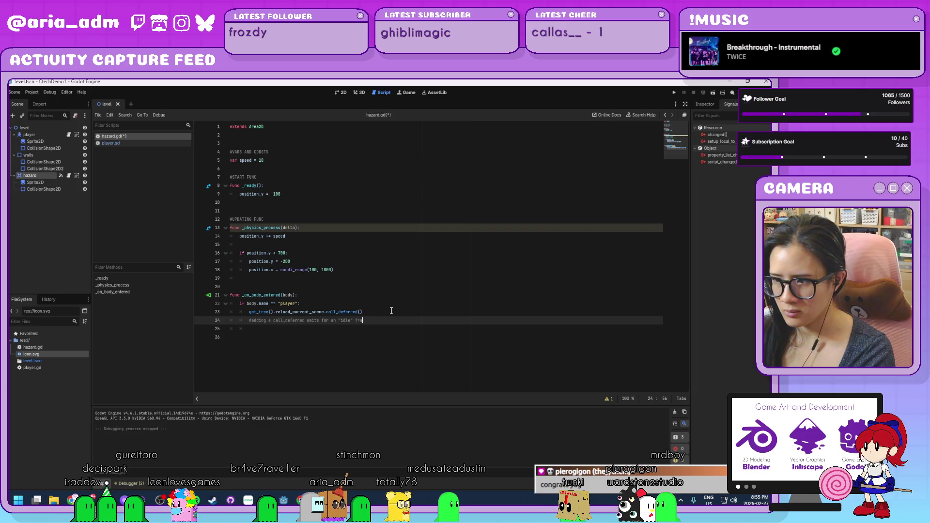
type("me before executing ")
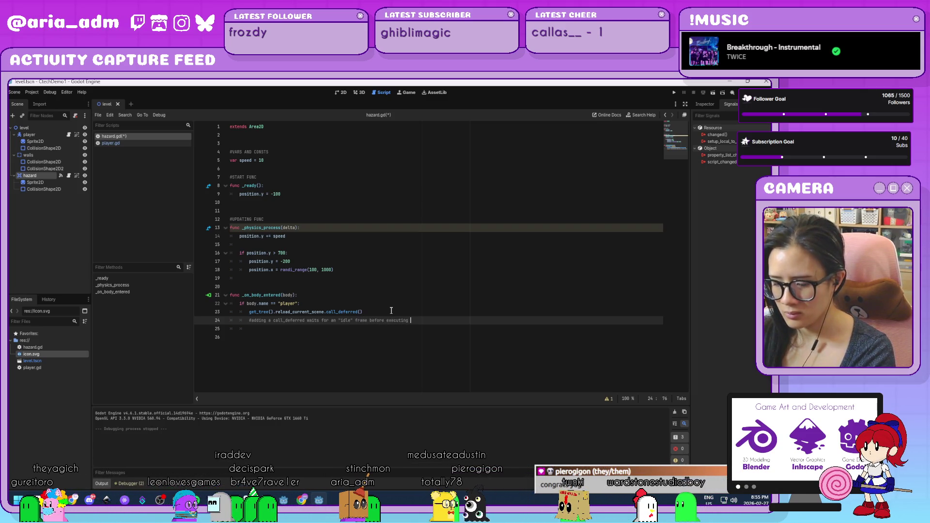
type("method")
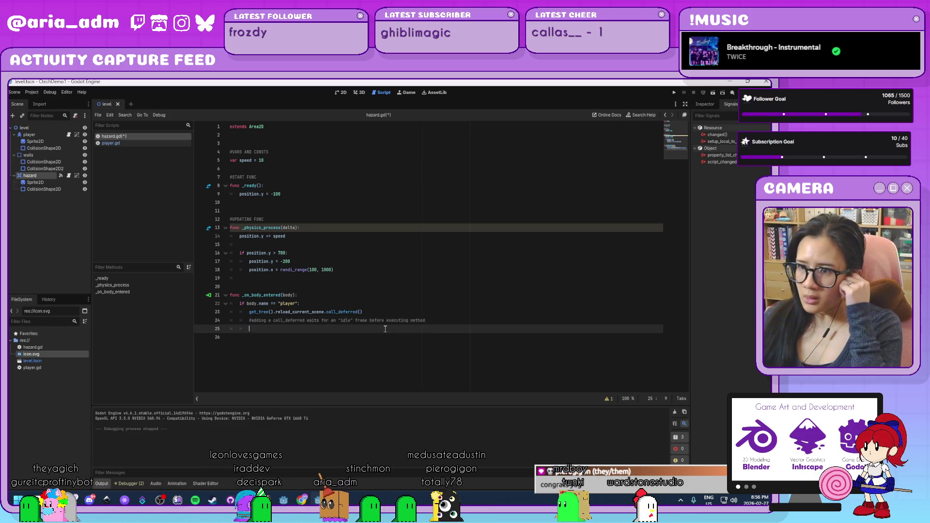
left_click(384, 329)
- Rename the delta parameter on line 13 to _delta and save hazard.gd
left_click(283, 227)
type("_")
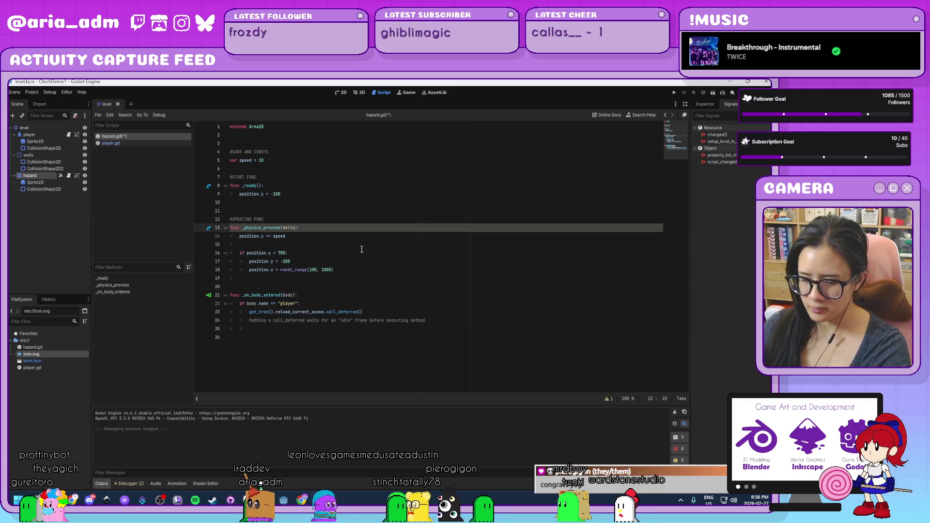
left_click(489, 338)
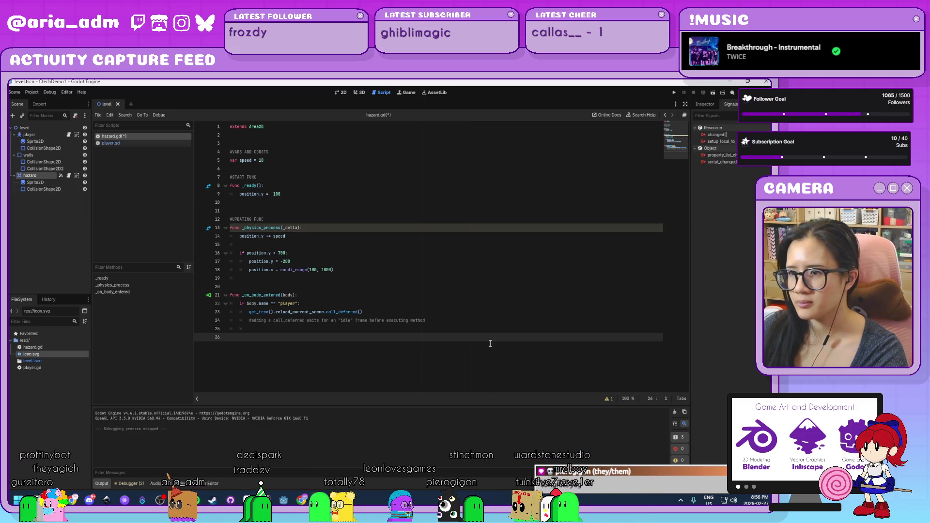
left_click(436, 321)
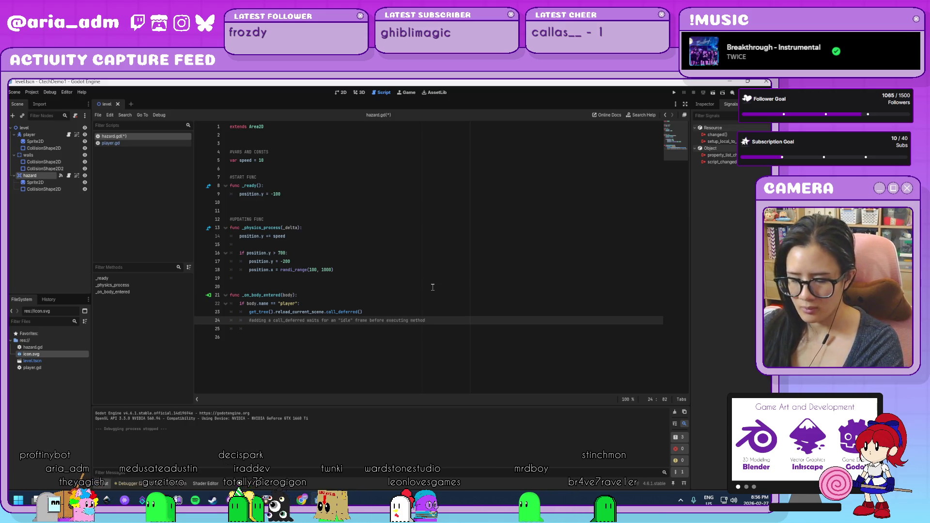
key("ctrl+s")
- In the 2D view, add a Label node to the level and show its Inspector properties
left_click(342, 92)
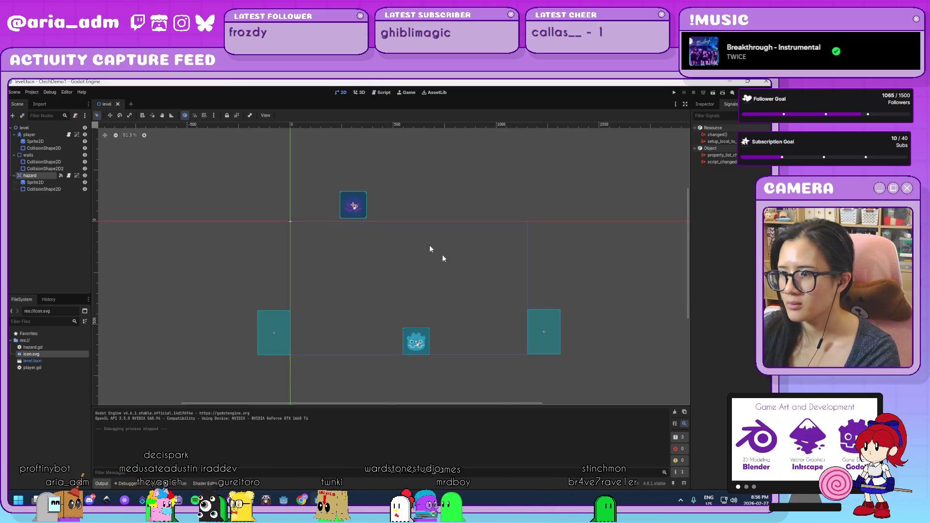
scroll(461, 292, "up", 4)
mouse_move(461, 293)
left_mouse_down()
mouse_move(446, 278)
mouse_move(455, 286)
left_mouse_up()
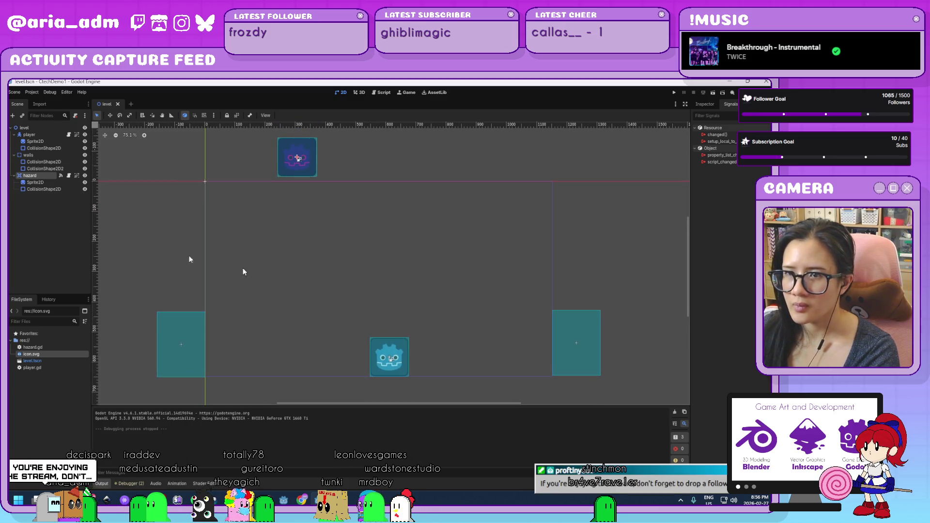
key("ctrl+a")
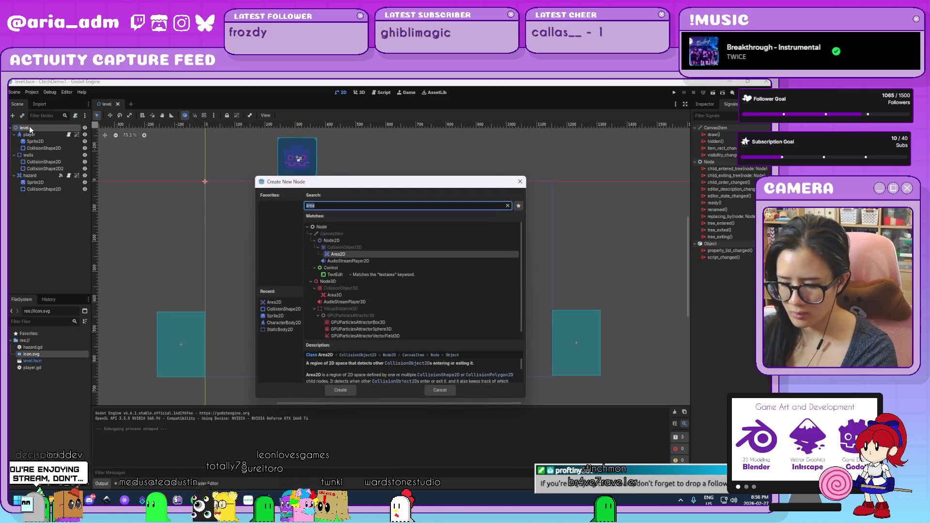
type("label")
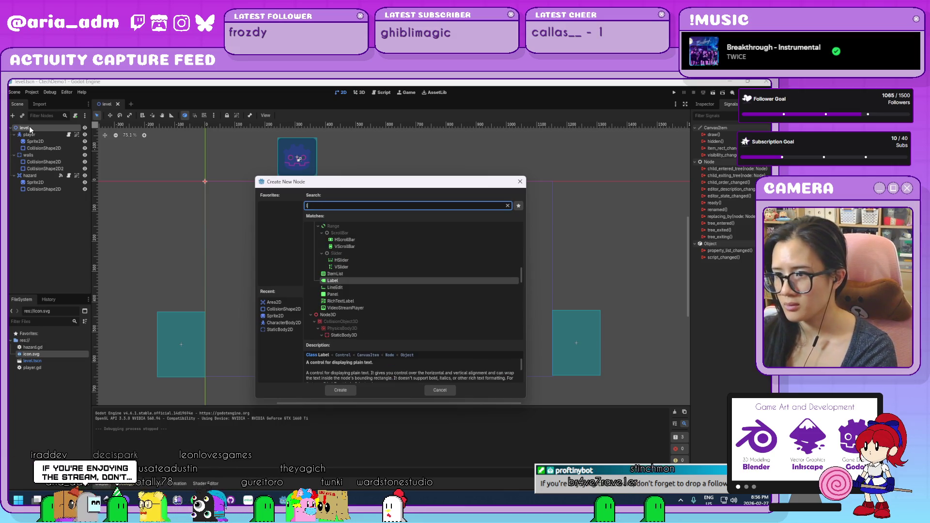
key("Return")
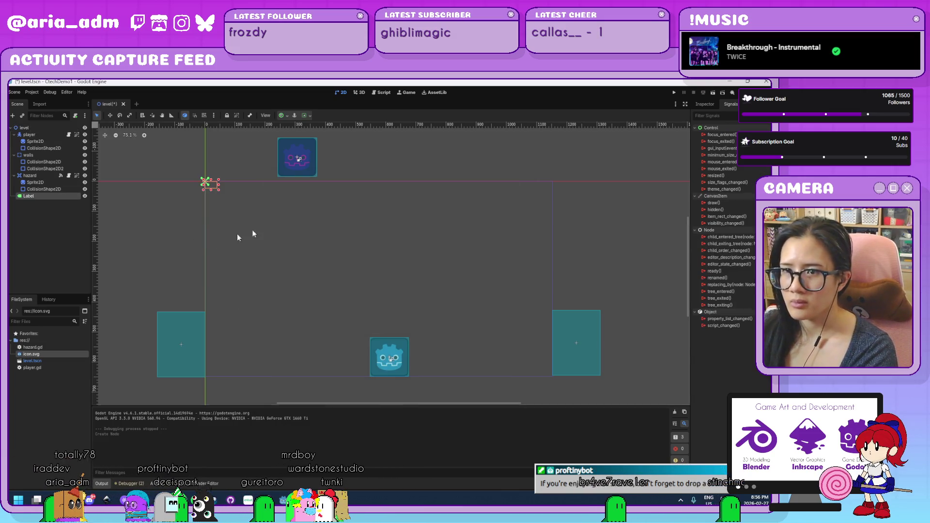
left_click(705, 104)
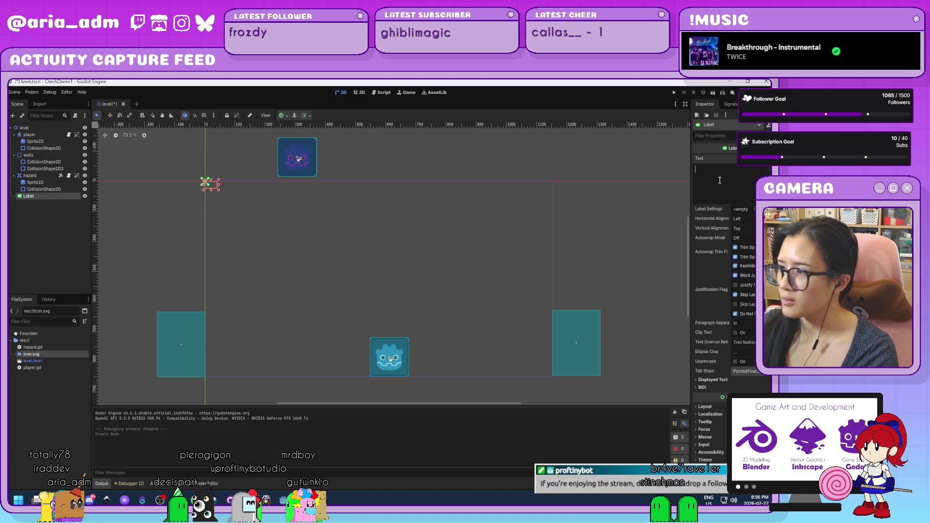
- Set the label text to 'Score: 0', enlarge its Font Size override, and place it top right
type("Score")
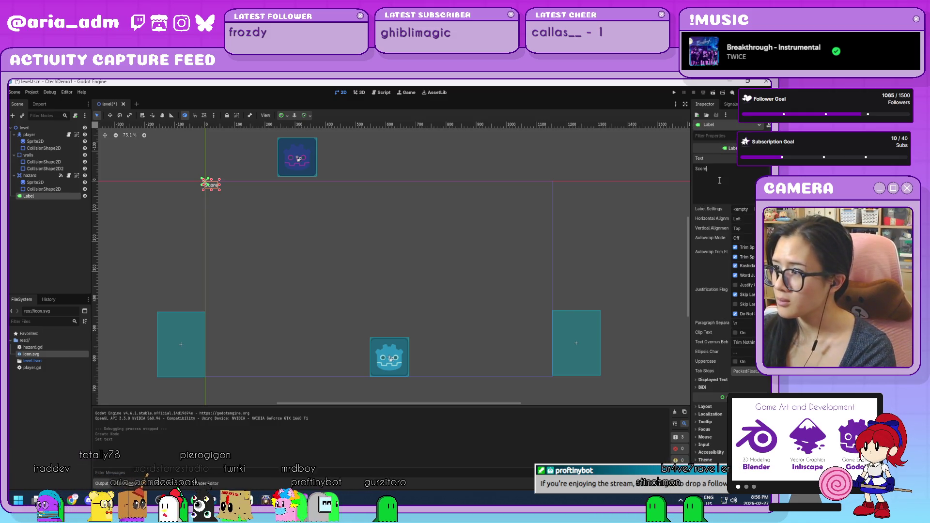
type(": 0")
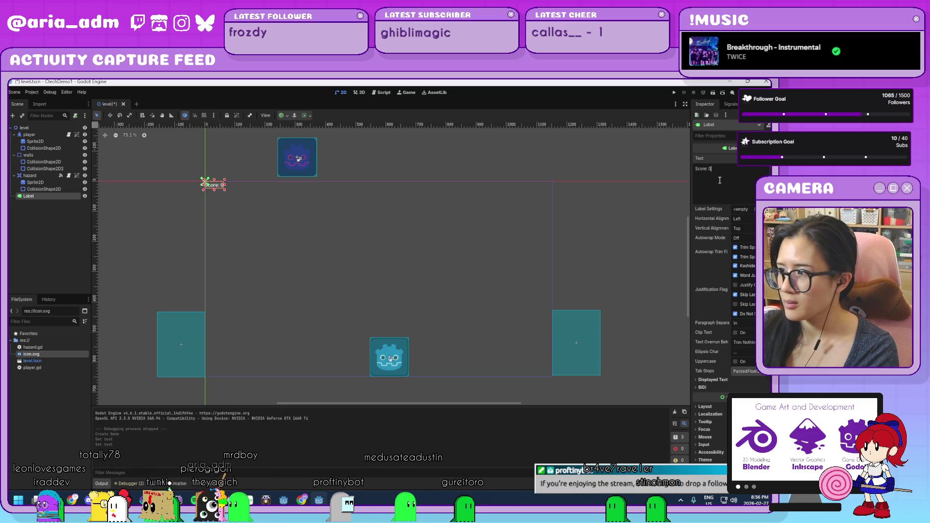
mouse_move(219, 187)
left_mouse_down()
mouse_move(525, 206)
mouse_move(537, 192)
left_mouse_up()
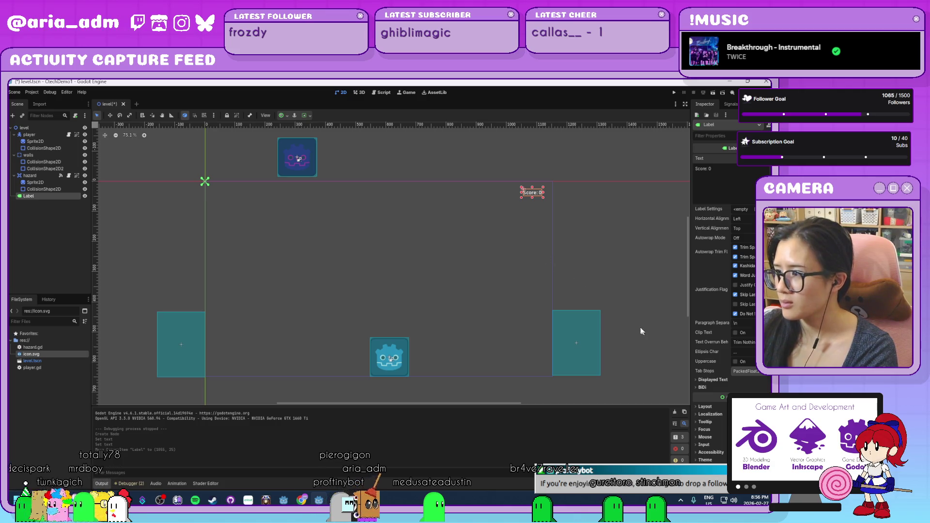
scroll(713, 355, "down", 4)
left_click(713, 375)
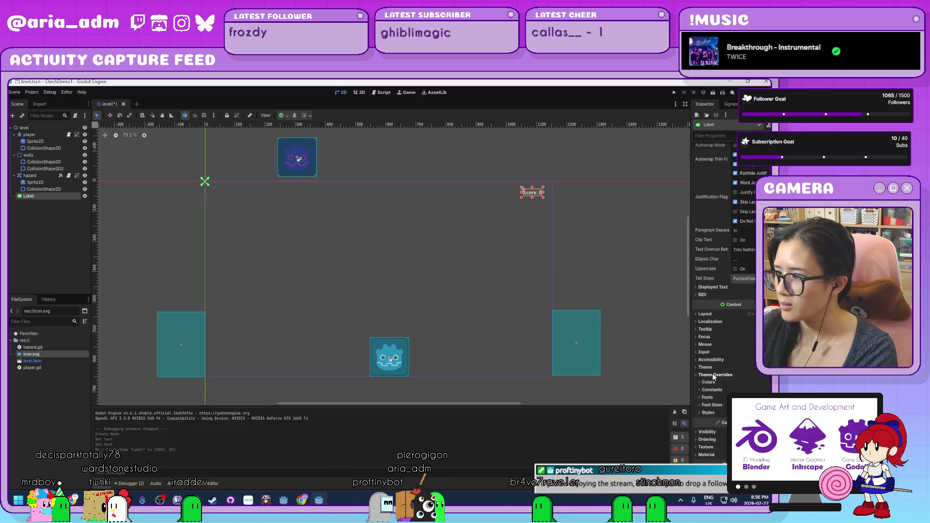
left_click(713, 404)
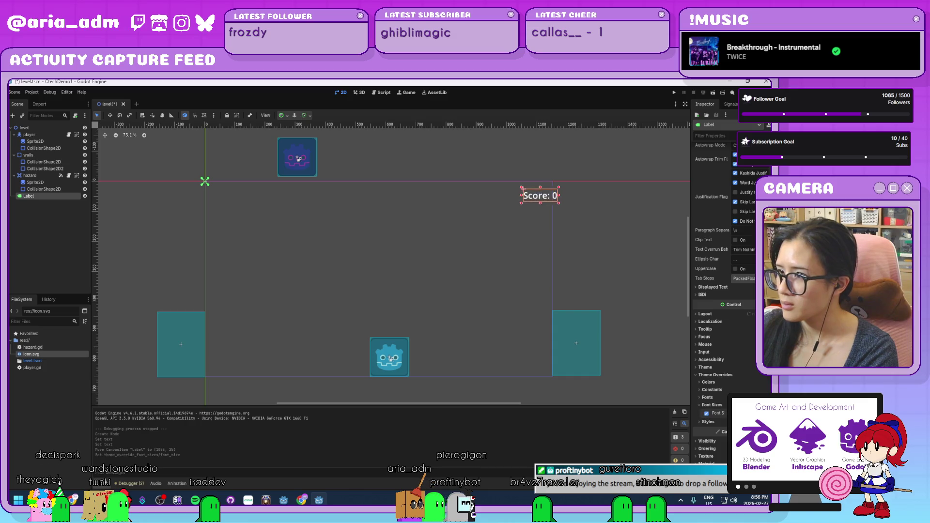
left_click_drag(741, 413, 765, 413)
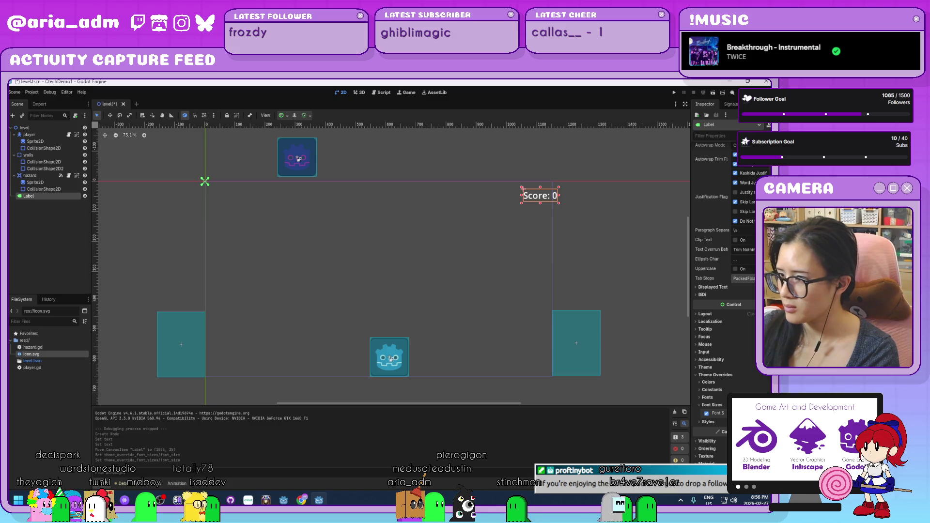
left_click_drag(539, 205, 526, 205)
- Rename the Label node to score and attach a new res://score.gd script
left_click(617, 248)
double_click(53, 195)
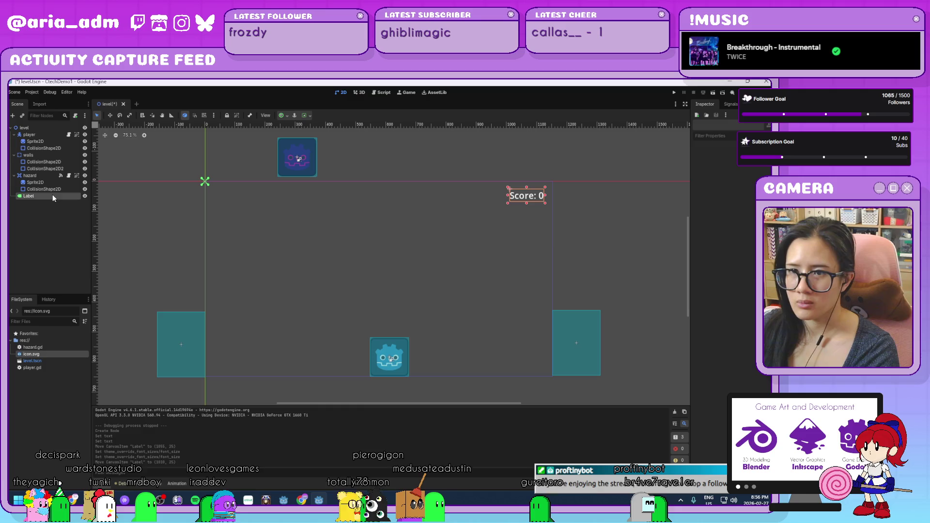
type("score")
key("Return")
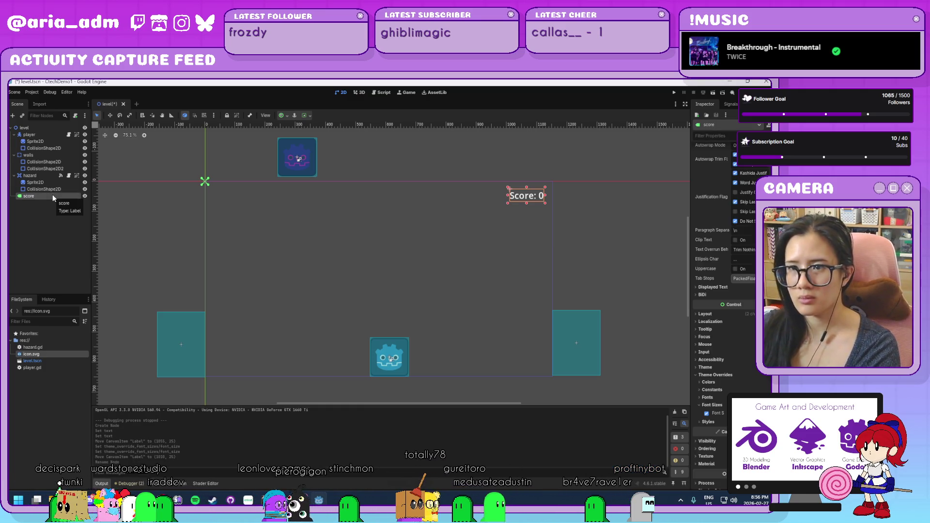
left_click(75, 116)
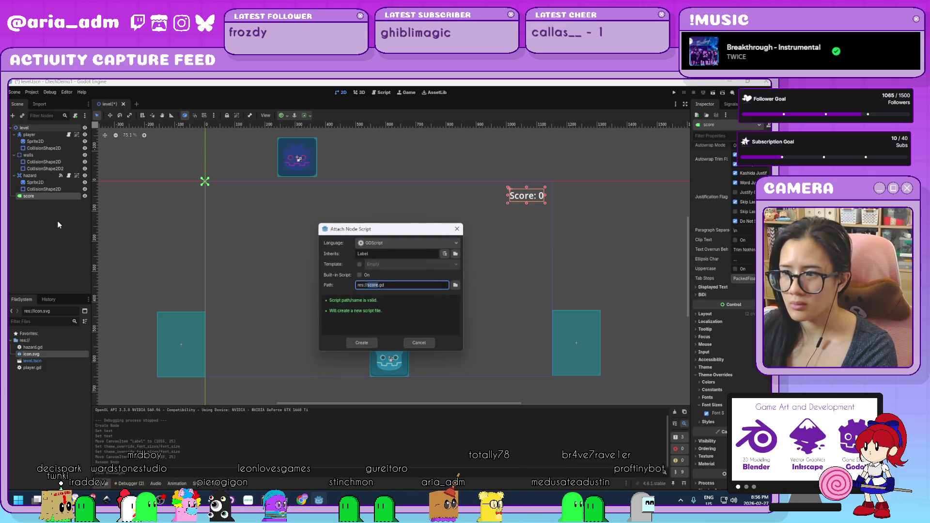
key("Return")
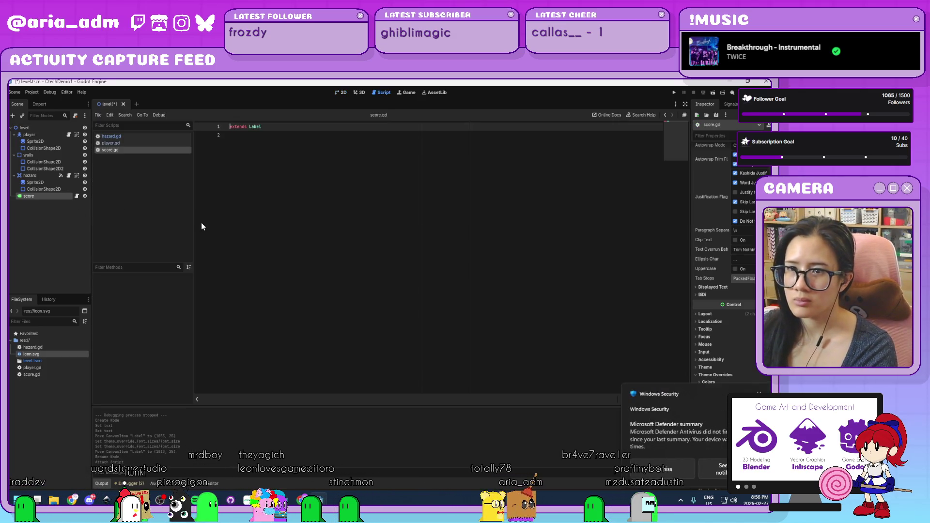
- Add a _process function stub to score.gd, then delete it again
left_click(409, 192)
key("Return")
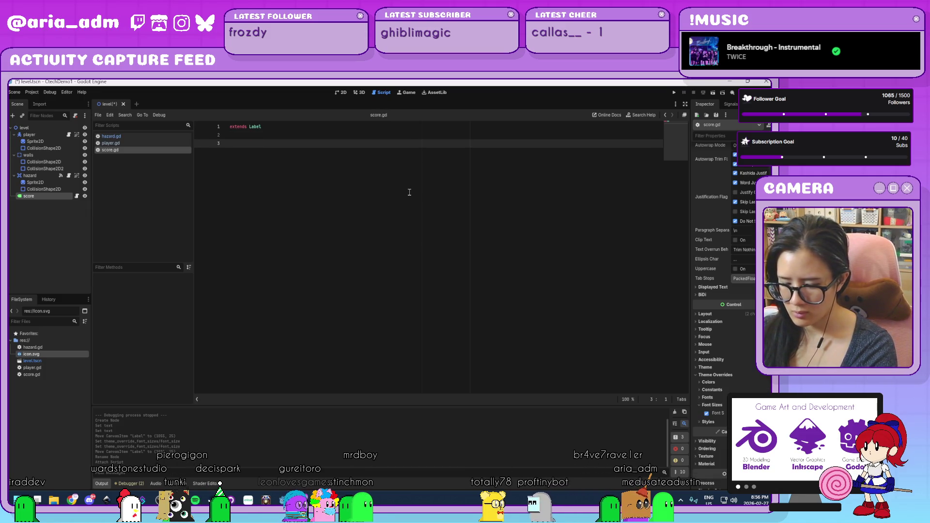
type("func _pro")
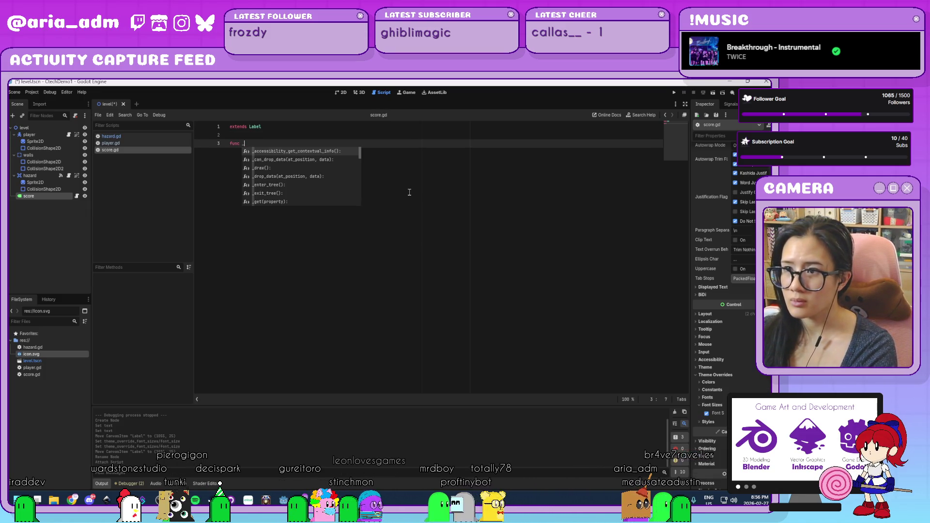
key("Return")
key("Return")
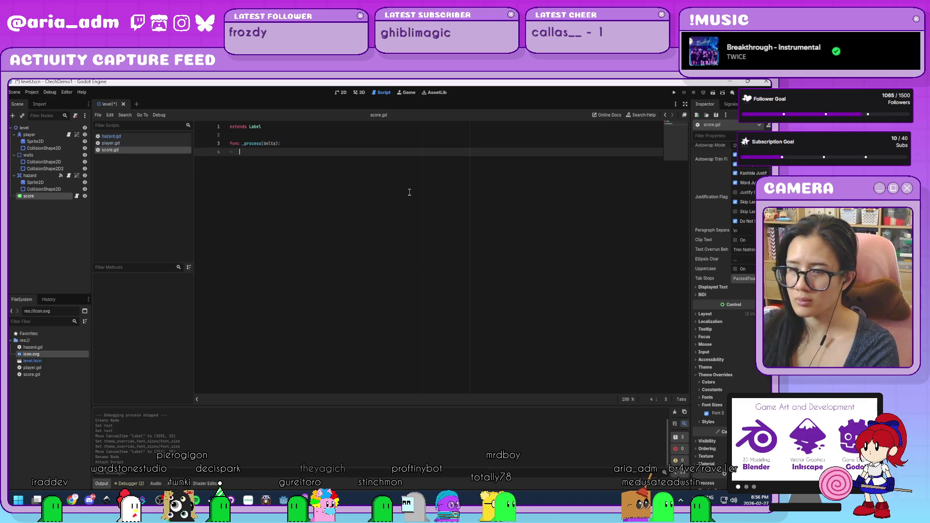
key("BackSpace")
key("BackSpace")
key("BackSpace")
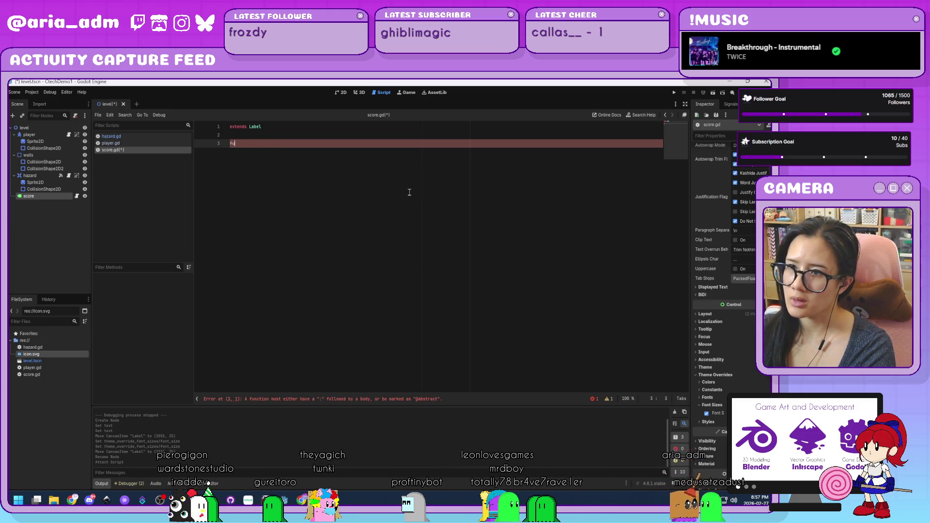
key("ctrl+shift+k")
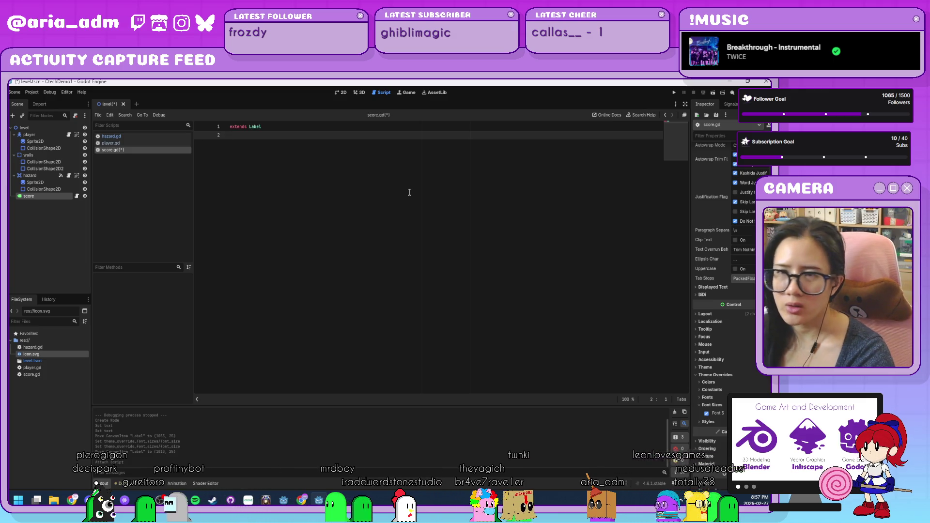
left_click(32, 92)
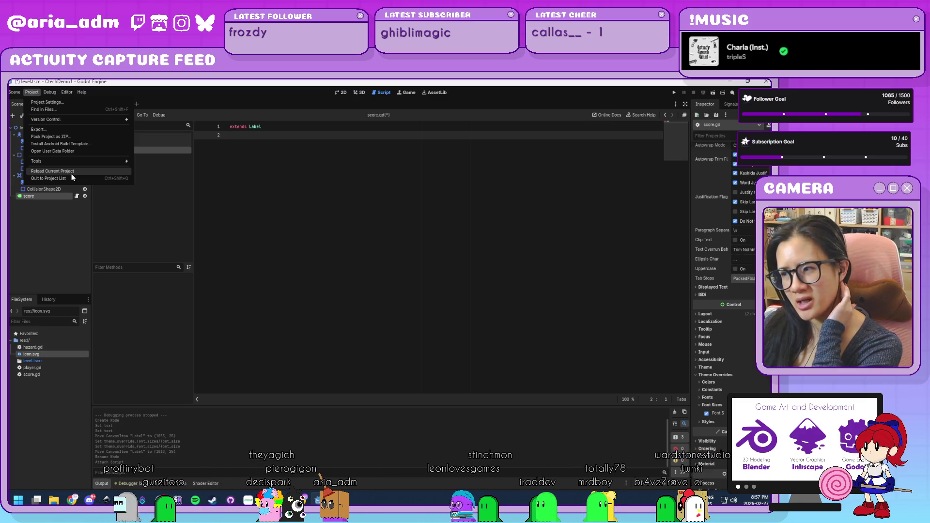
left_click(364, 310)
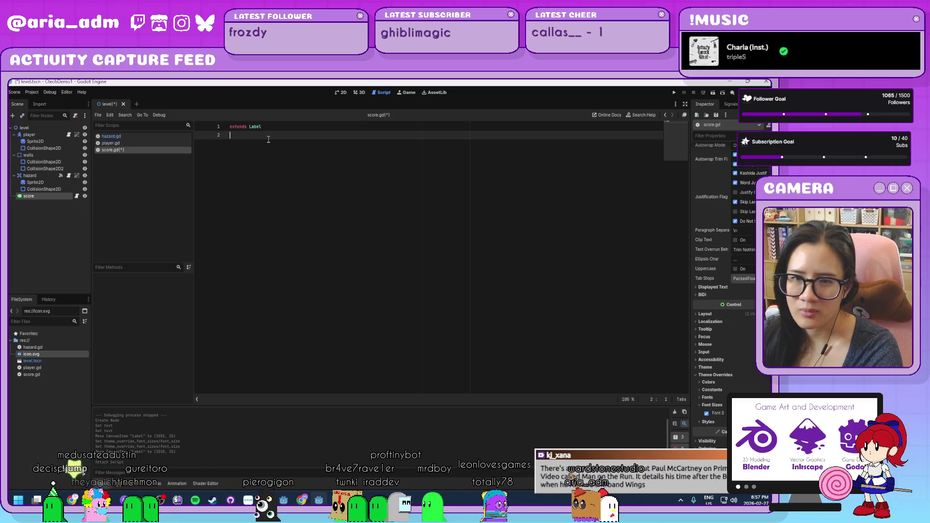
key("Return")
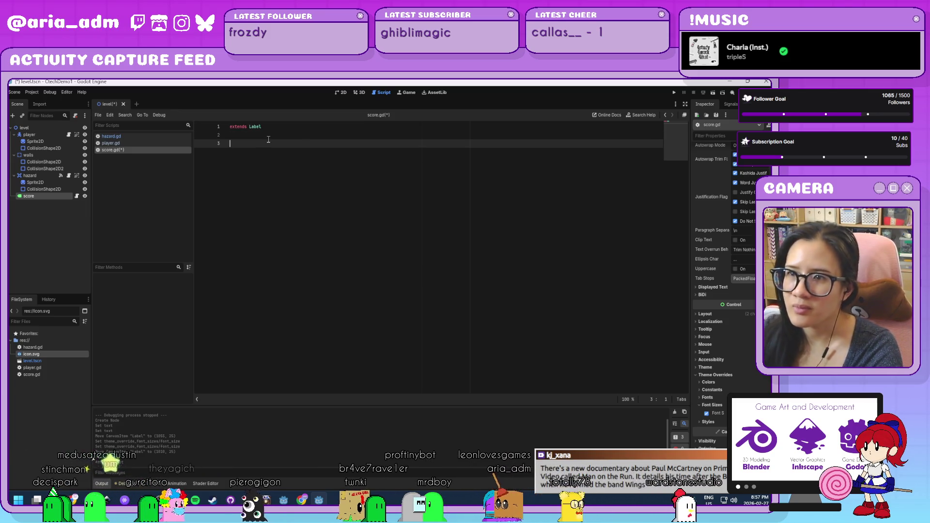
left_click(63, 246)
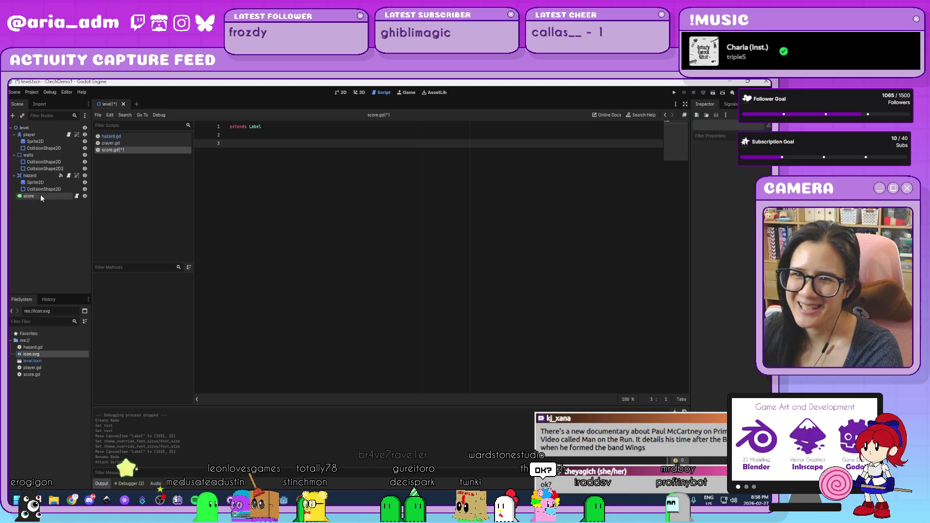
left_click(38, 136)
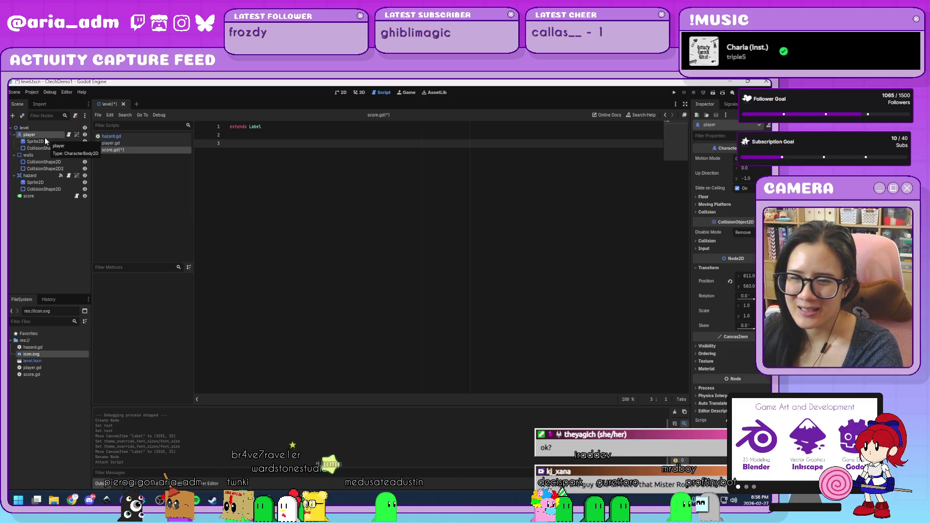
left_click(60, 233)
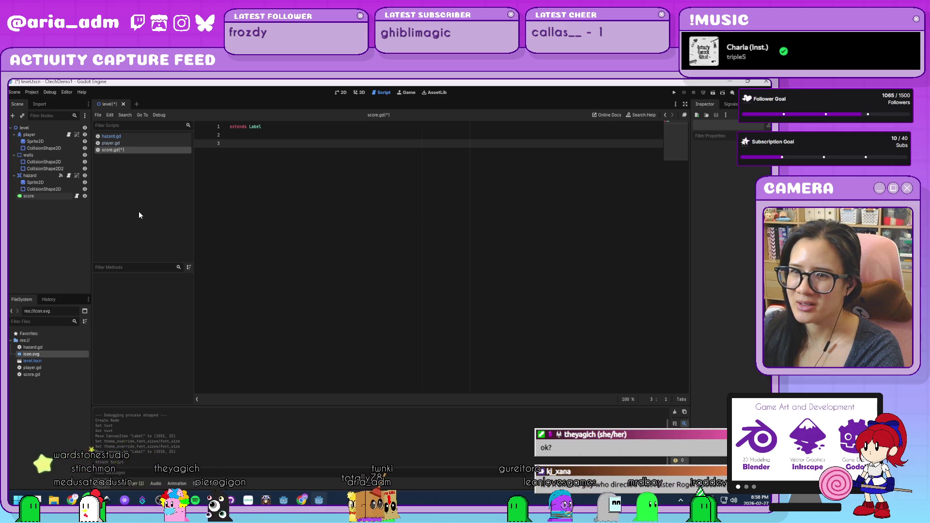
- Create a new global.gd script containing 'var score = 0' and save it
left_click(98, 115)
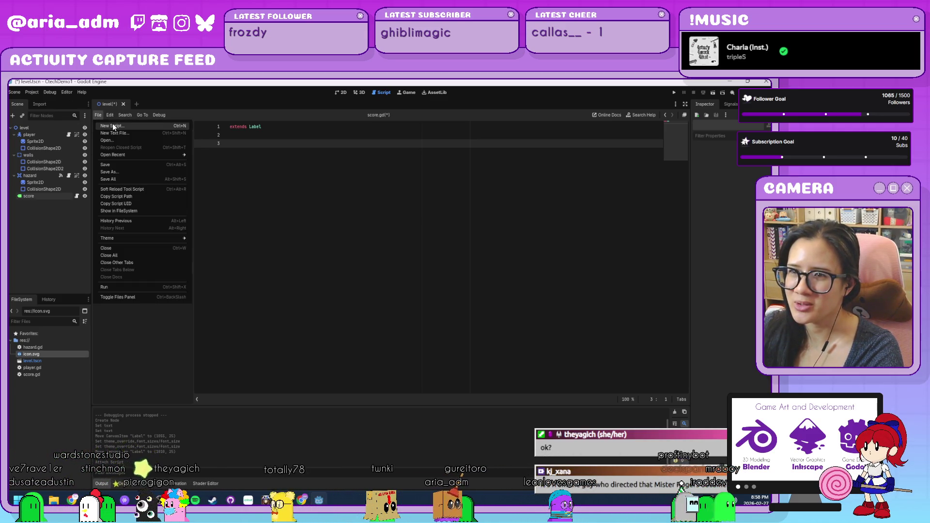
left_click(114, 126)
type("global.gd")
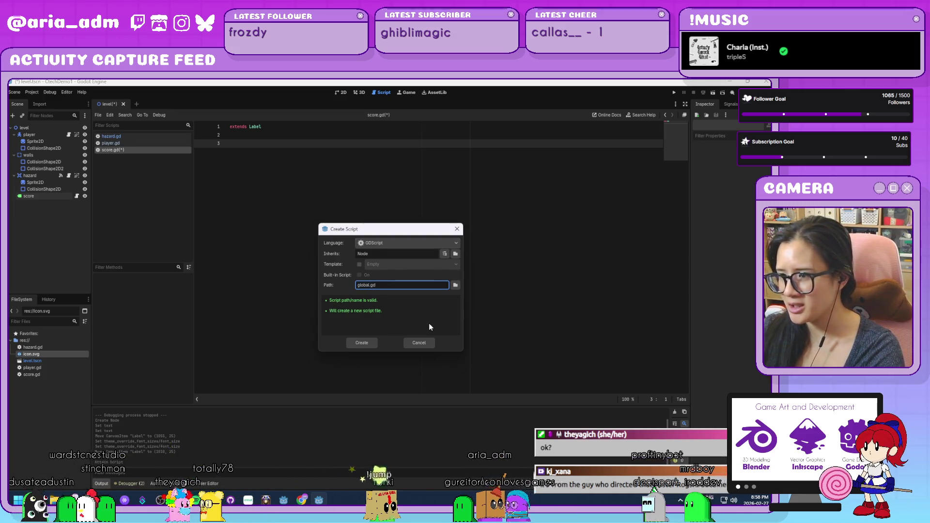
key("Return")
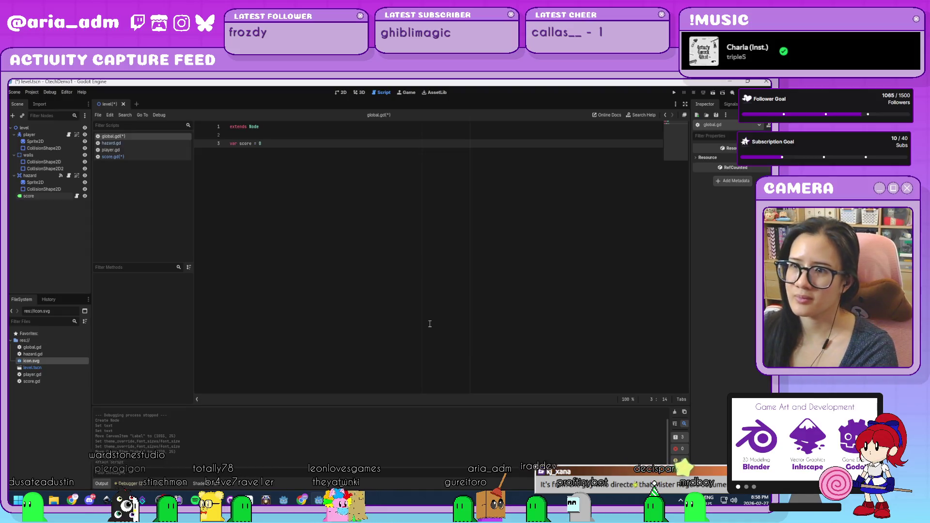
type("var score = 0")
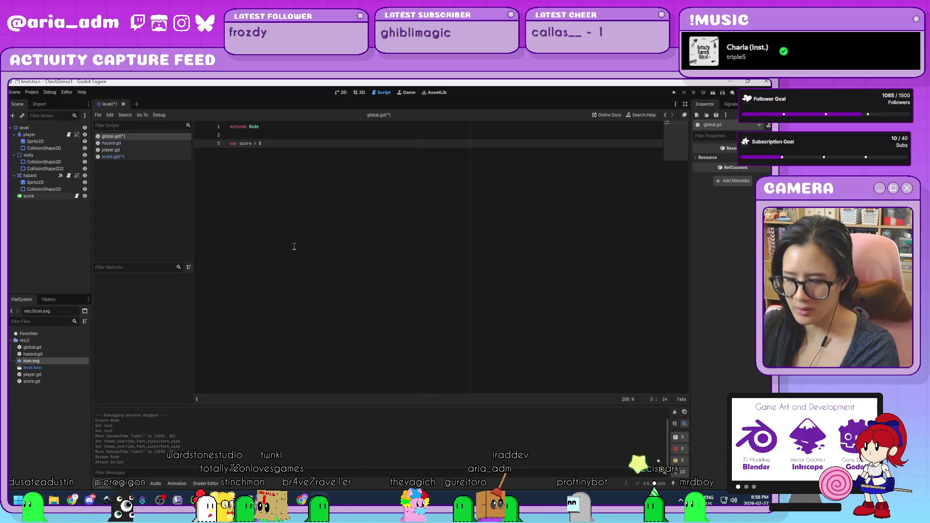
key("ctrl+s")
- Register global.gd as the Global autoload in Project Settings
left_click(32, 92)
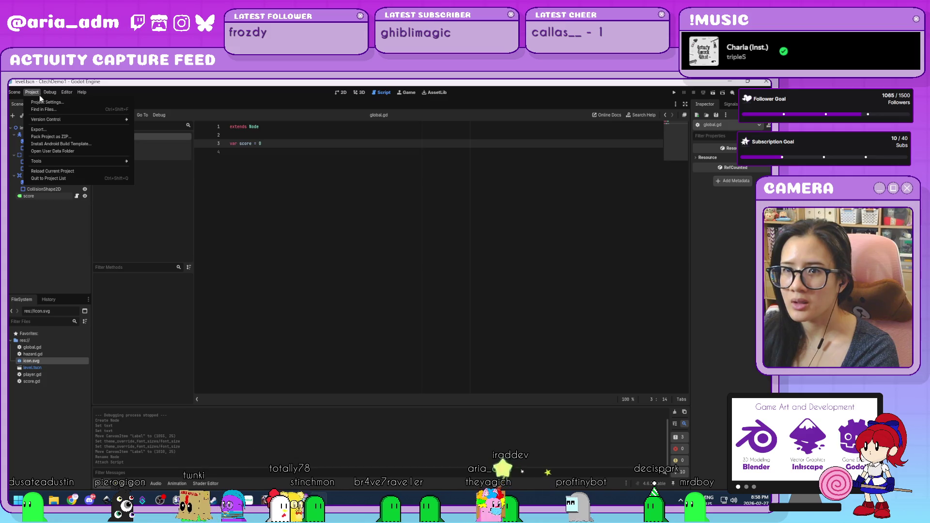
left_click(39, 103)
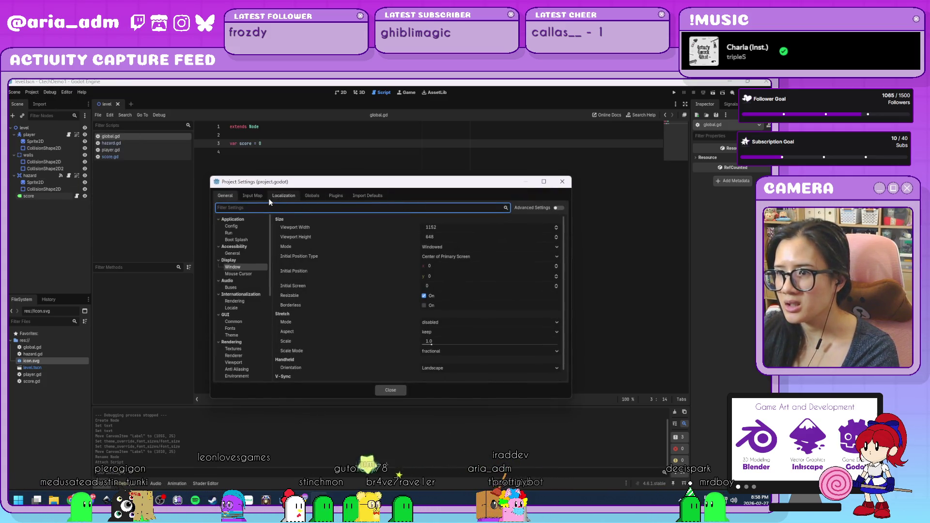
left_click(311, 195)
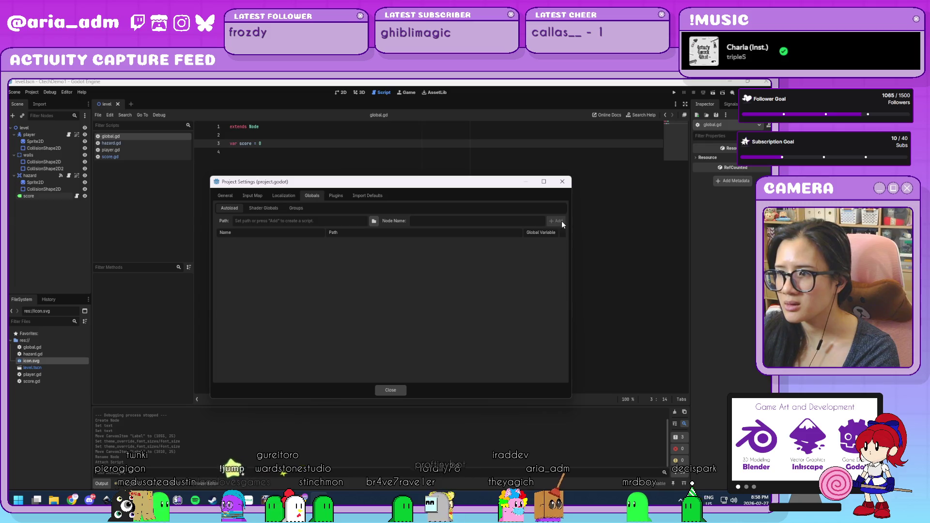
left_click(373, 222)
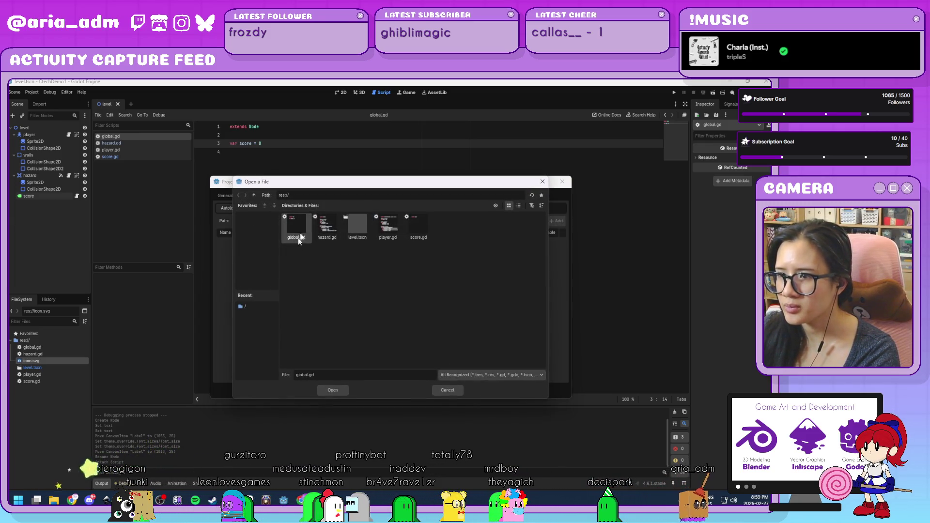
left_click(335, 392)
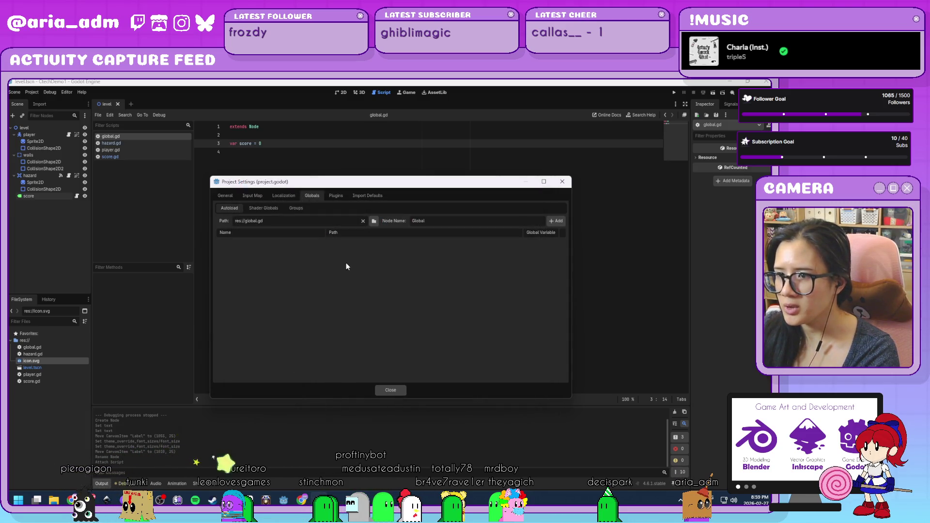
left_click(556, 220)
left_click(390, 390)
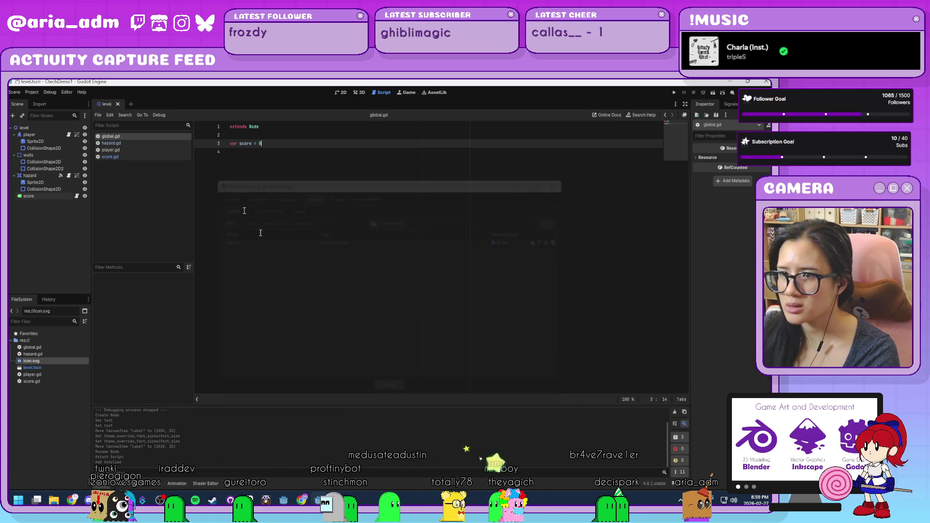
- Add a func _process(delta): declaration to score.gd
left_click(130, 156)
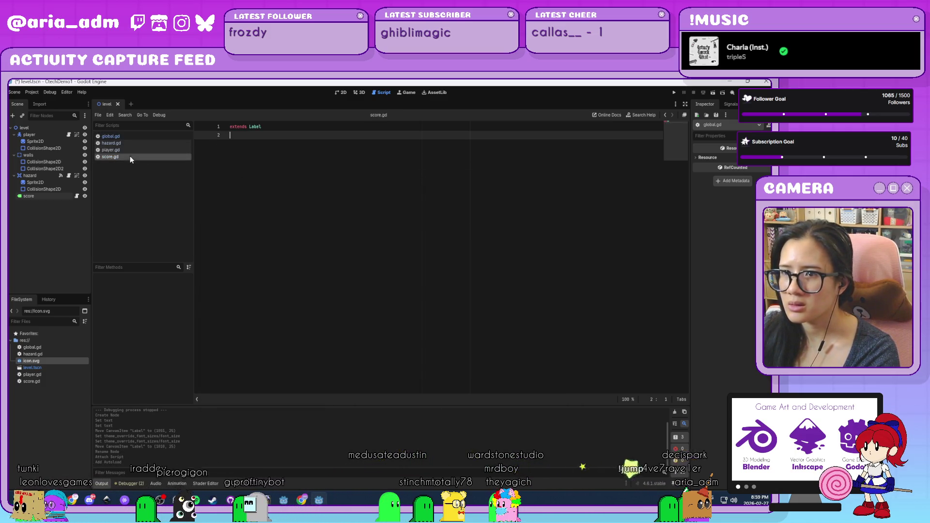
key("Return")
type("var")
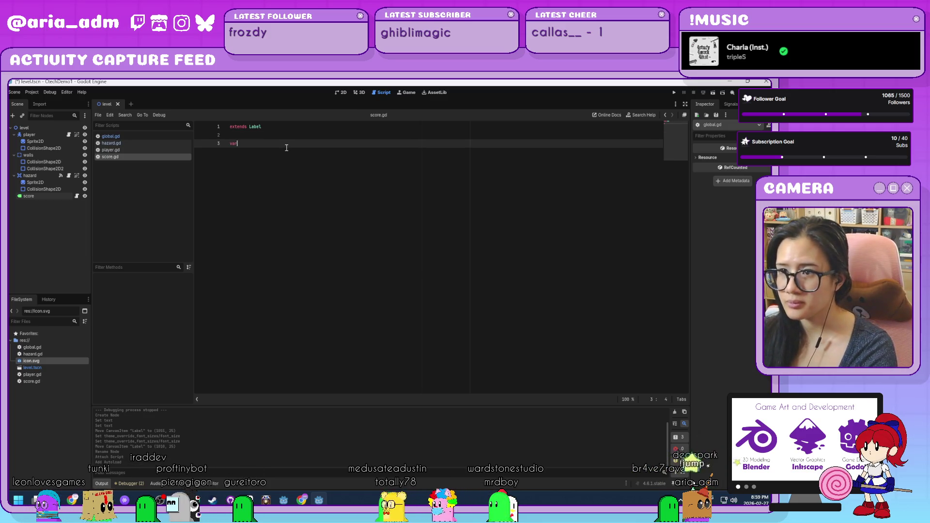
key("BackSpace")
key("BackSpace")
key("BackSpace")
type("c _proc")
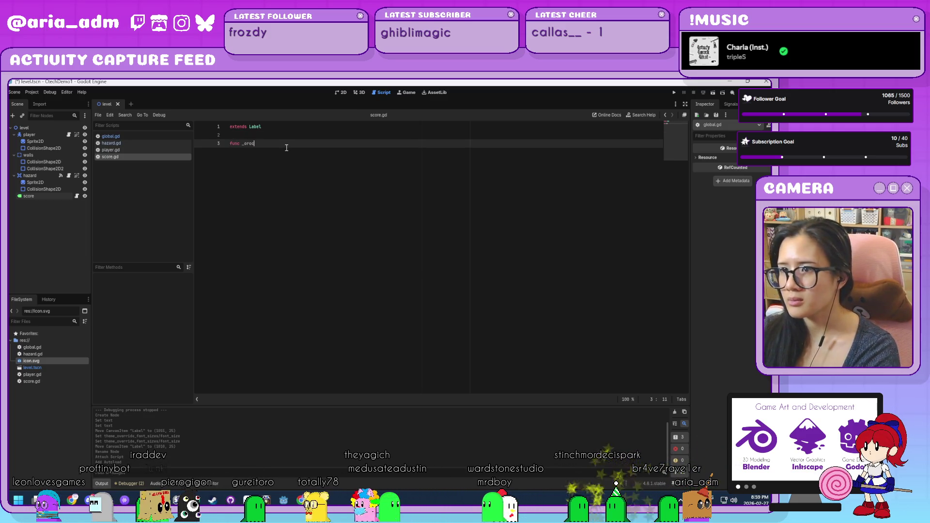
type("process(delta):")
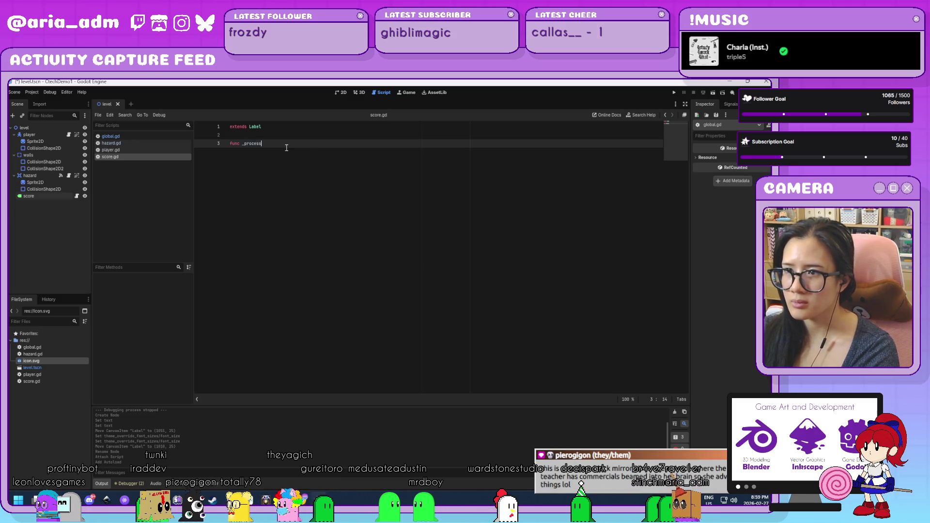
key("Return")
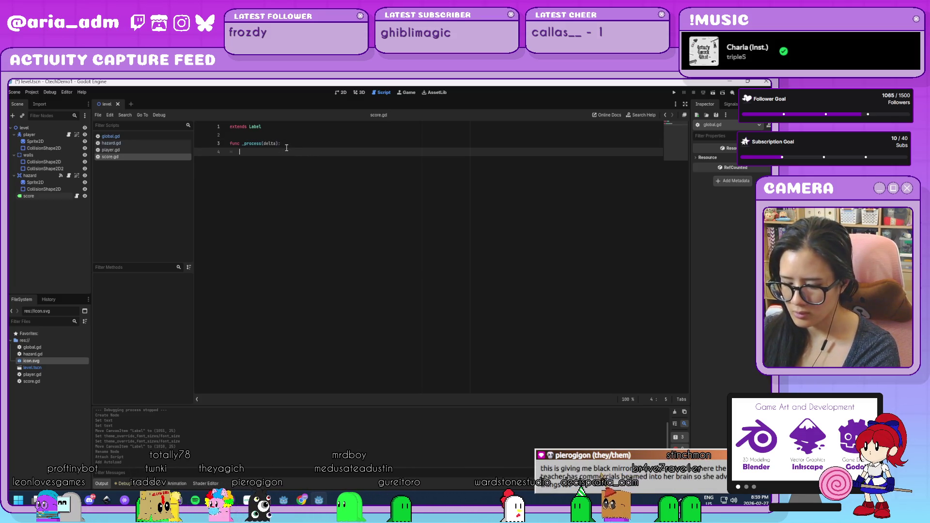
- Make its body set text = str("Score: ", Global.score)
type("text = gl")
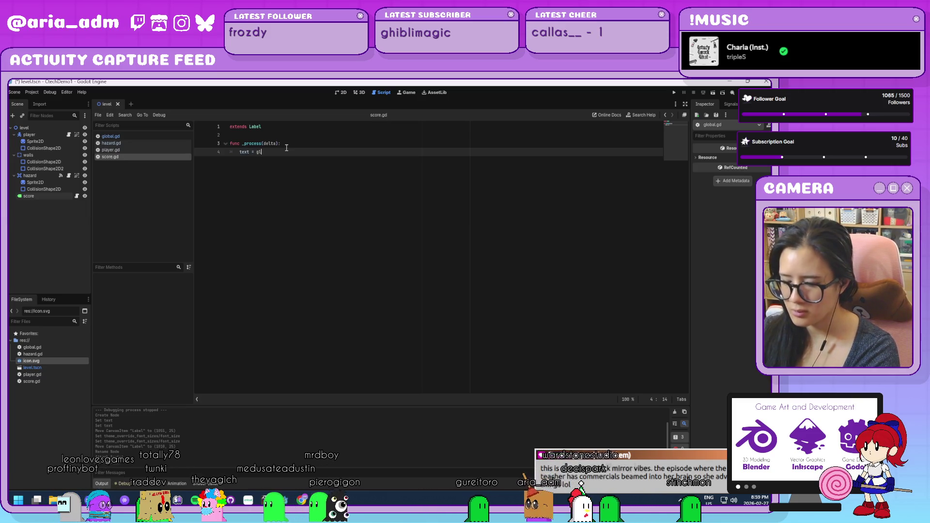
type("obal.scor")
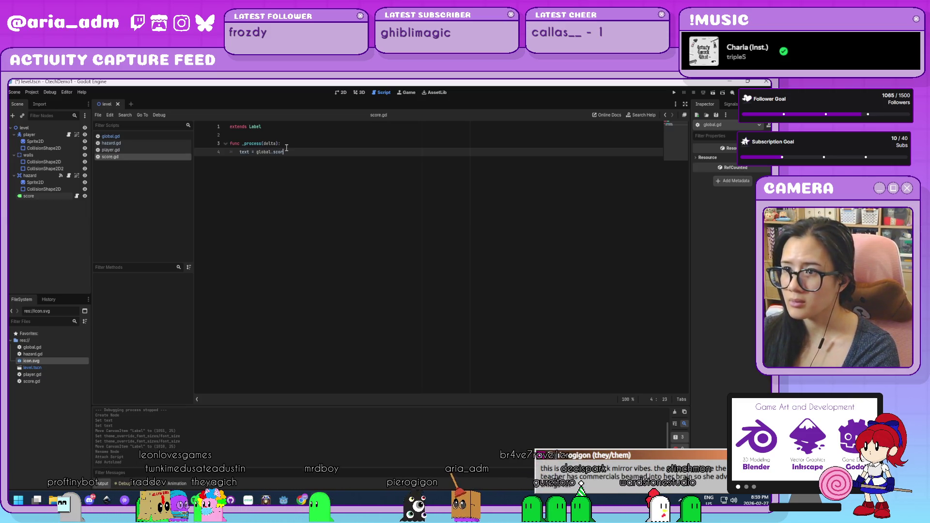
key("BackSpace")
key("BackSpace")
key("BackSpace")
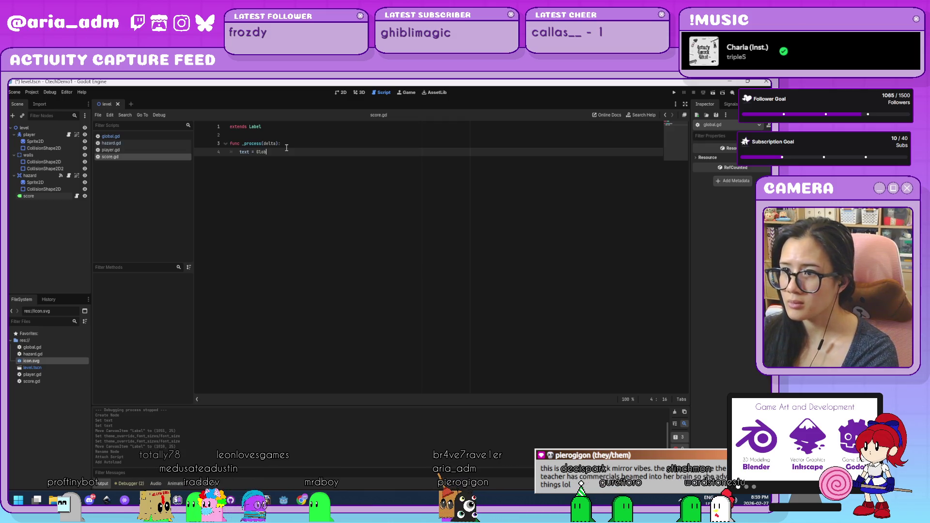
key("Escape")
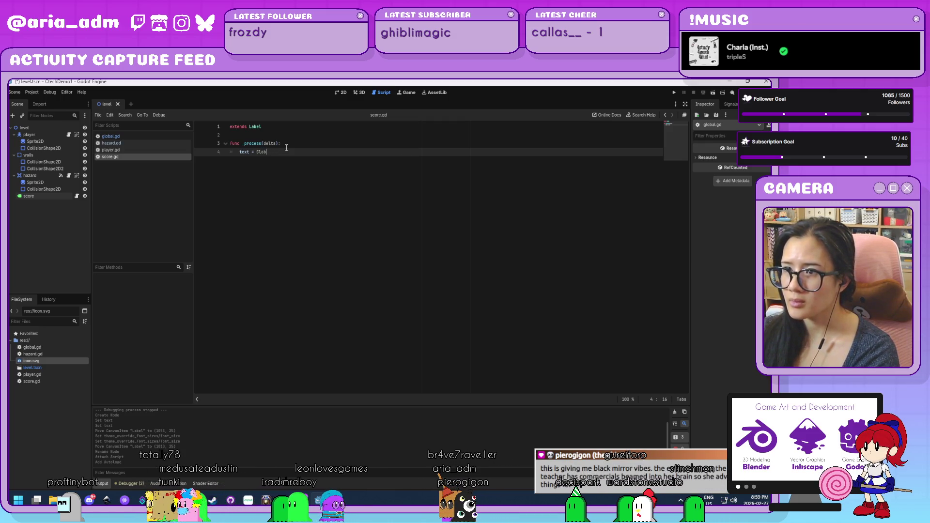
key("BackSpace")
key("BackSpace")
key("BackSpace")
type("(\"G")
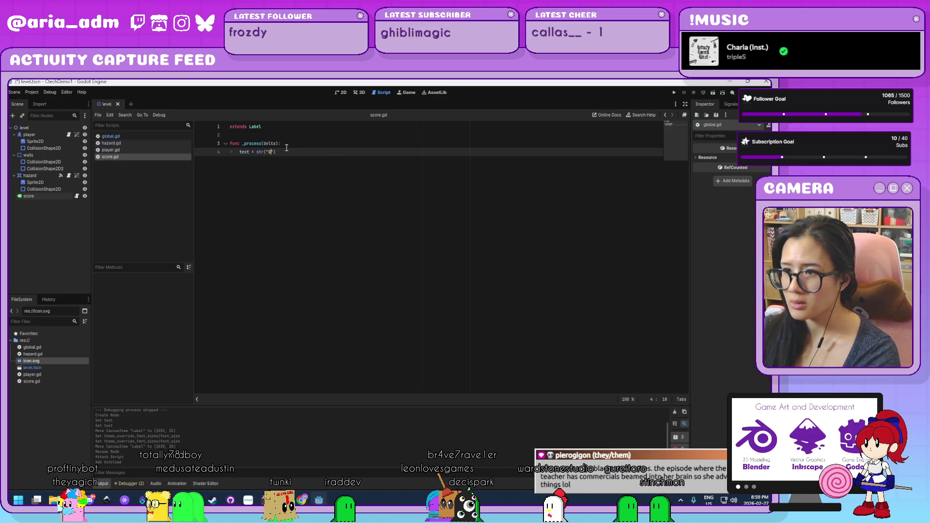
key("BackSpace")
type("\"Sc")
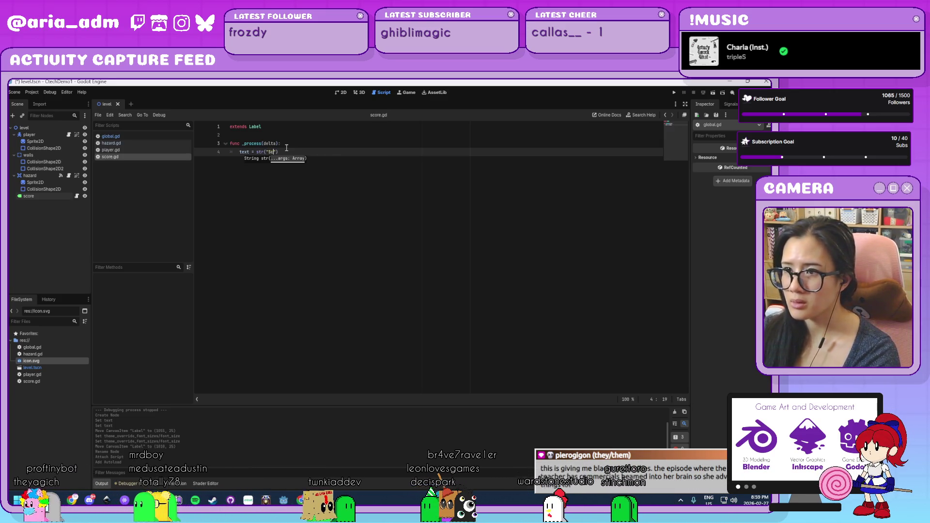
type("ore: \"")
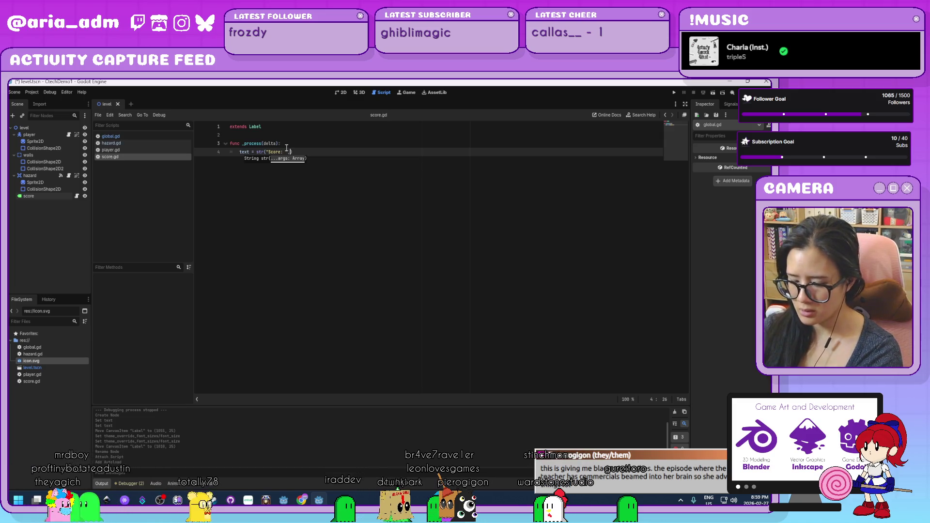
type(", Global.score")
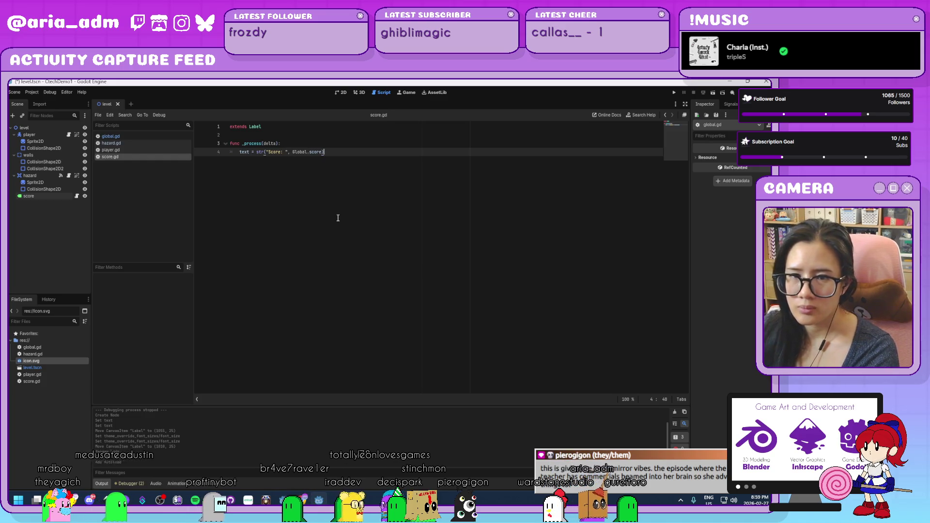
type(")")
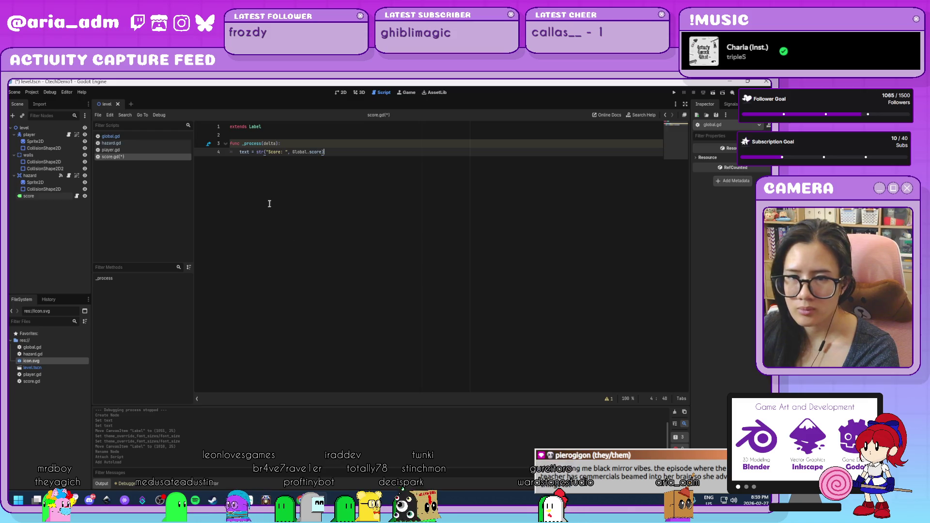
- Rename the delta parameter to _delta and save score.gd
left_click(321, 141)
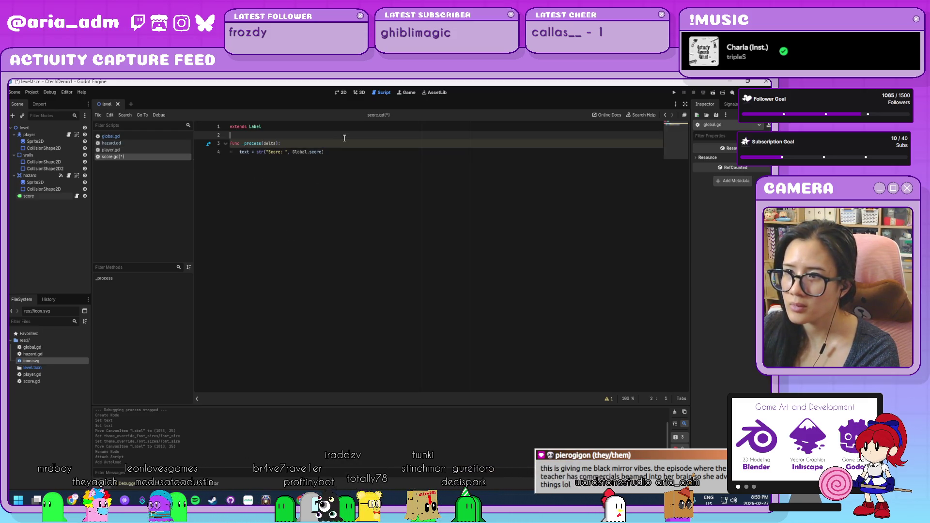
left_click(264, 143)
type("_")
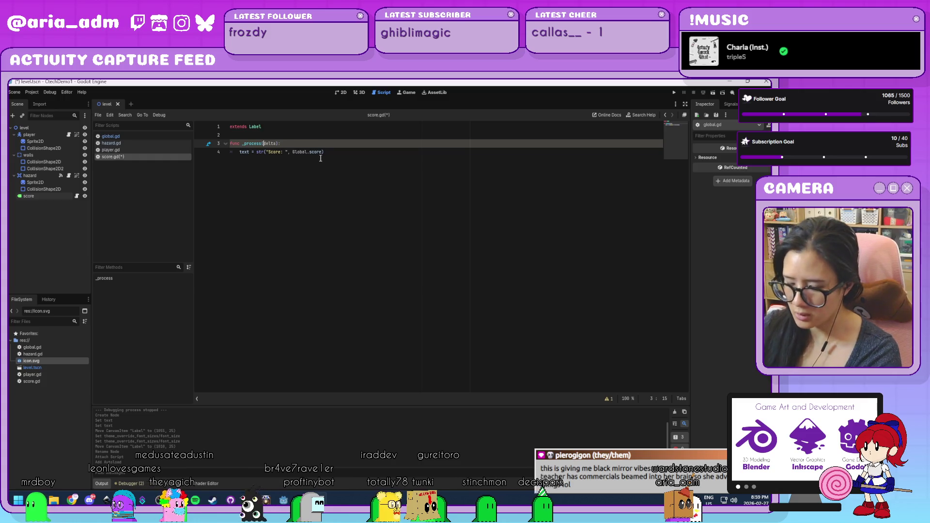
left_click(355, 155)
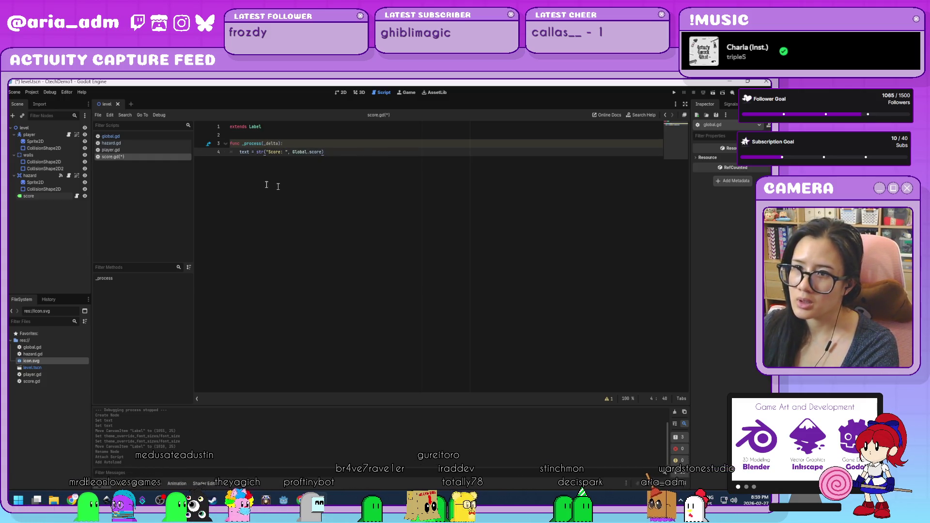
key("ctrl+s")
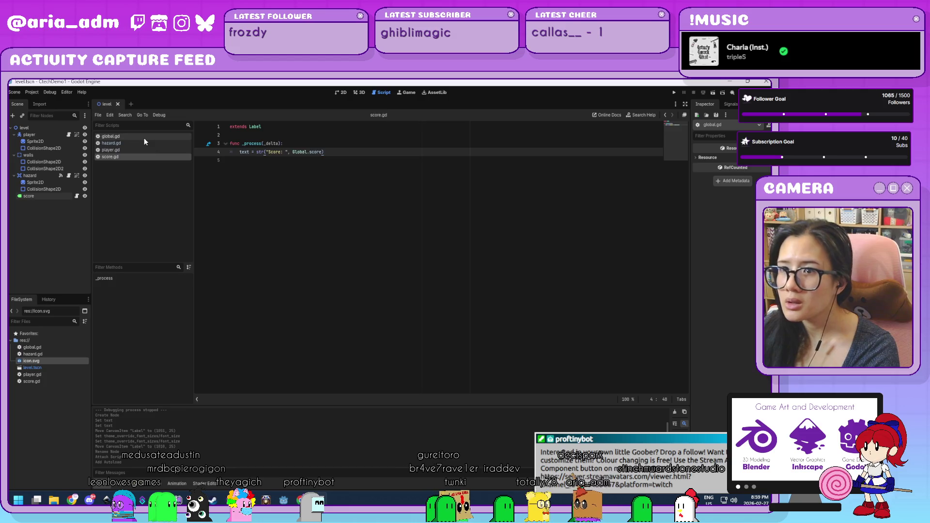
- In hazard.gd, add Global.score += 1 after the respawn position line
left_click(144, 137)
left_click(144, 142)
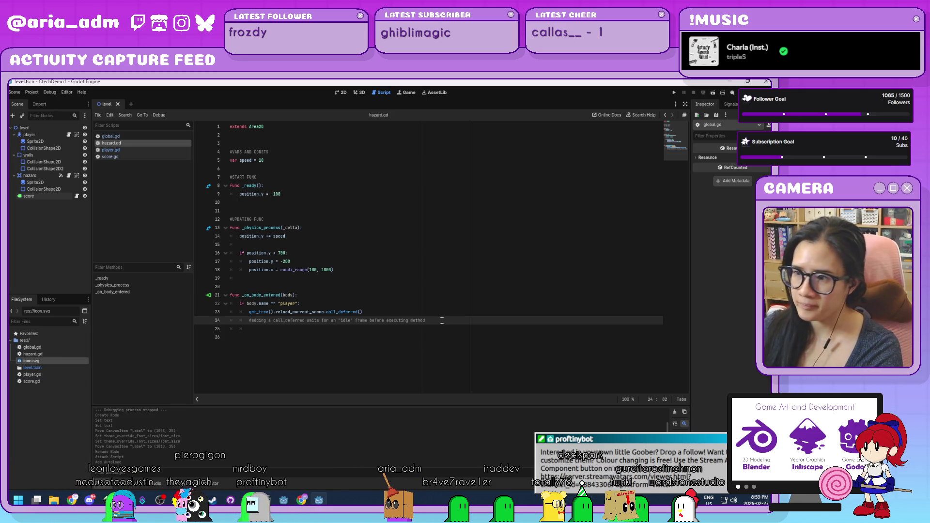
left_click(381, 270)
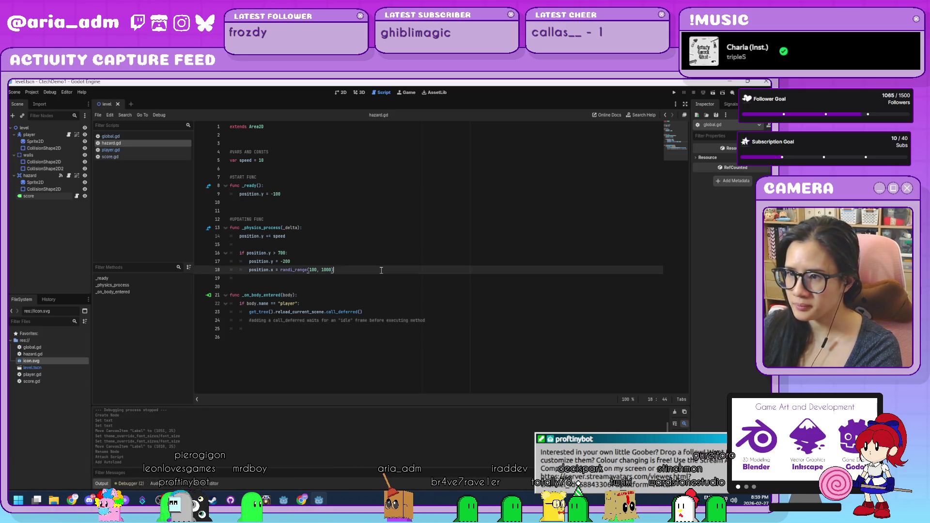
key("Return")
type("s")
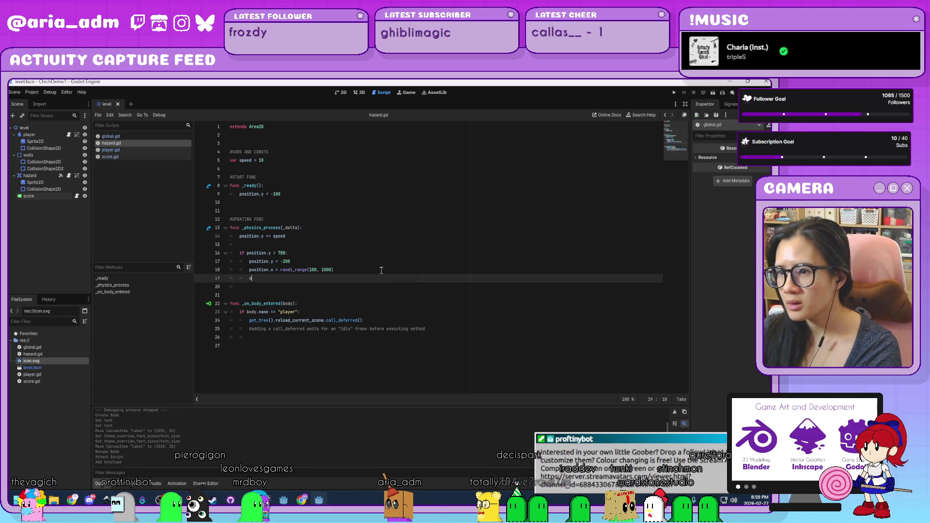
type("c")
key("BackSpace")
key("BackSpace")
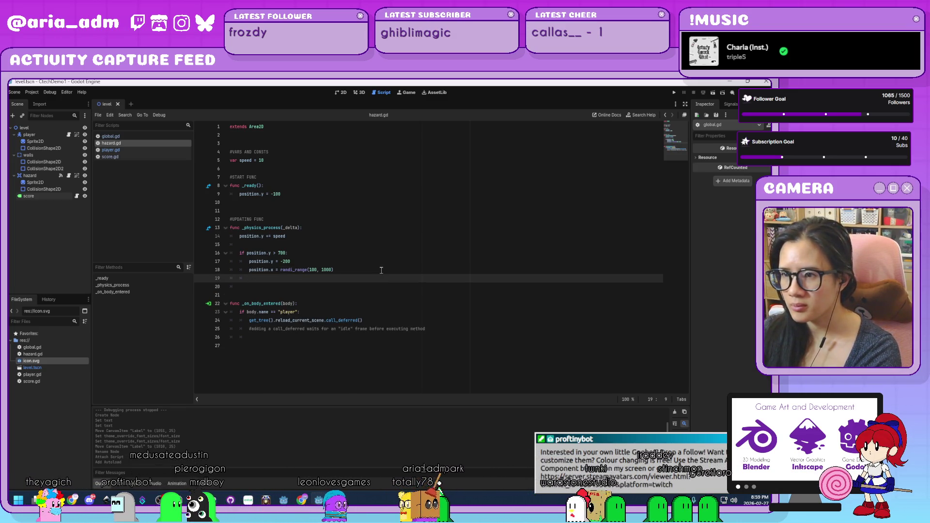
type("Global.sco")
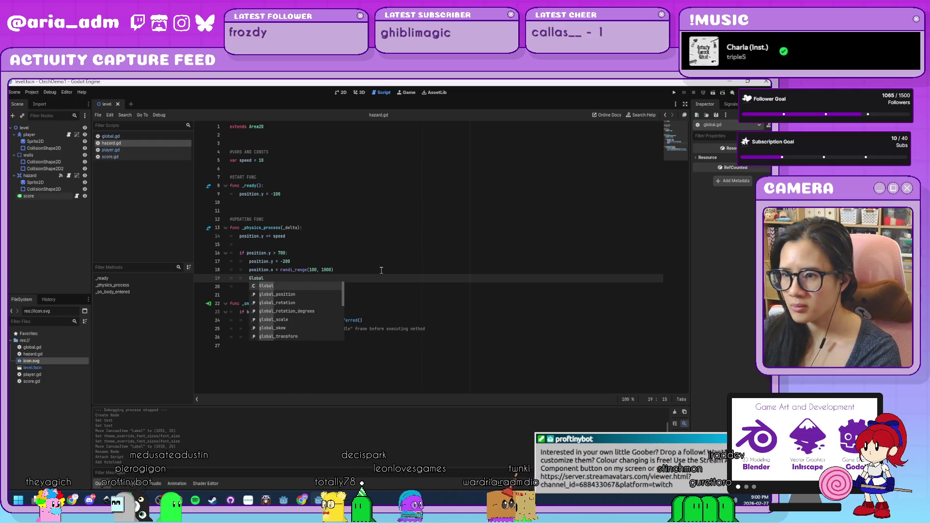
key("Return")
type("+= 1")
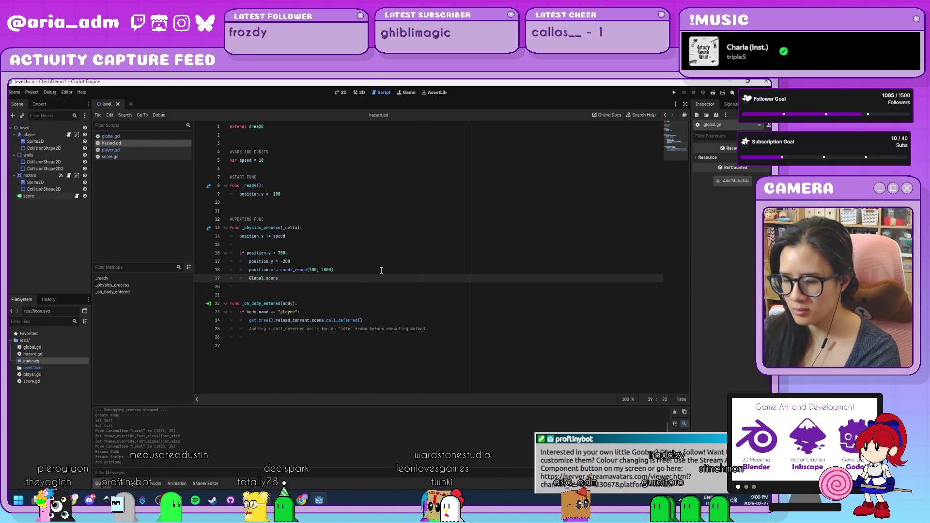
- Add Global.score = 0 inside the player check and save hazard.gd
left_click(442, 328)
left_click(435, 322)
left_click(416, 315)
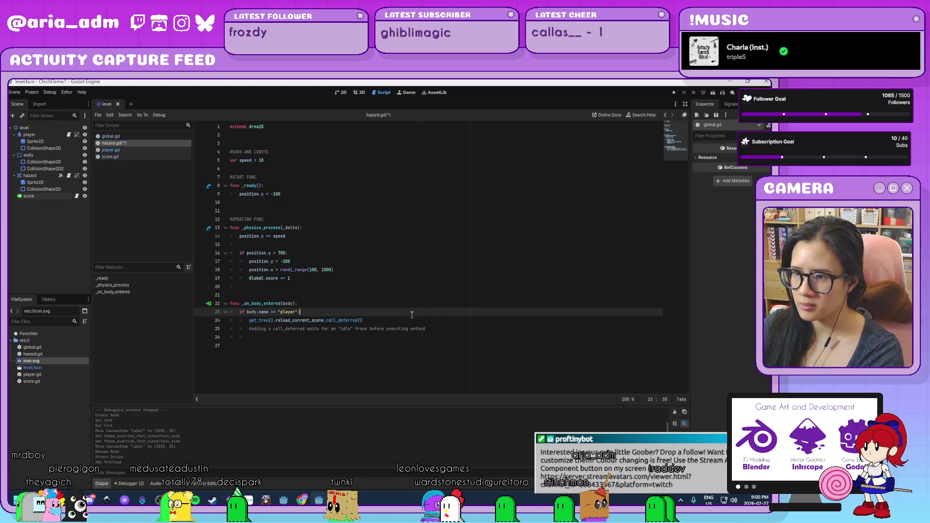
key("Return")
type("Glo")
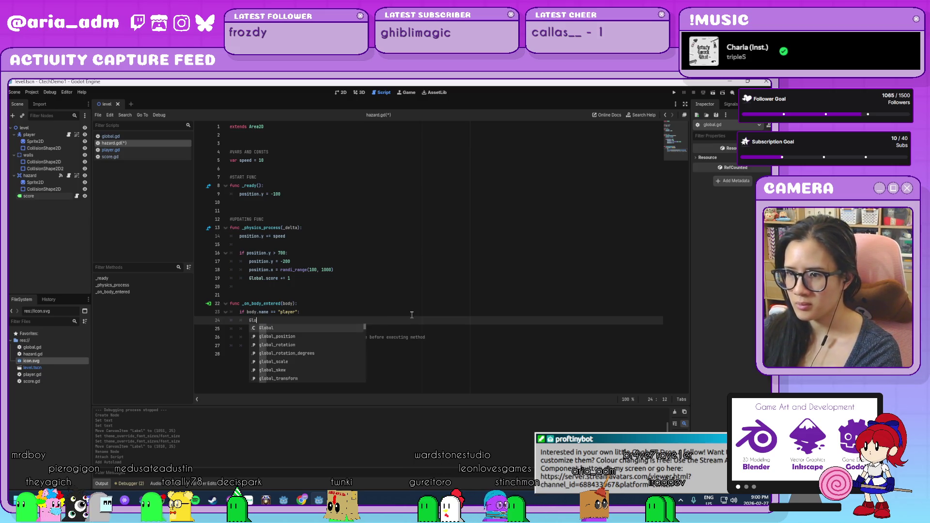
type("bal.score = 0")
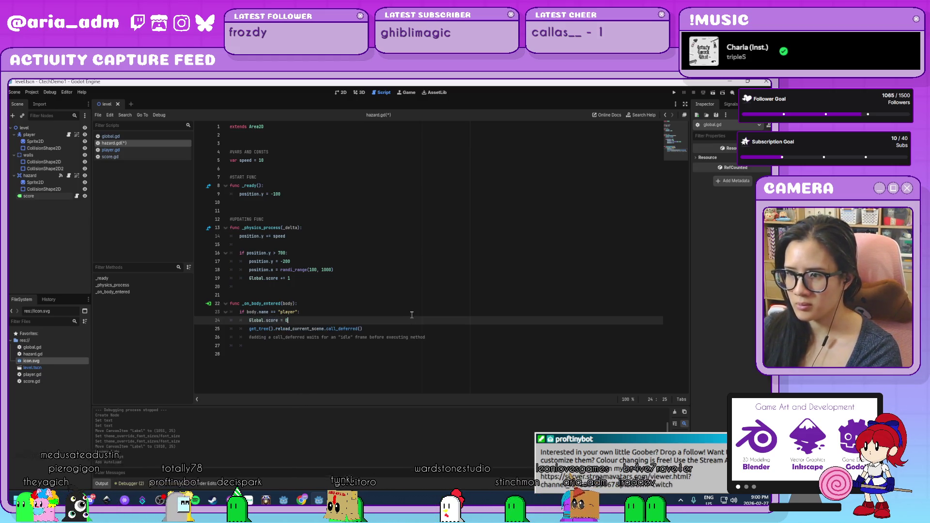
key("ctrl+s")
- Run the game and dodge the falling hazard with Left/Right arrows until the score reaches 18
left_click(673, 92)
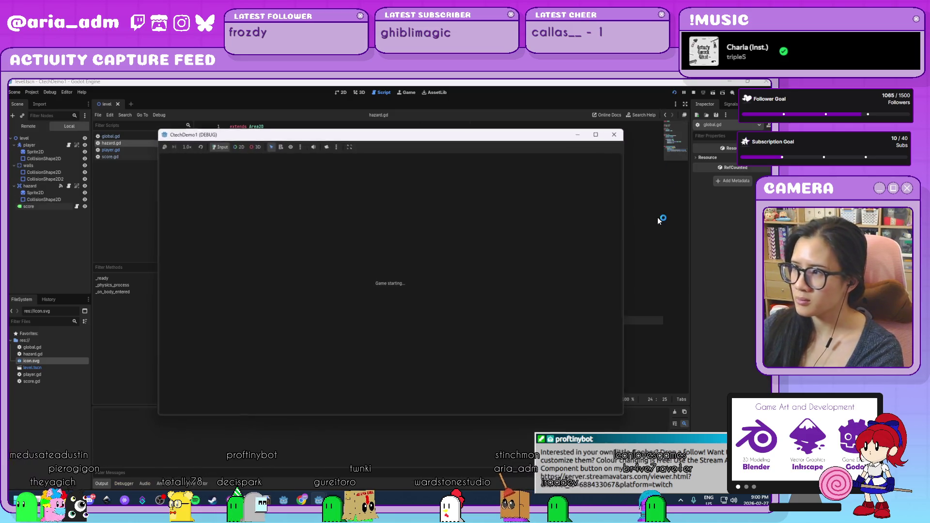
key("Right")
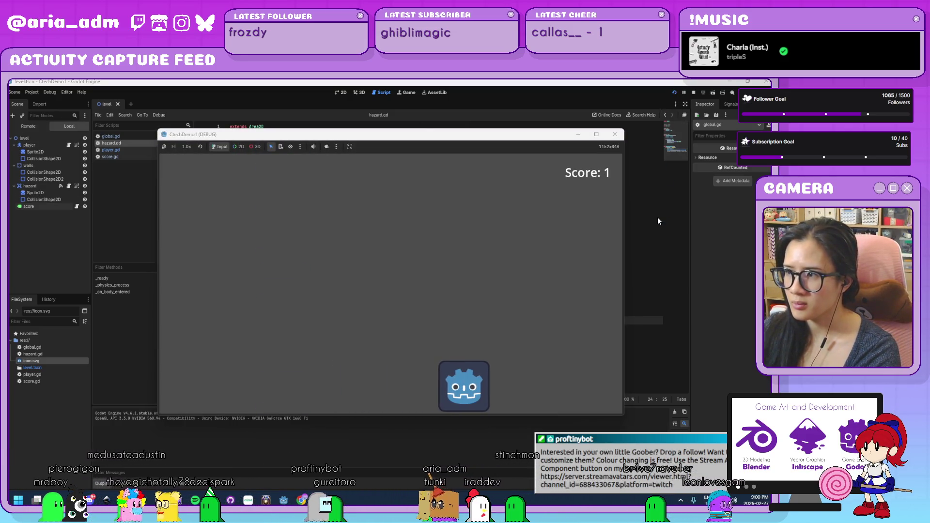
key("Left")
key("Right")
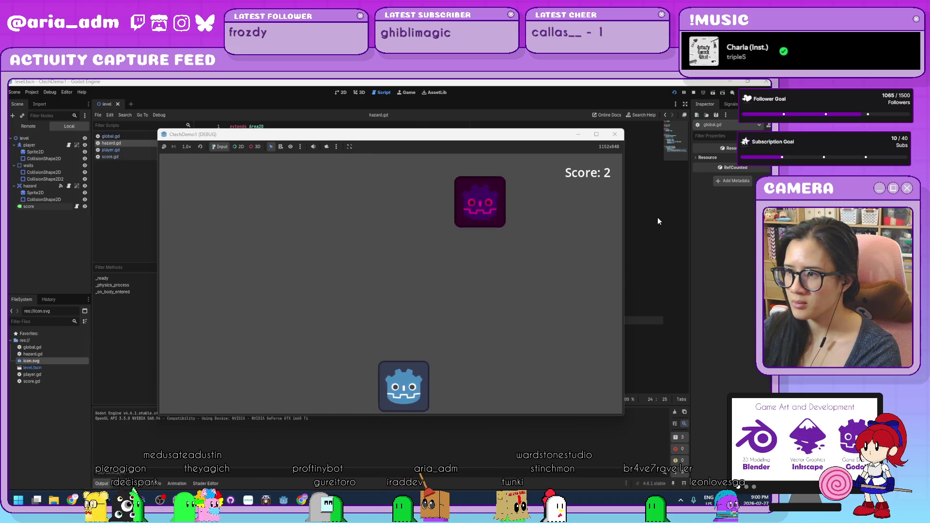
key("Left")
key("Right")
key("Left")
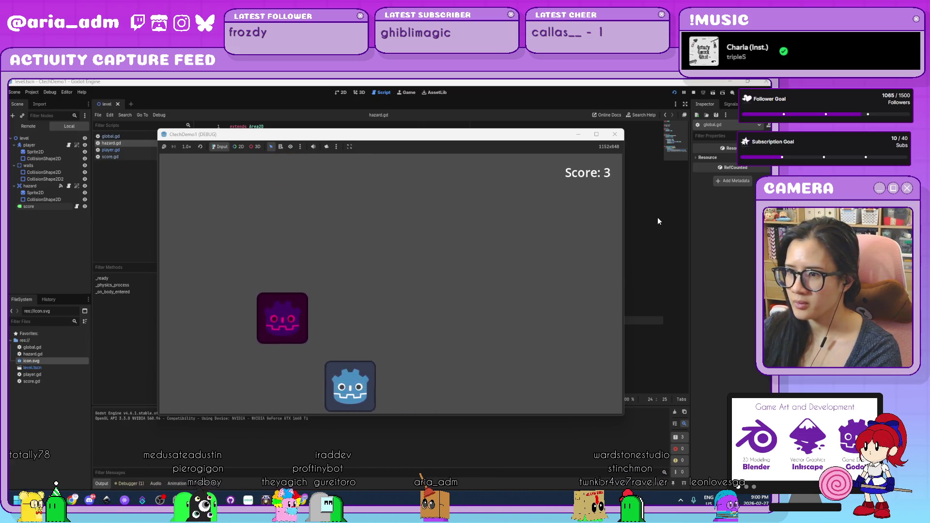
key("Right")
key("Right")
key("Left")
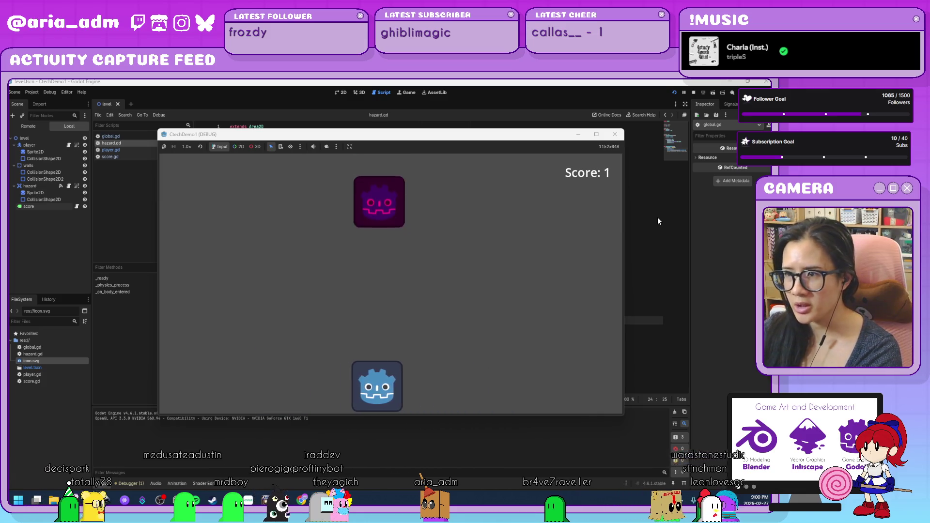
key("Right")
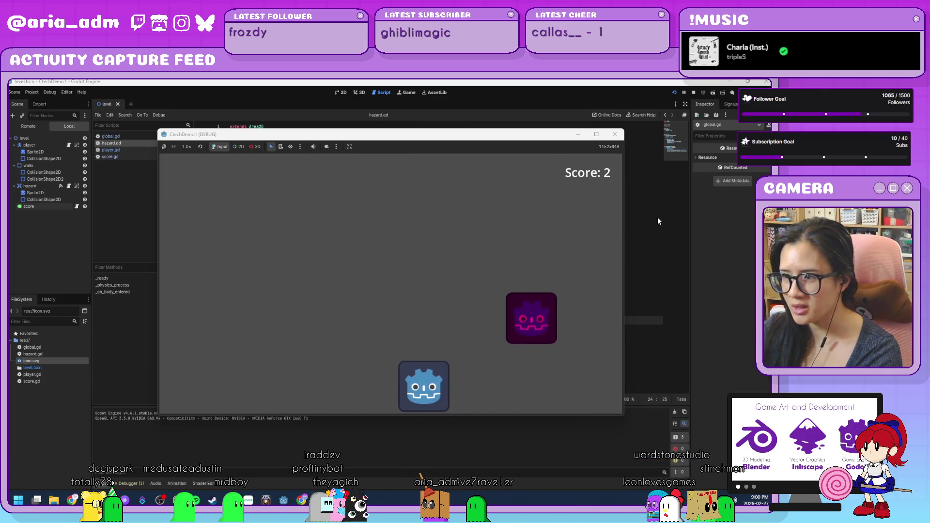
key("Left")
key("Right")
key("Right")
key("Left")
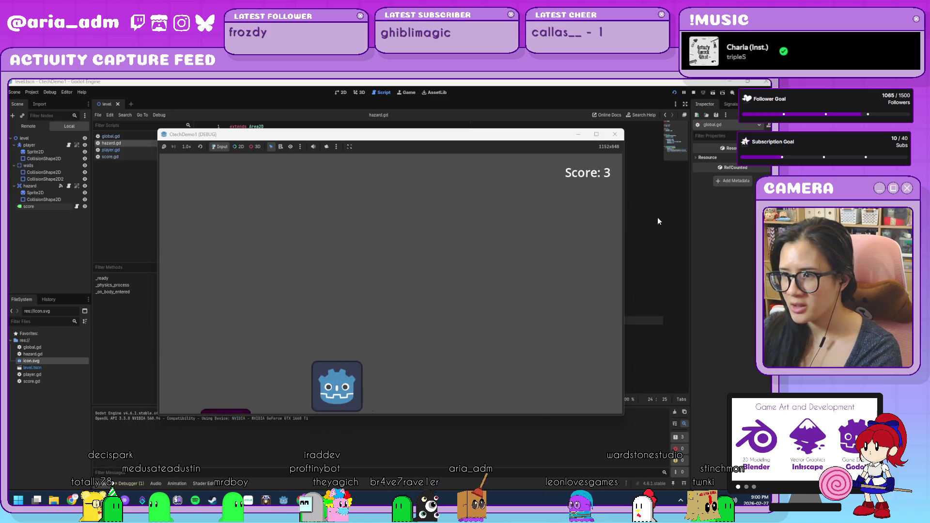
key("Right")
key("Right")
key("Left")
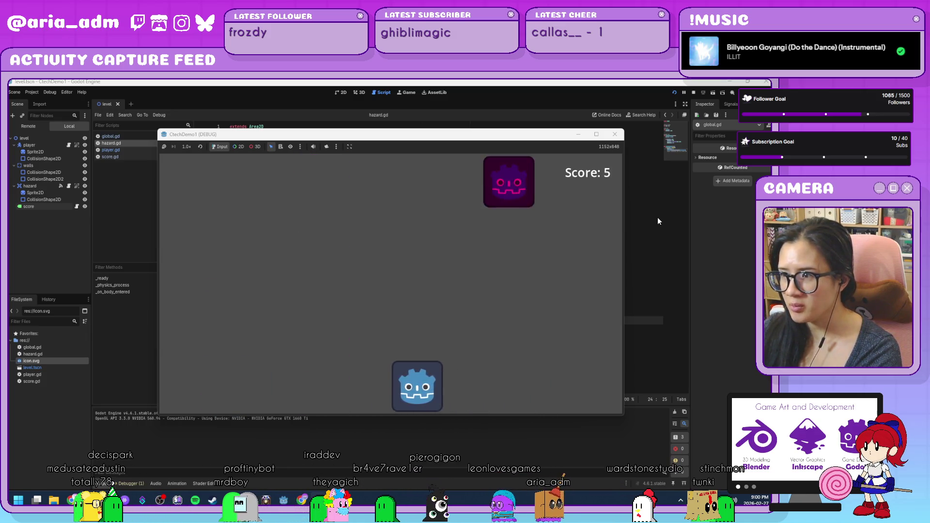
key("Right")
key("Right")
key("Left")
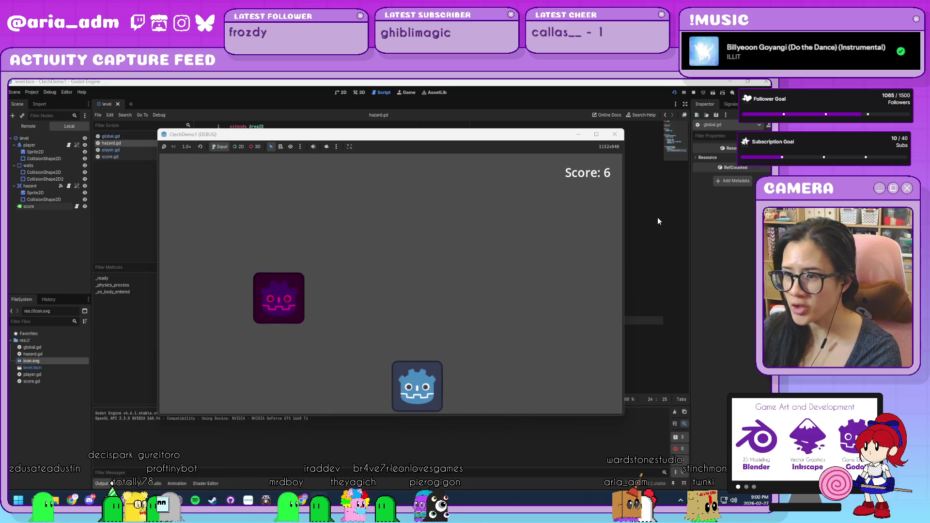
key("Right")
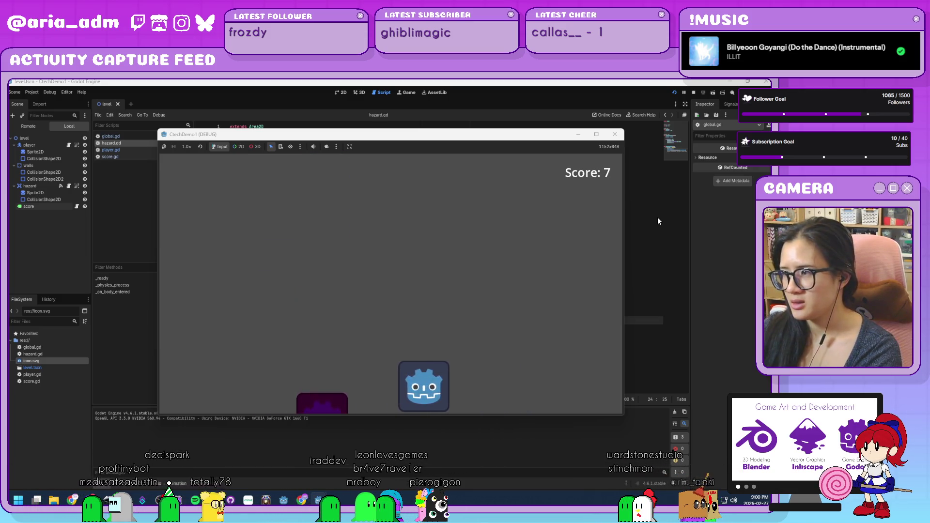
key("Left")
key("Right")
key("Left")
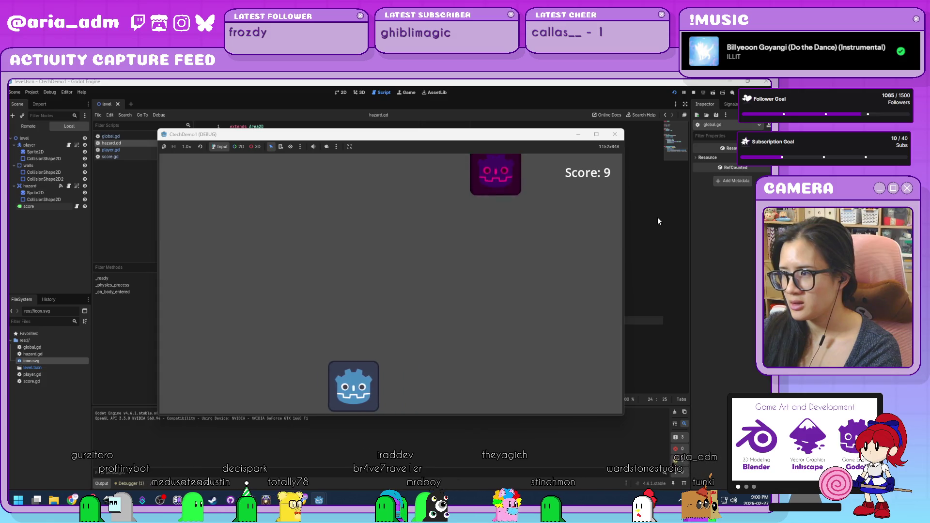
key("Right")
key("Left")
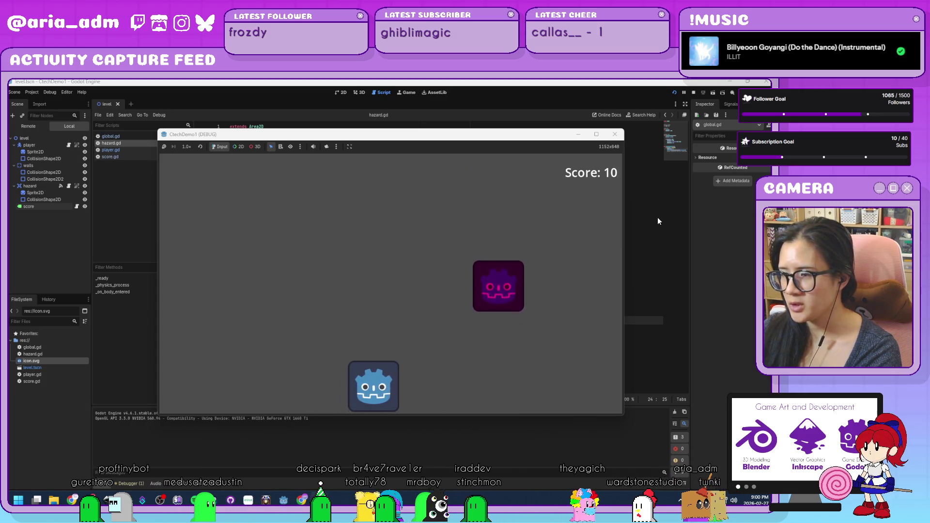
key("Right")
key("Left")
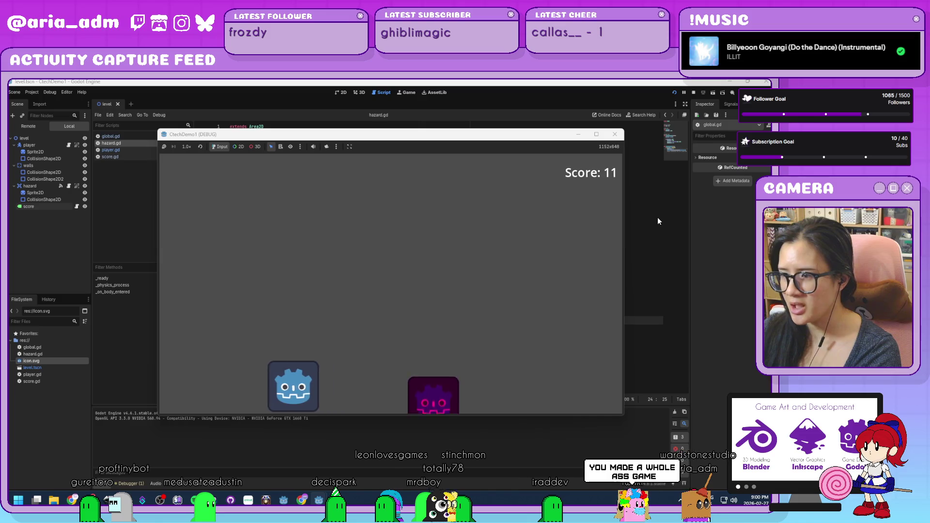
key("Right")
key("Left")
key("Left")
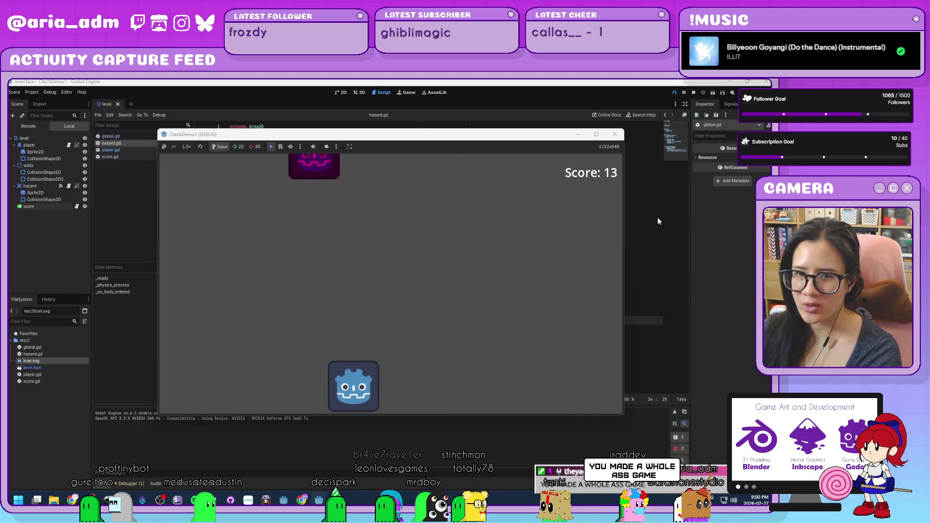
key("Right")
key("Left")
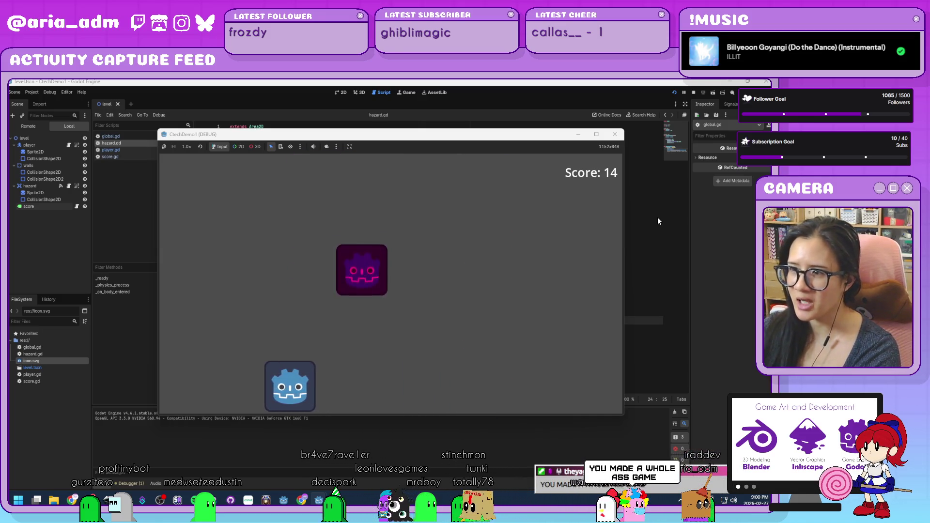
key("Right")
key("Right")
key("Left")
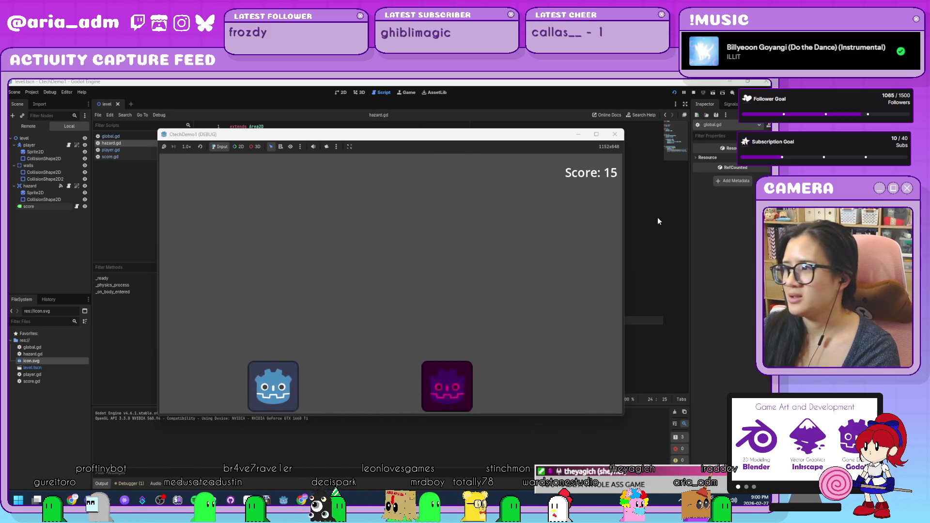
key("Right")
key("Left")
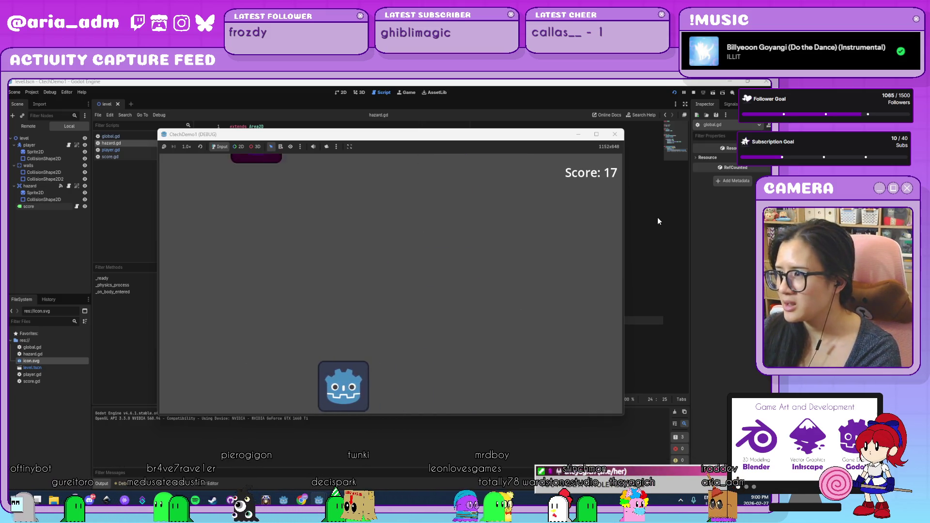
key("Right")
key("Left")
key("Right")
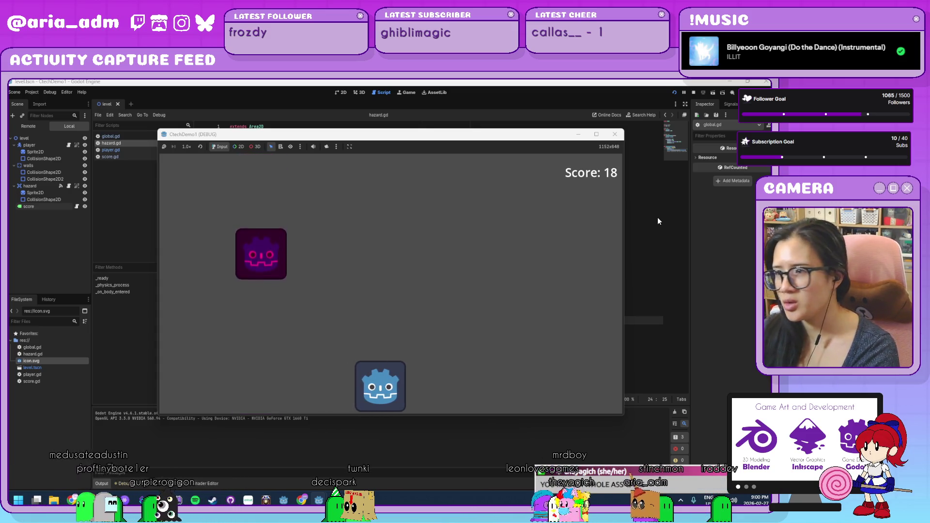
- Close the test game window and minimize the Godot editor to reveal the desktop
left_click(614, 136)
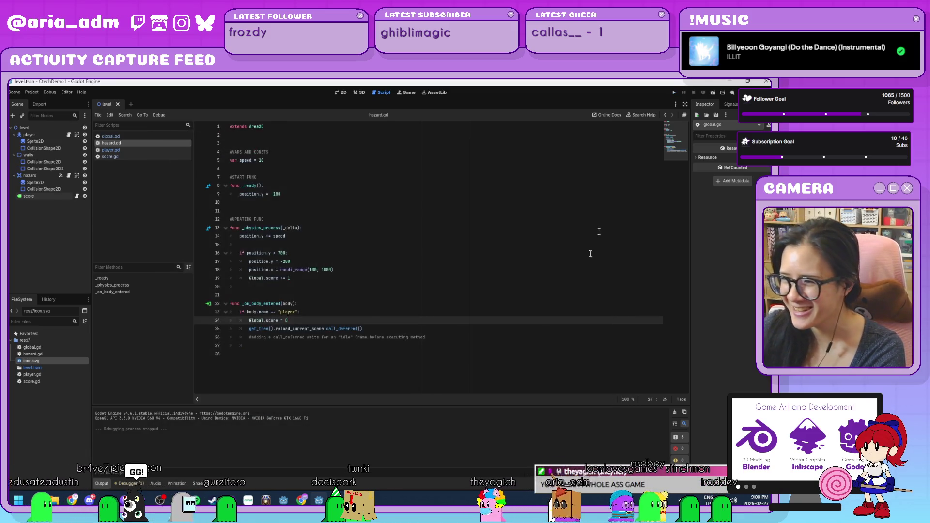
left_click(457, 346)
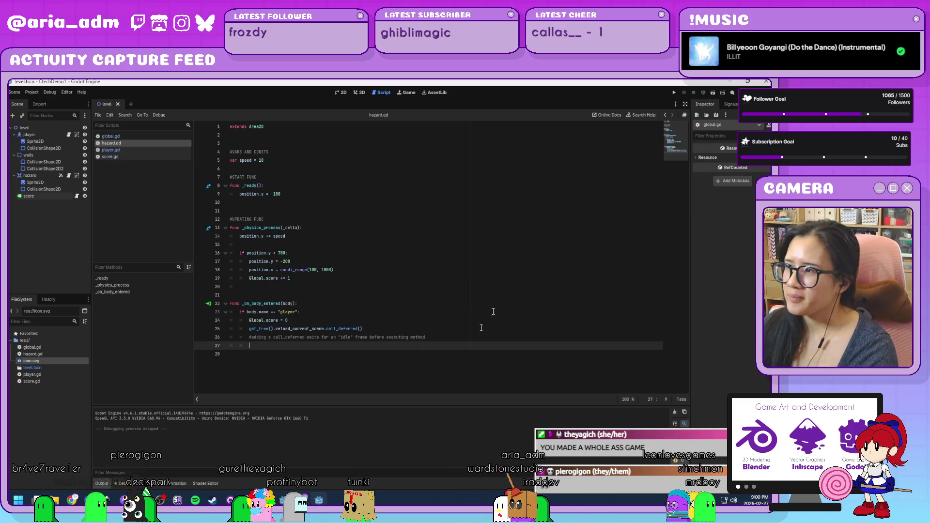
left_click(730, 83)
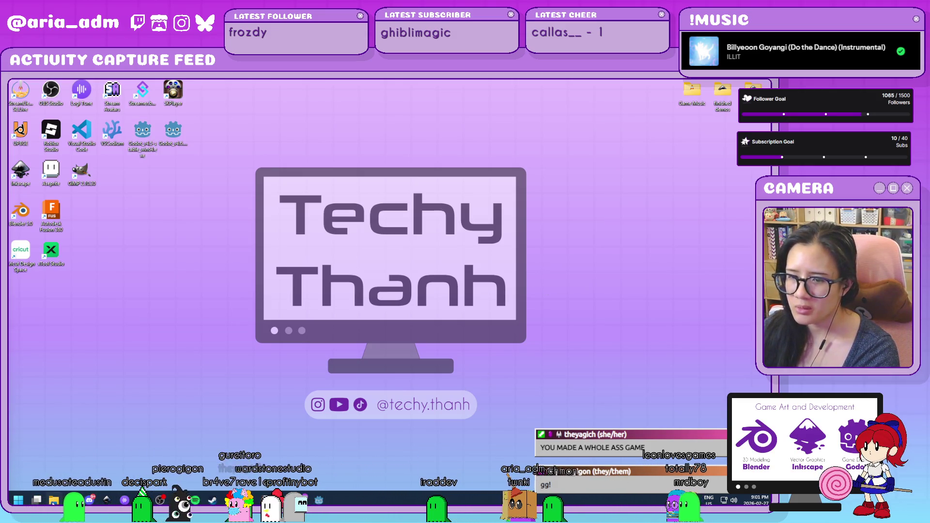
key("super+e")
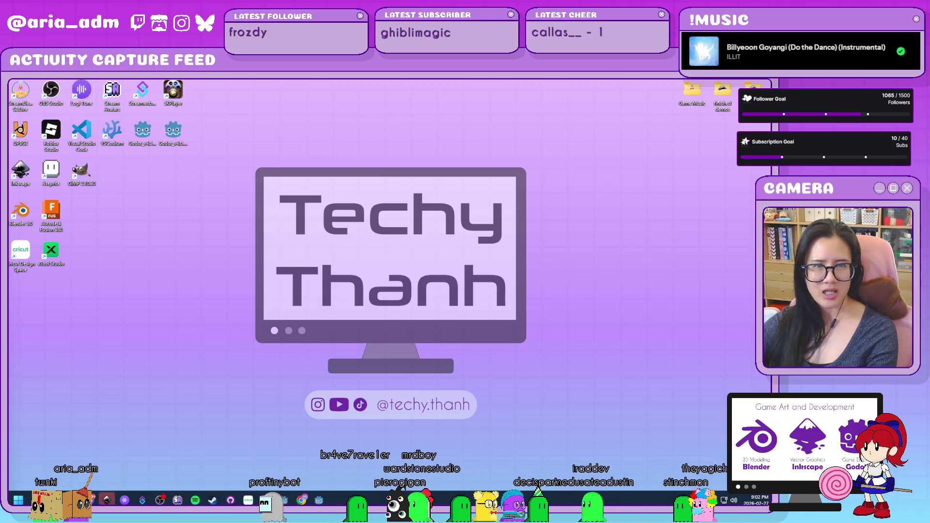
- View the playerSprite.svg poses in Inkscape, panning across them, then return to Godot's hazard.gd
left_click(106, 499)
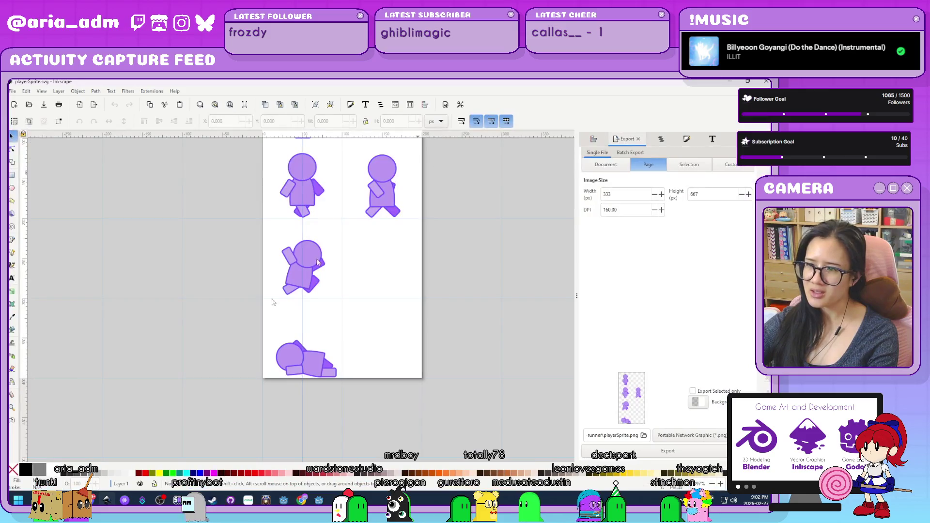
left_click_drag(513, 308, 416, 394)
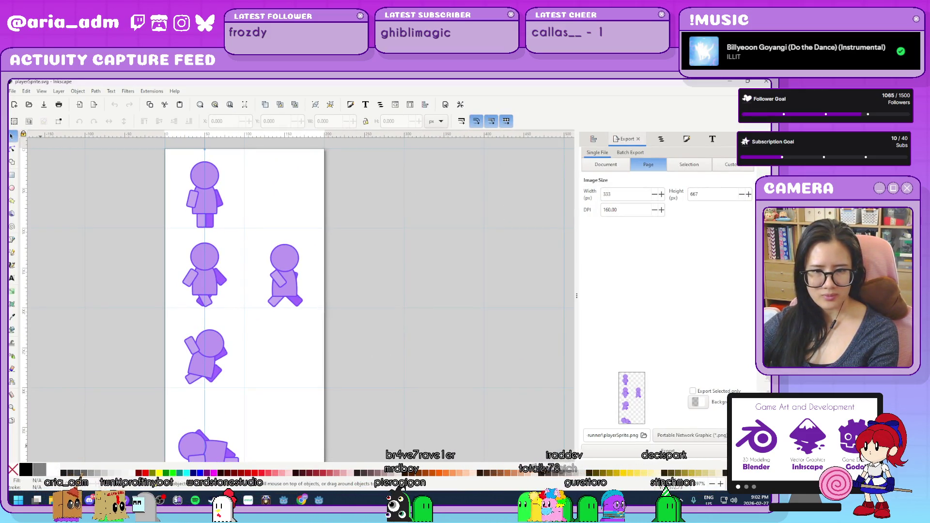
key("alt+Tab")
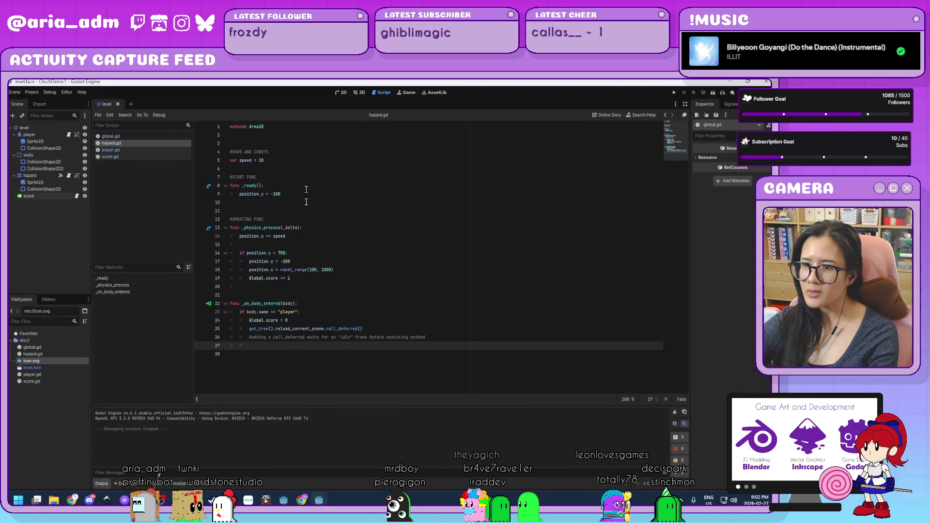
- Select the hazard node and inspect its connected body_entered signal in the Signals panel
left_click(334, 303)
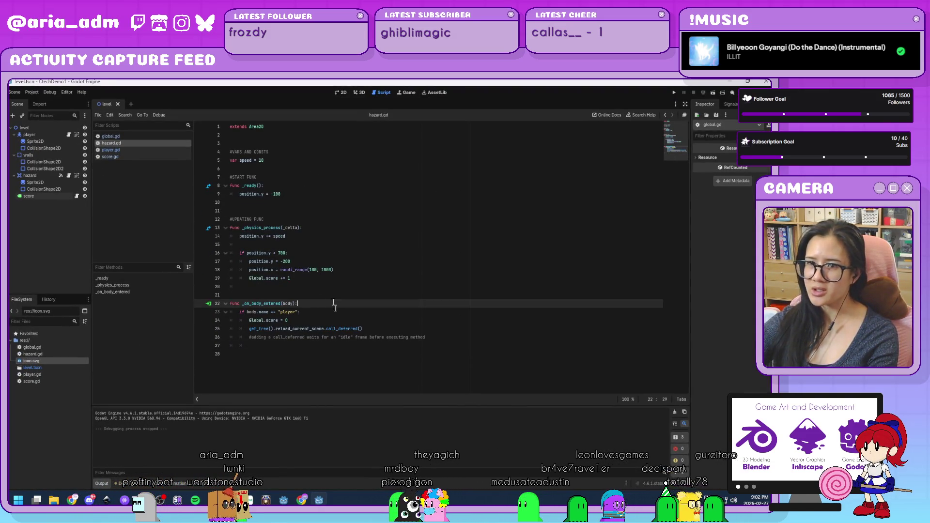
left_click(48, 174)
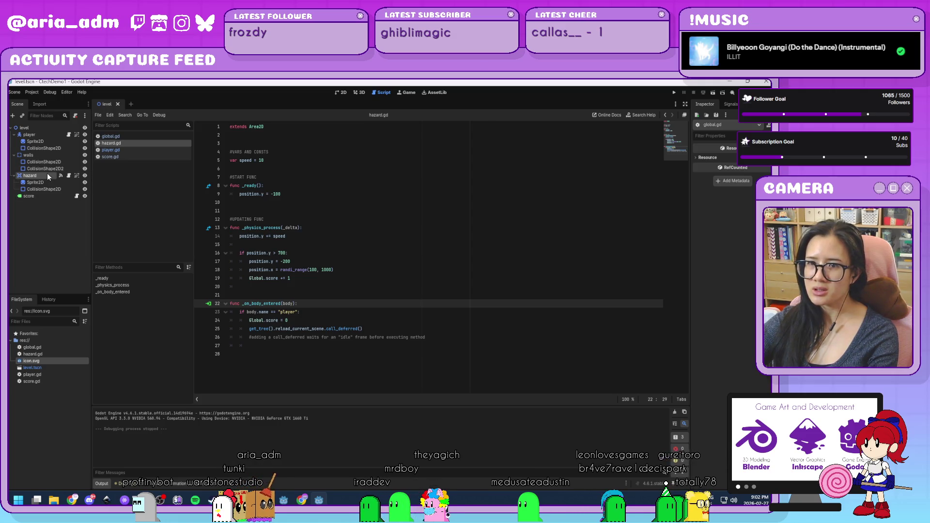
left_click(730, 105)
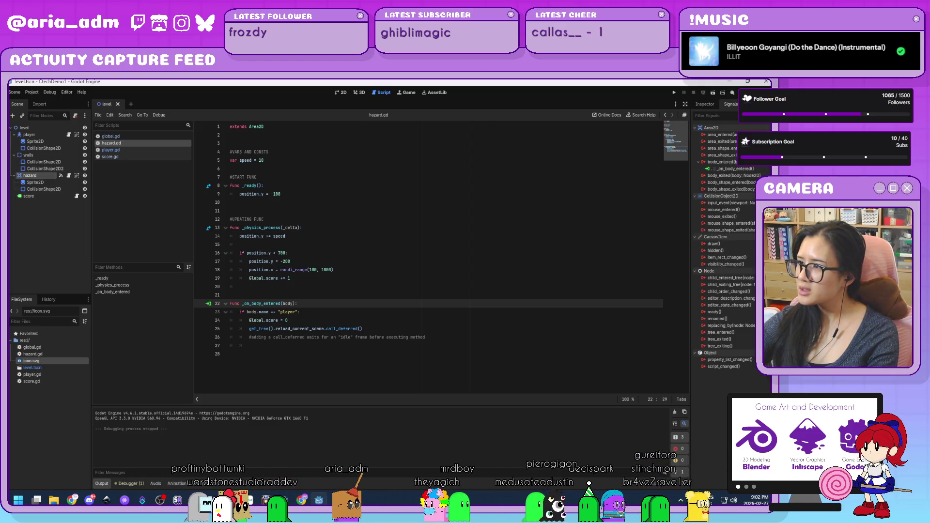
left_click(416, 296)
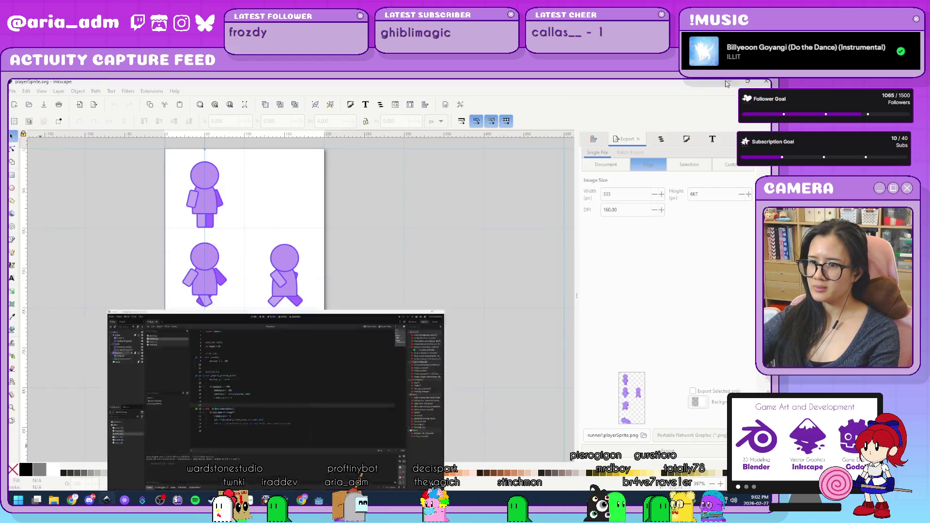
left_click(728, 83)
scroll(429, 277, "down", 1)
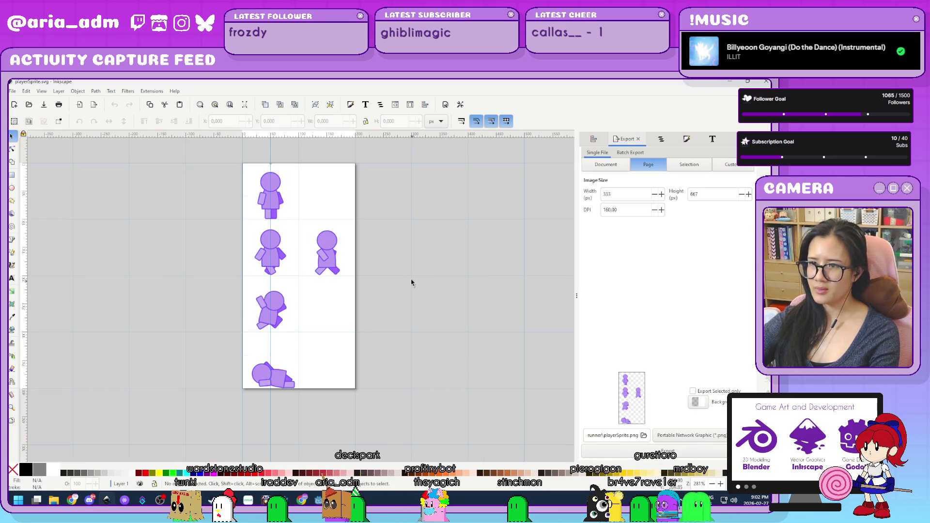
mouse_move(409, 282)
left_mouse_down()
mouse_move(496, 311)
mouse_move(429, 291)
left_mouse_up()
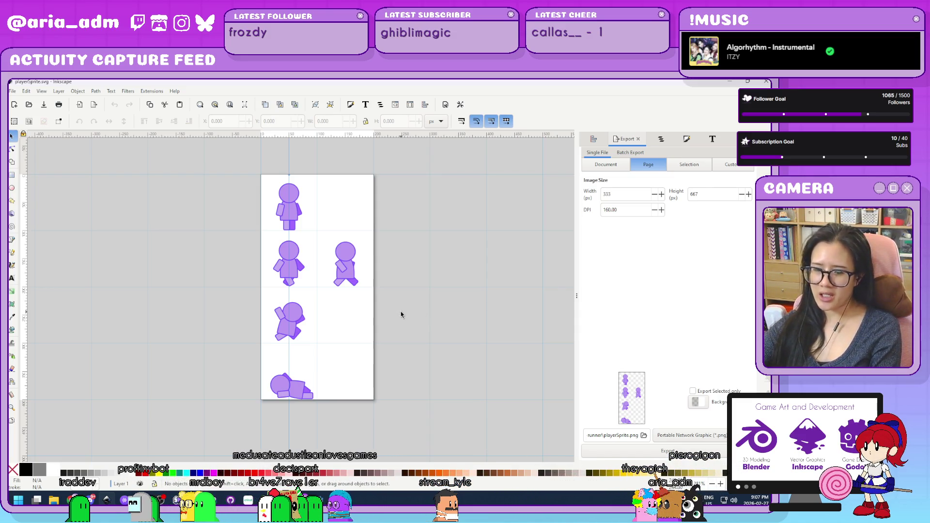
scroll(401, 314, "up", 1, "ctrl")
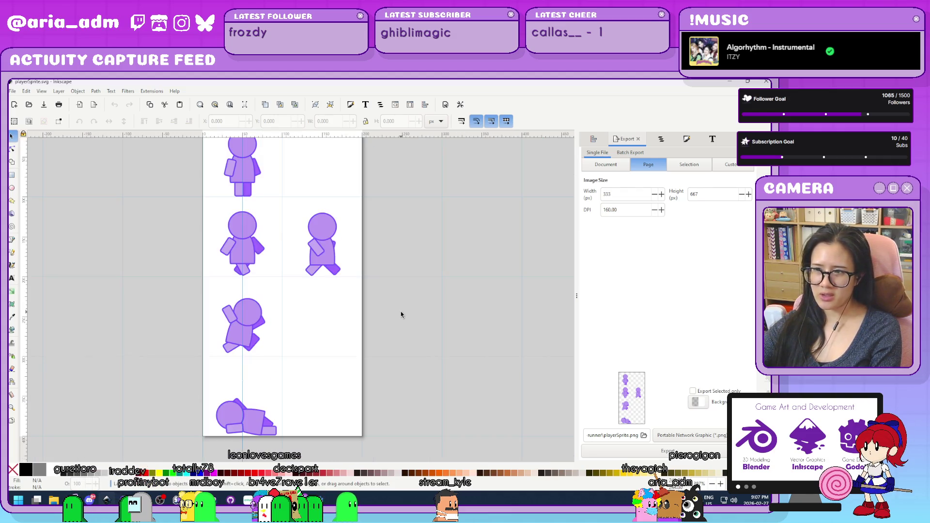
scroll(420, 301, "up", 2)
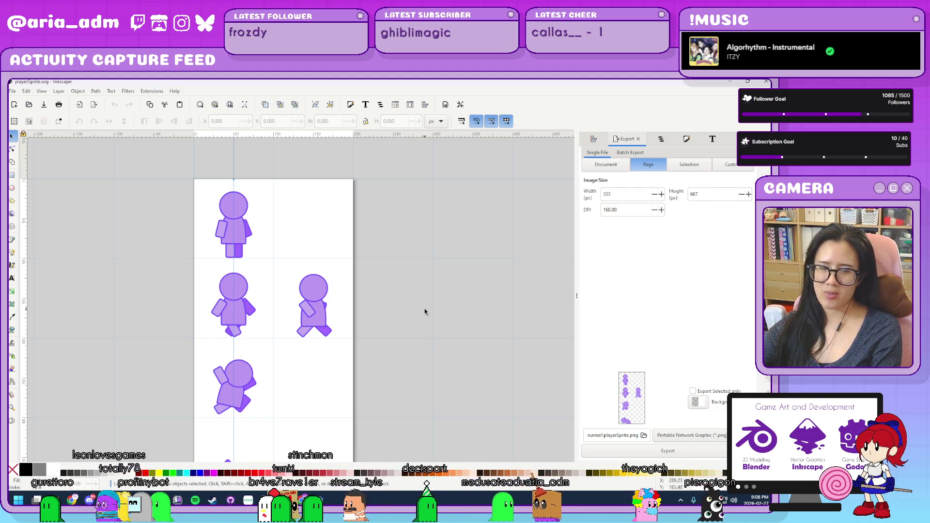
left_click(669, 452)
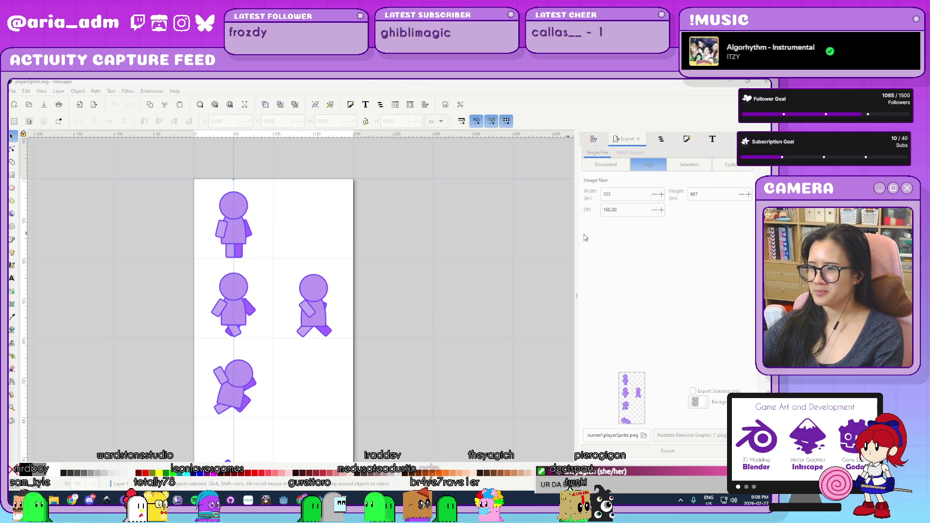
scroll(448, 318, "down", 1)
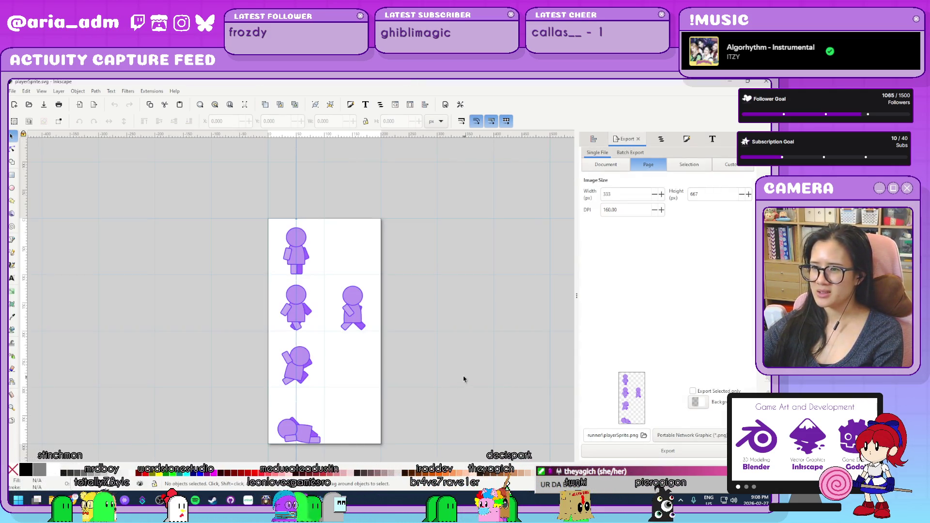
mouse_move(464, 379)
left_mouse_down()
mouse_move(398, 313)
mouse_move(400, 359)
left_mouse_up()
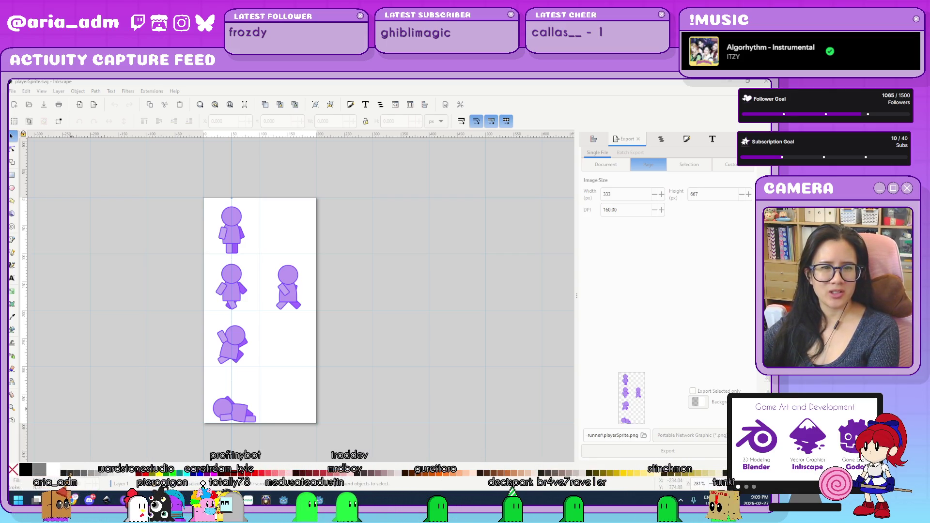
key("alt+Tab")
mouse_move(48, 191)
left_mouse_down()
mouse_move(311, 137)
mouse_move(311, 124)
left_mouse_up()
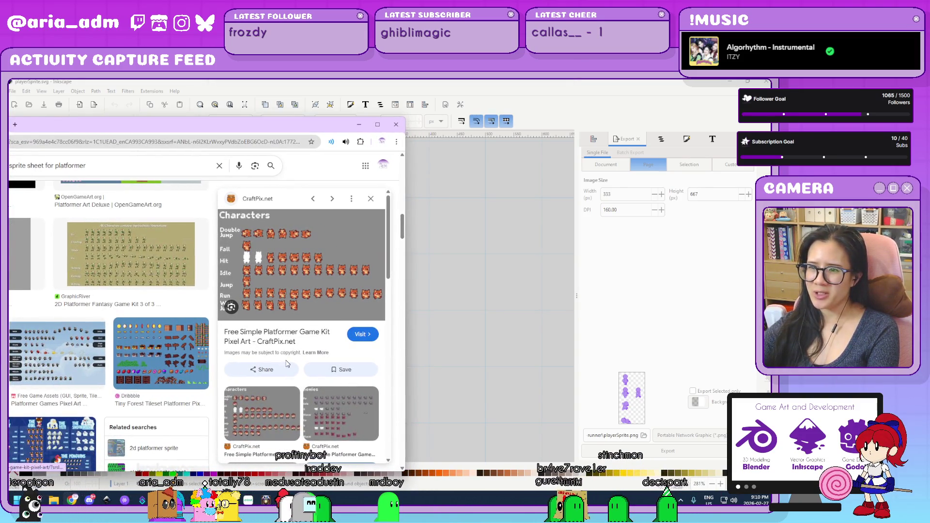
left_click(328, 419)
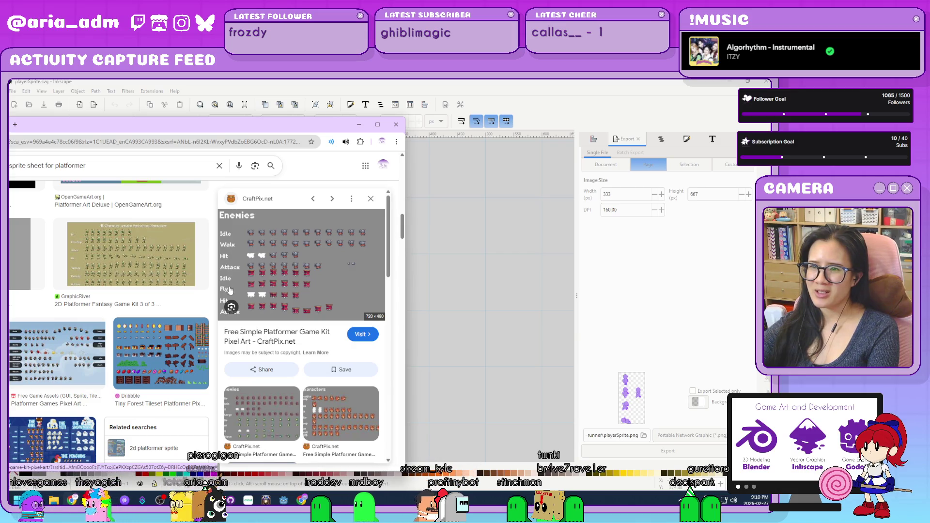
left_click(257, 403)
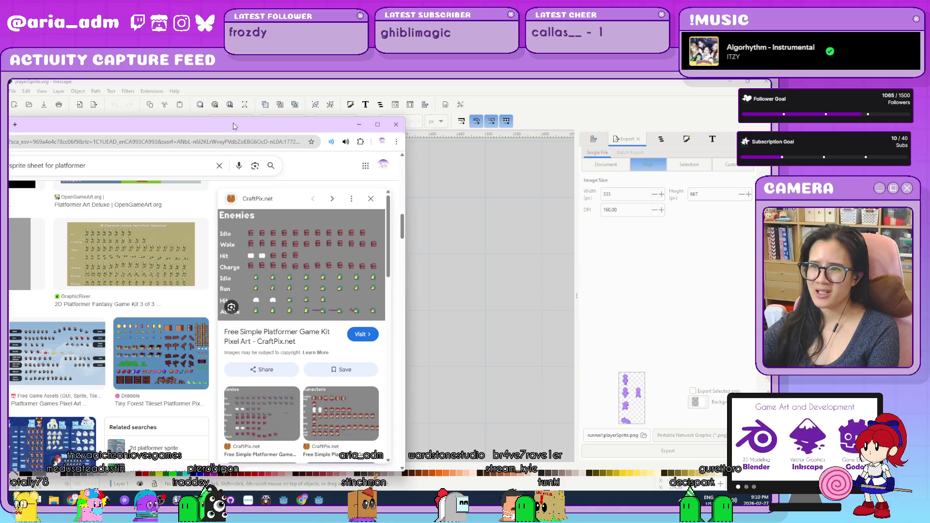
left_click_drag(236, 128, 222, 128)
left_click(343, 124)
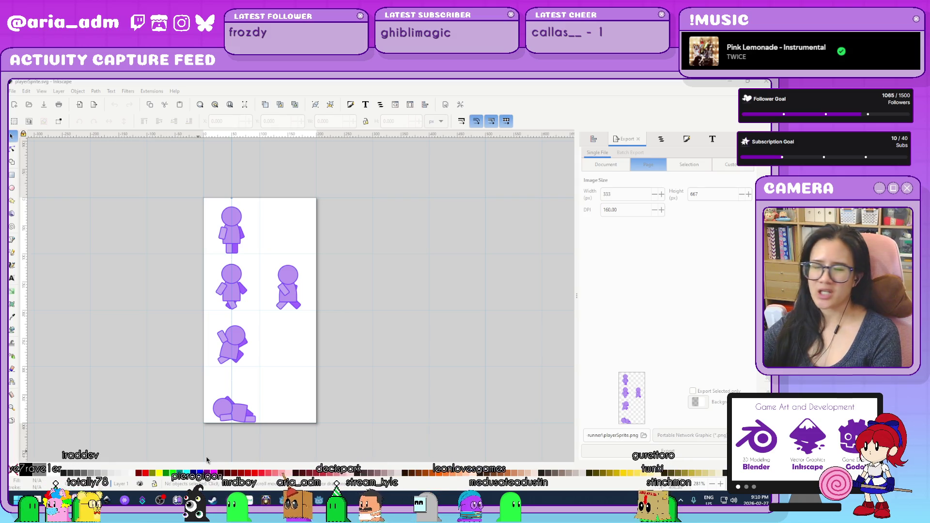
- Delete the lying-down bottom figure, then select the two middle-row figures
left_click(364, 403)
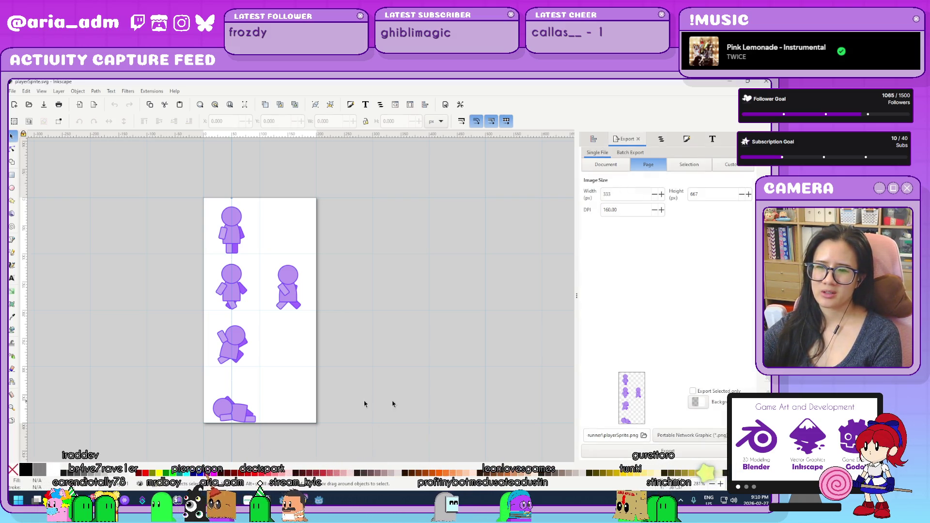
left_click(233, 414)
left_click_drag(301, 442, 192, 391)
key("Delete")
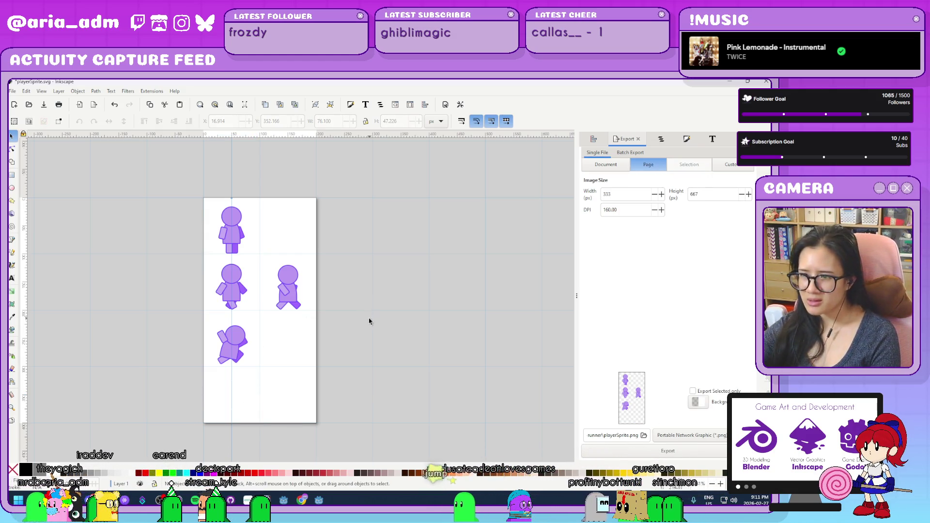
left_click_drag(193, 256, 194, 258)
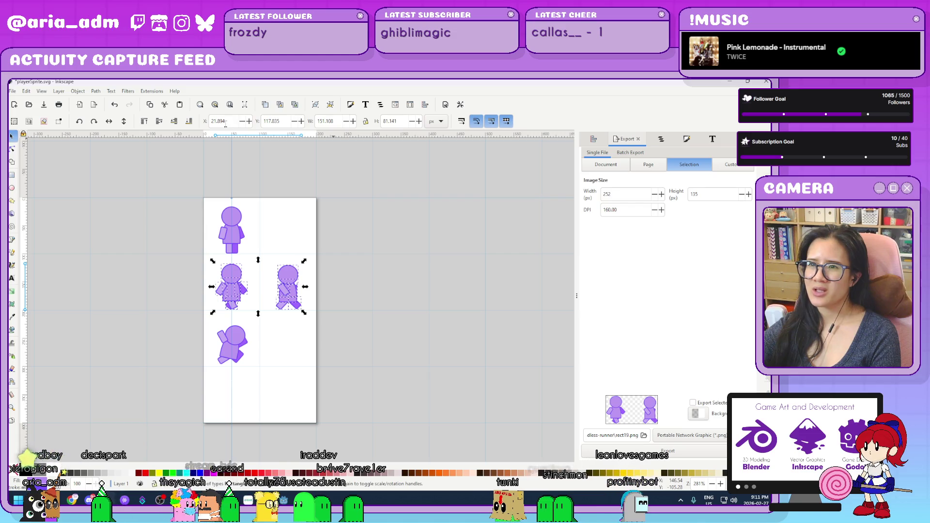
- Duplicate the two middle-row figures and move the copies 200 px down into the bottom row
type("+100")
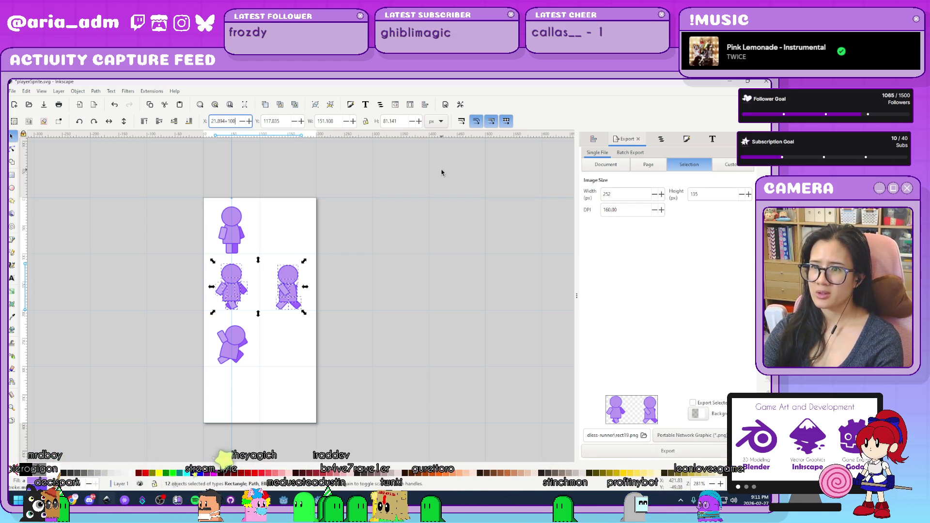
key("Return")
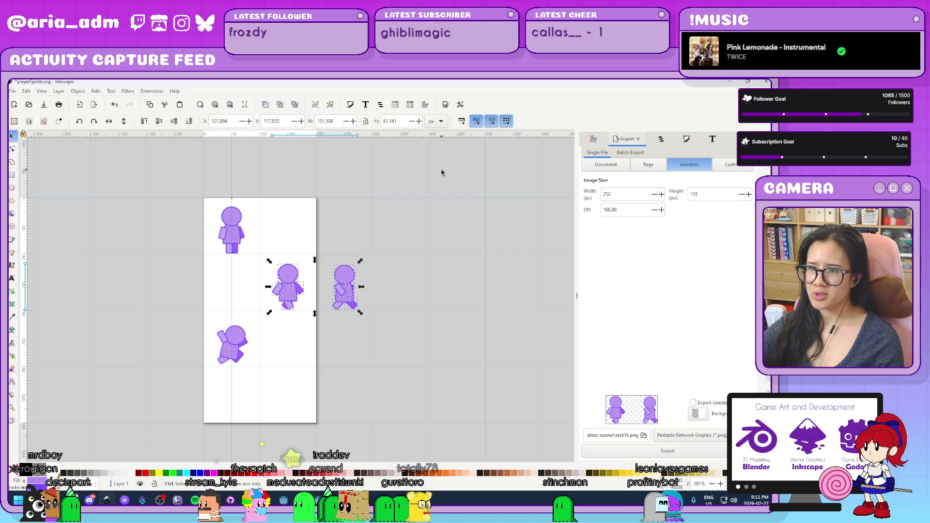
key("ctrl+z")
type("+200")
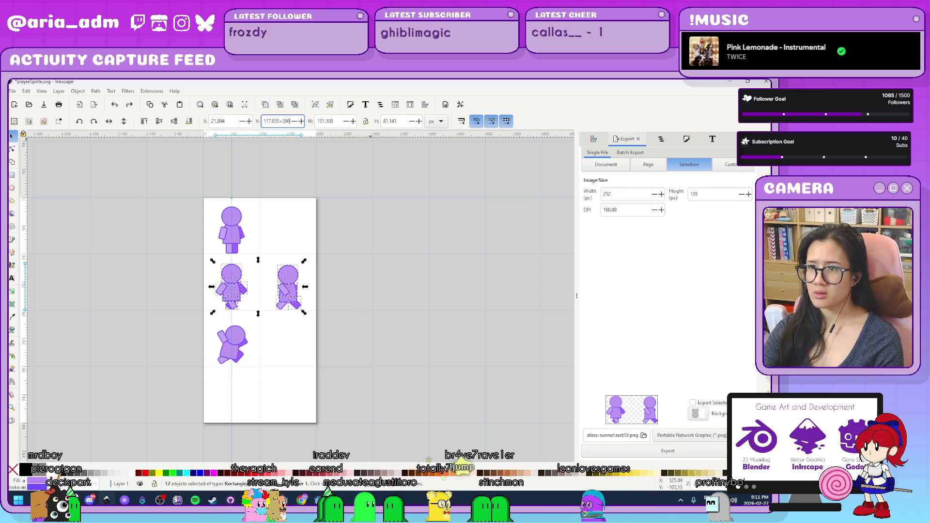
key("Return")
key("ctrl+z")
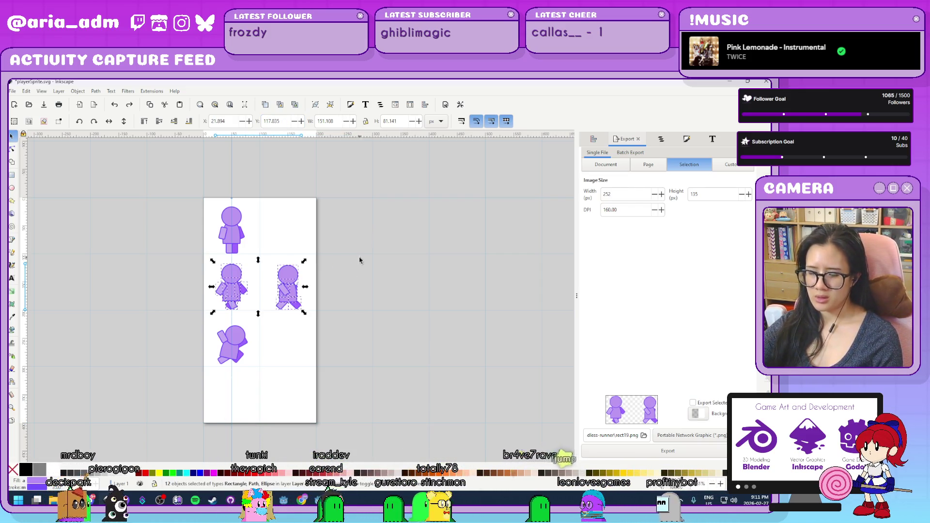
key("Return")
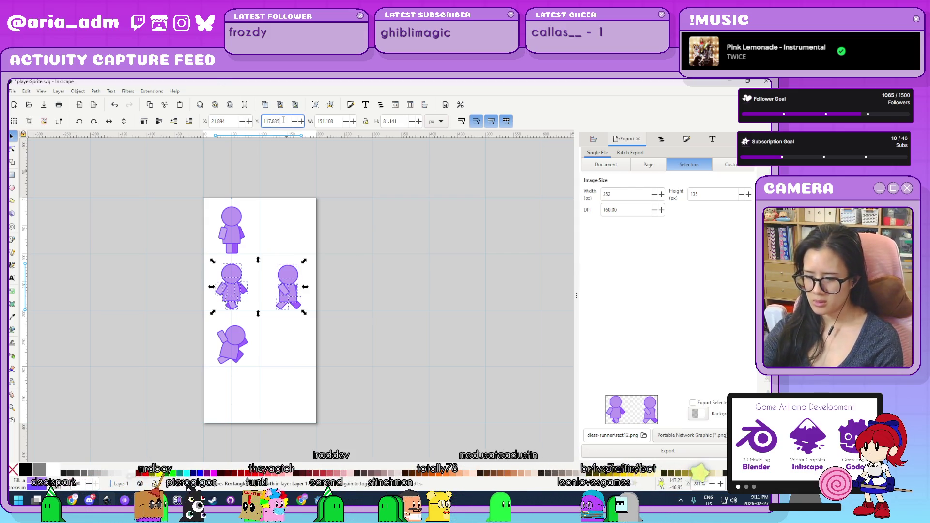
type("+200")
key("Return")
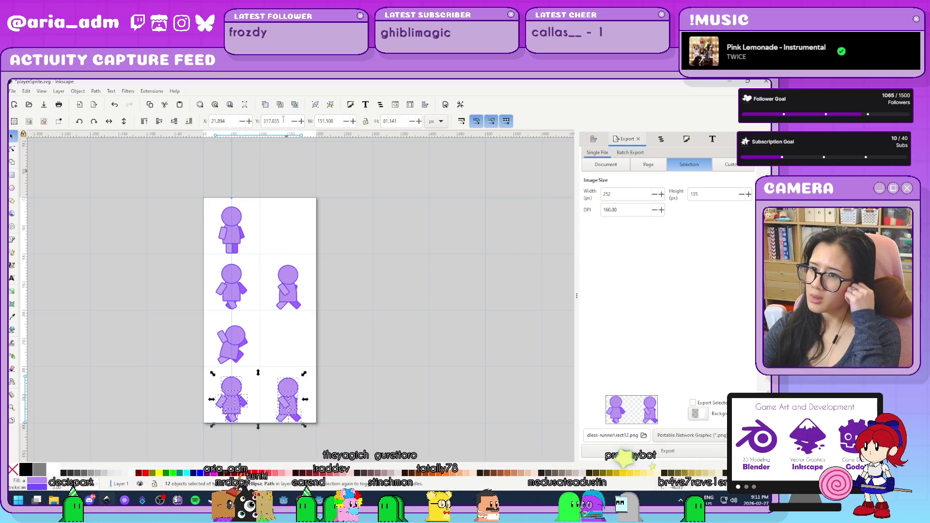
left_click(326, 434)
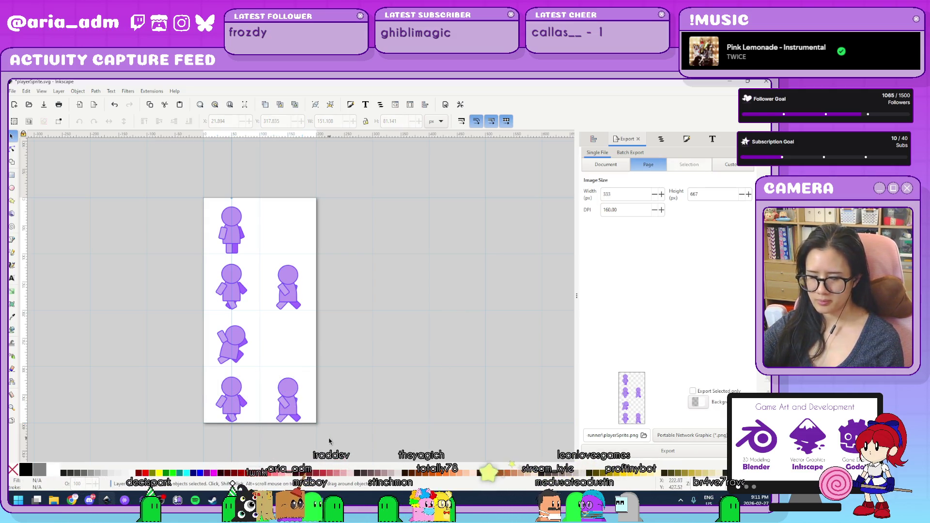
scroll(329, 440, "up", 2, "ctrl")
scroll(415, 357, "down", 2, "ctrl")
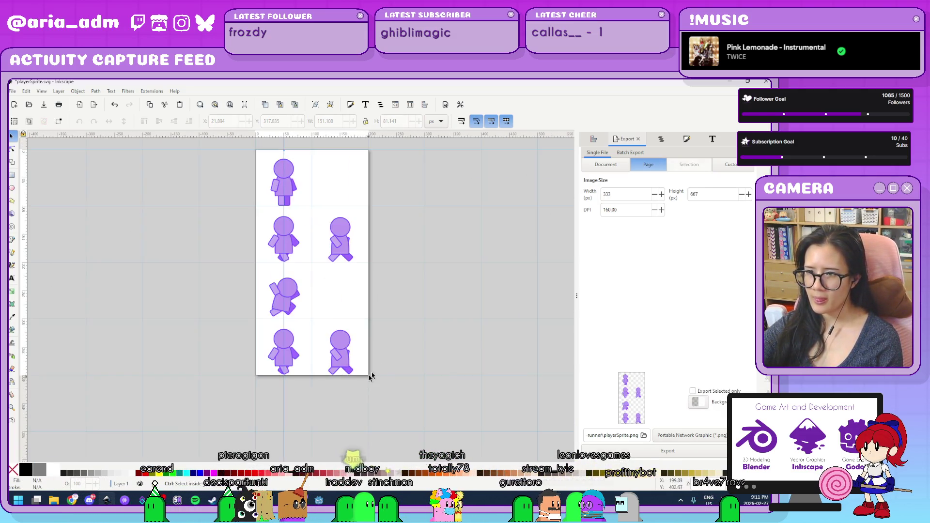
scroll(370, 377, "up", 2, "ctrl")
- Delete the walking figure in the bottom-right slot
scroll(367, 396, "up", 2)
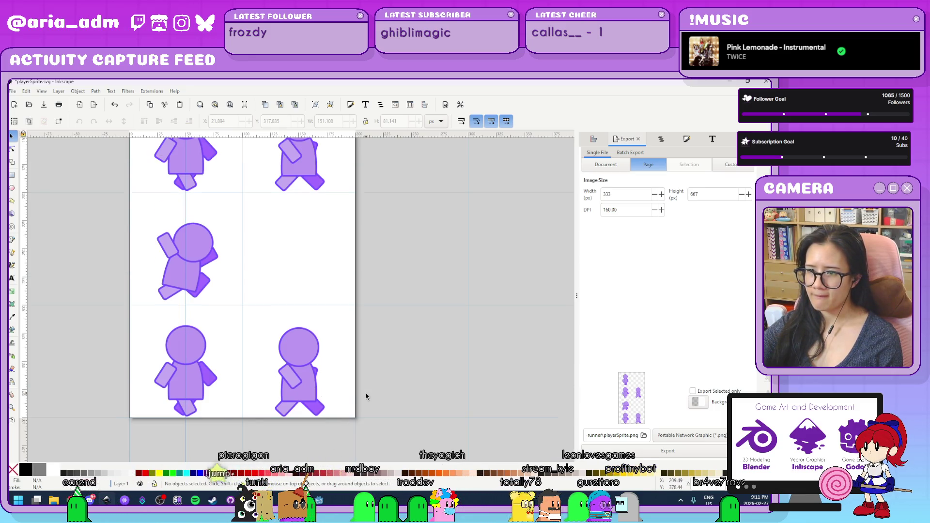
left_click_drag(370, 425, 254, 315)
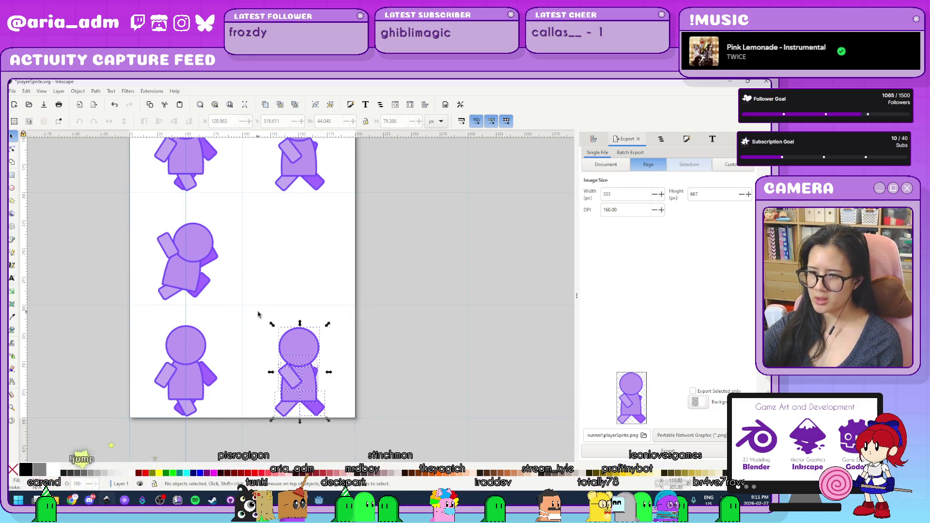
key("Delete")
- Tilt the bottom-left figure's body and shift its head down and right
key("Tab")
key("Tab")
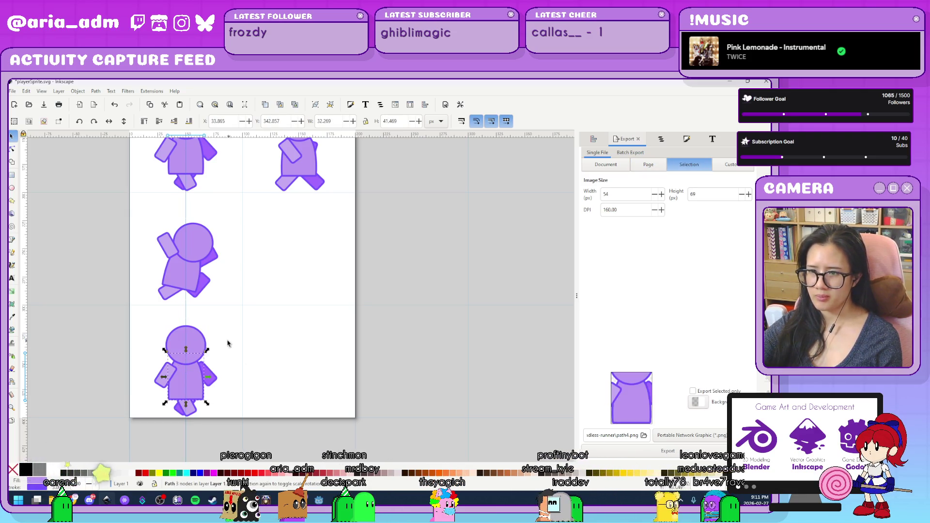
left_click(199, 382)
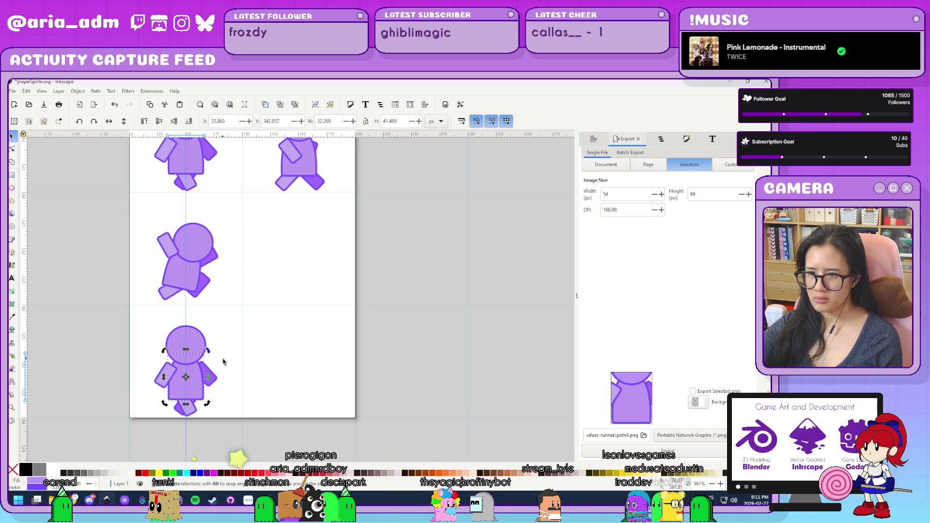
mouse_move(236, 380)
left_mouse_down()
mouse_move(234, 369)
mouse_move(208, 384)
mouse_move(227, 390)
mouse_move(219, 393)
left_mouse_up()
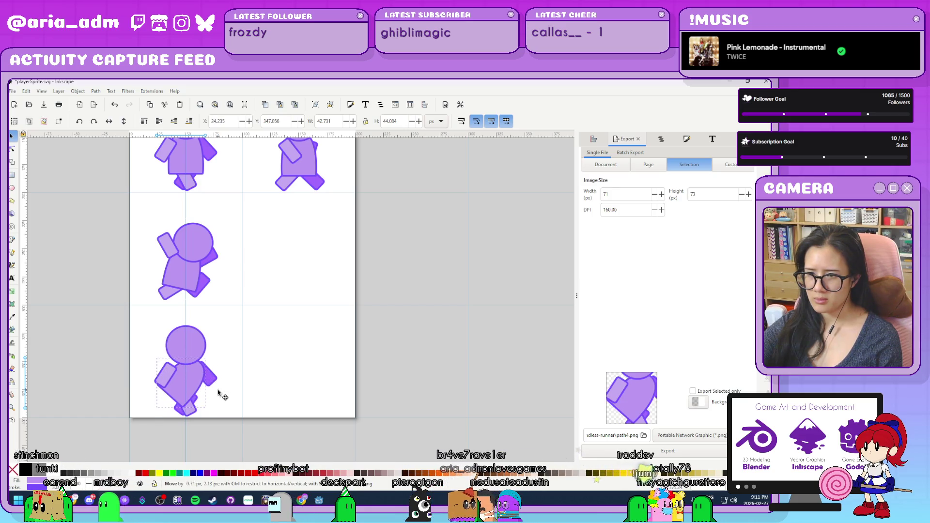
mouse_move(196, 339)
left_mouse_down()
mouse_move(238, 362)
mouse_move(231, 356)
mouse_move(217, 417)
mouse_move(210, 388)
mouse_move(197, 403)
left_mouse_up()
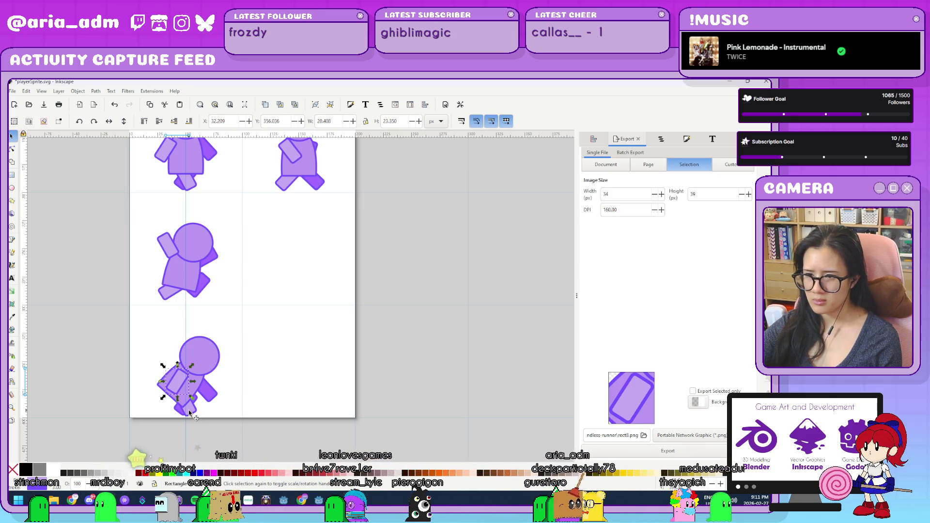
left_click(175, 412)
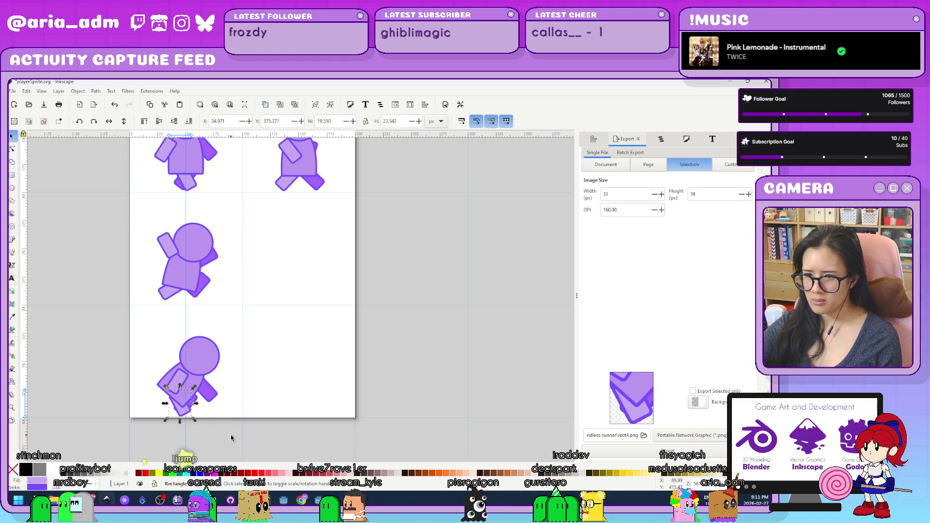
left_click(216, 412)
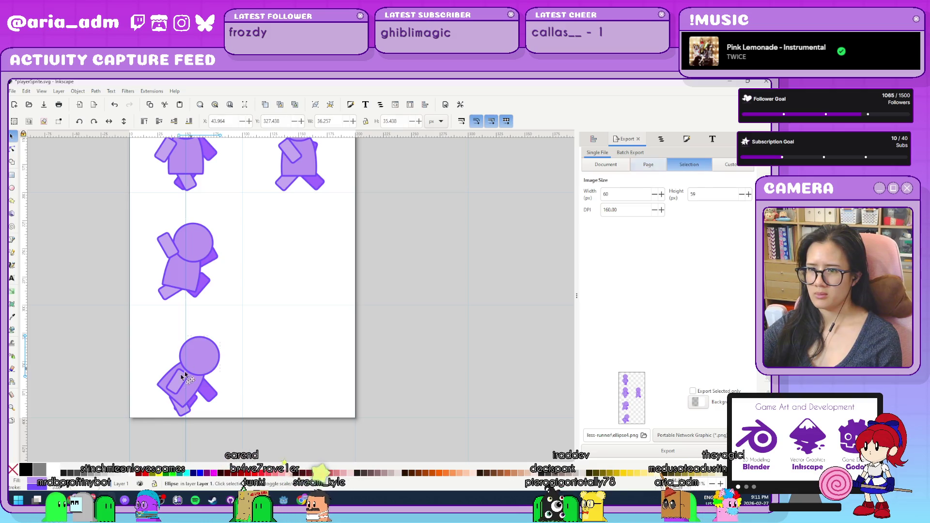
- Select the posed figure's parts and place a copy 100 px right in the bottom-right slot
left_click(207, 360)
left_click(212, 395, "shift")
left_click(212, 395, "shift")
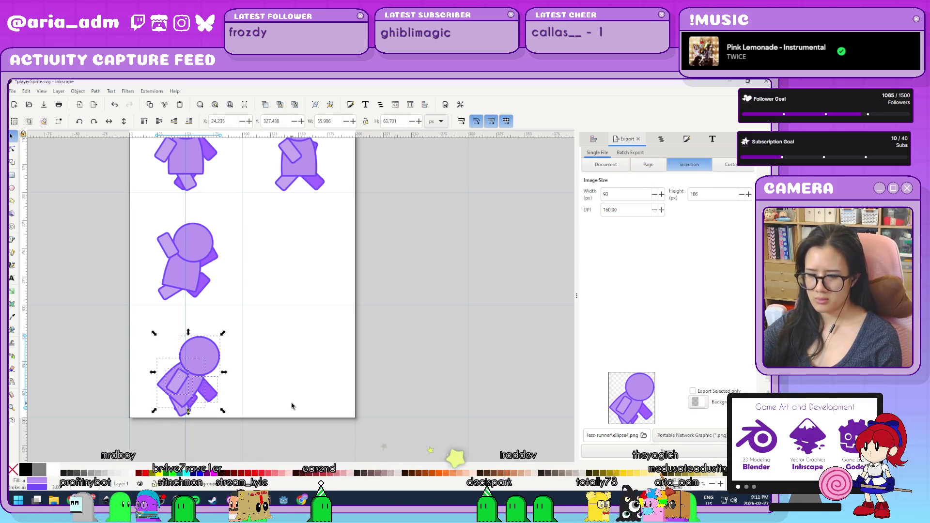
left_click(234, 121)
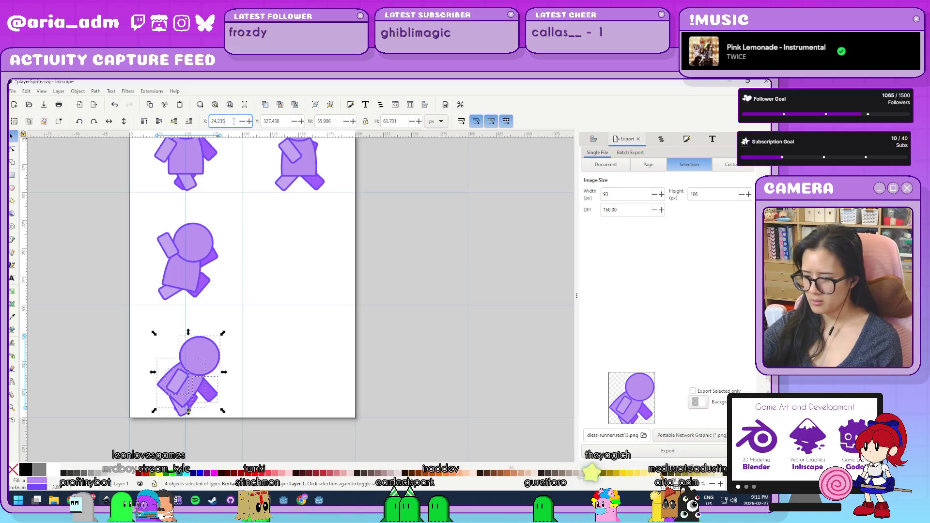
type("100")
key("Return")
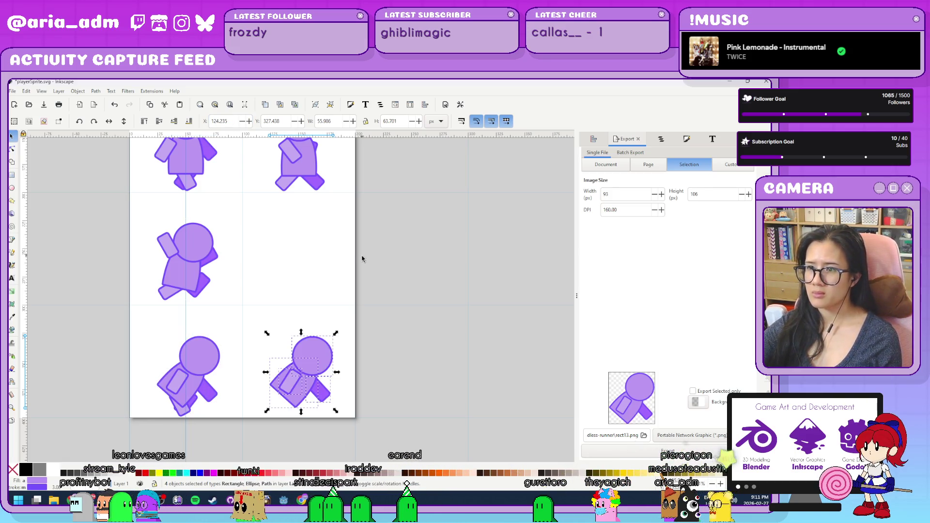
- Move a leg rectangle from the top-right figure down onto the bottom-right figure
key("Escape")
left_click(323, 181)
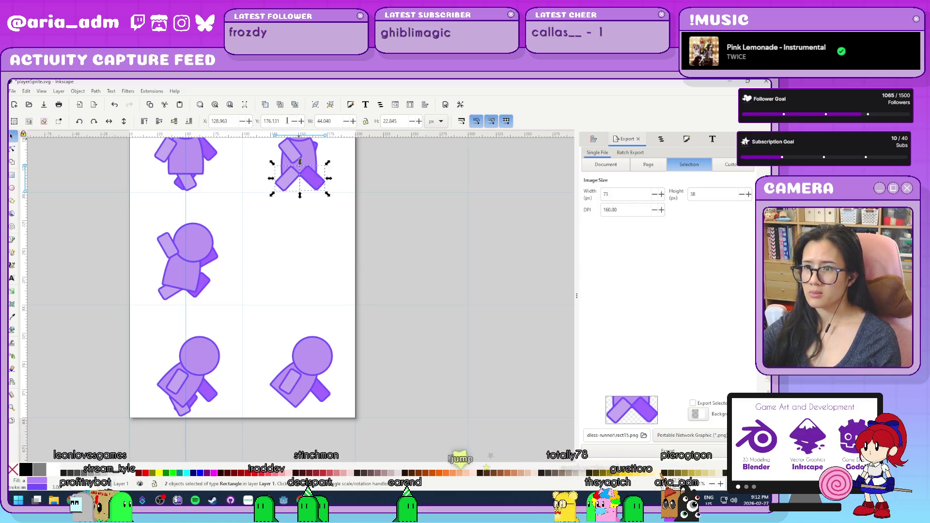
type("+20")
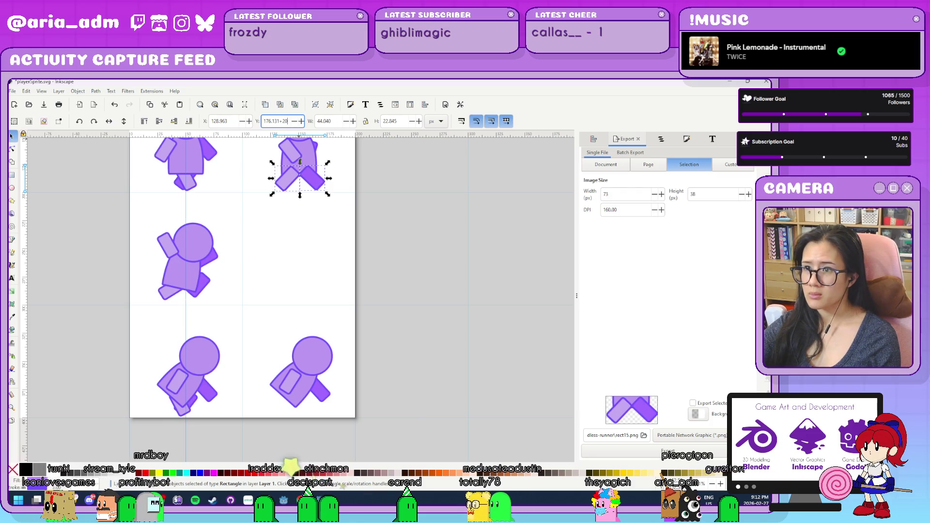
key("Return")
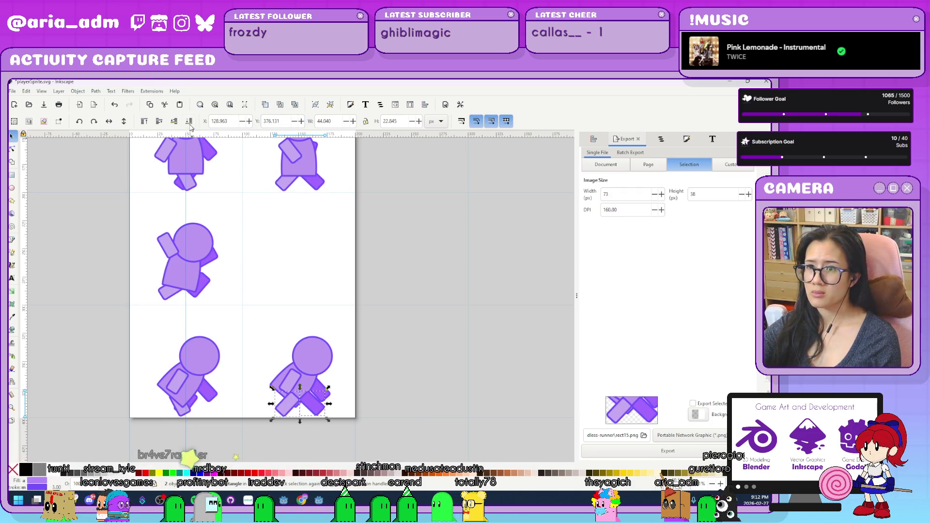
left_click(408, 414)
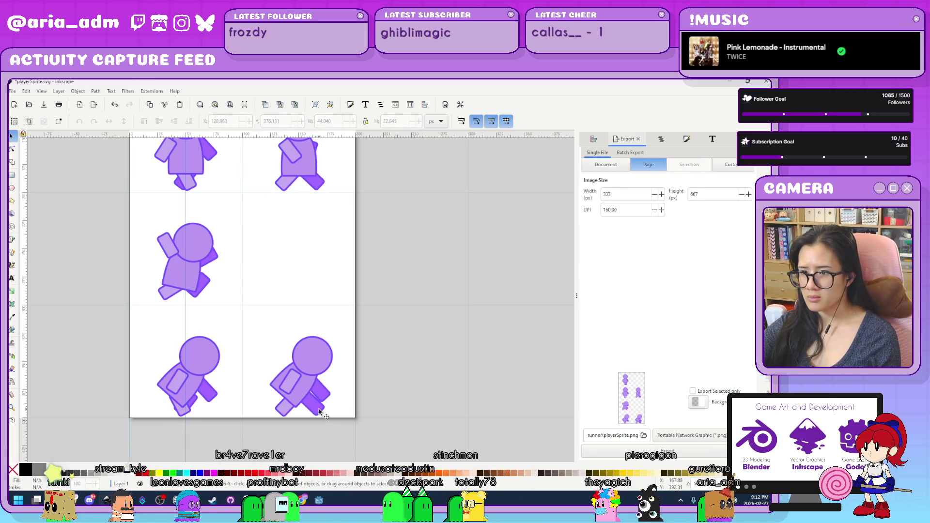
- Rotate the bottom-right figure's leg rectangles into a new pose and fit the page in view
mouse_move(314, 410)
left_mouse_down()
mouse_move(284, 413)
mouse_move(256, 394)
left_mouse_up()
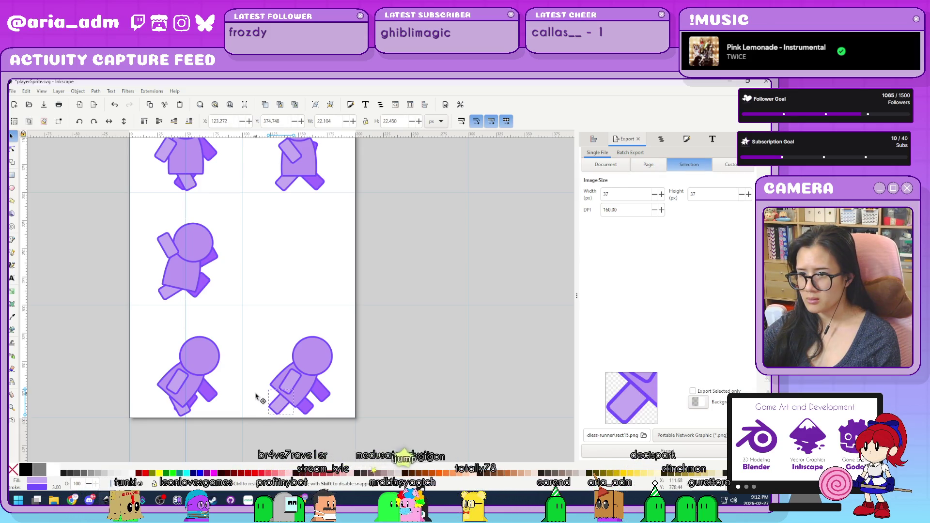
left_click(297, 376)
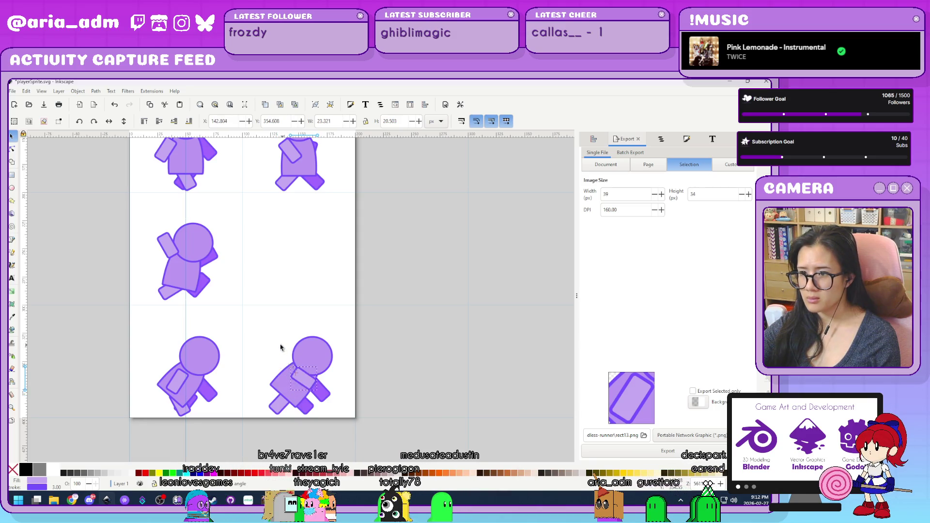
left_click_drag(297, 353, 301, 352)
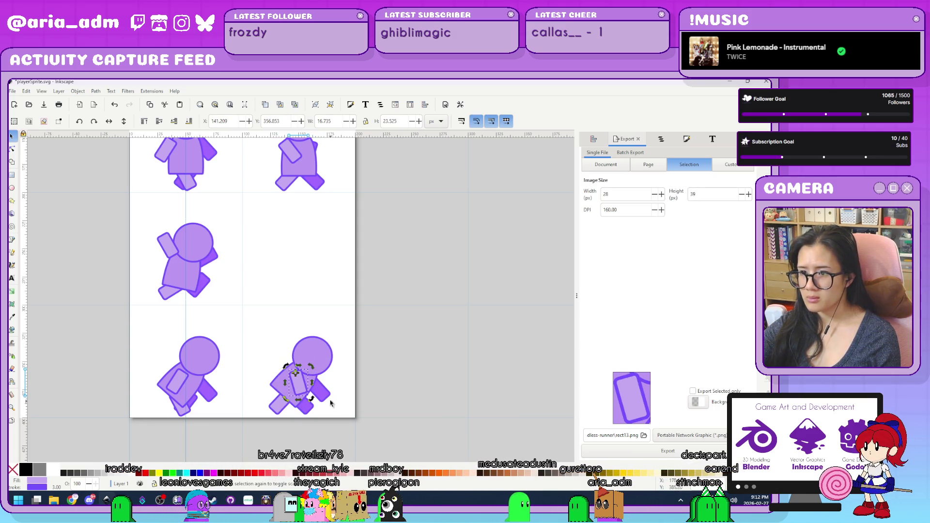
left_click_drag(335, 375, 332, 400)
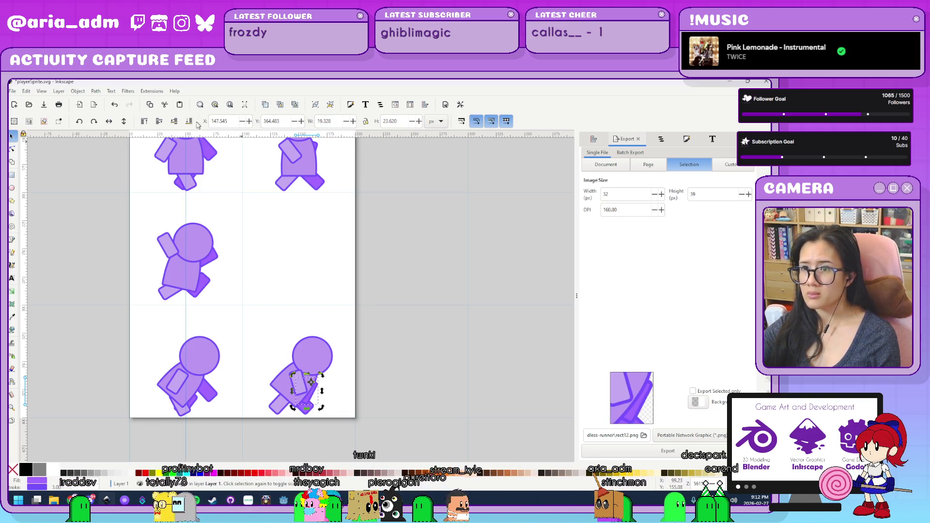
left_click(411, 364)
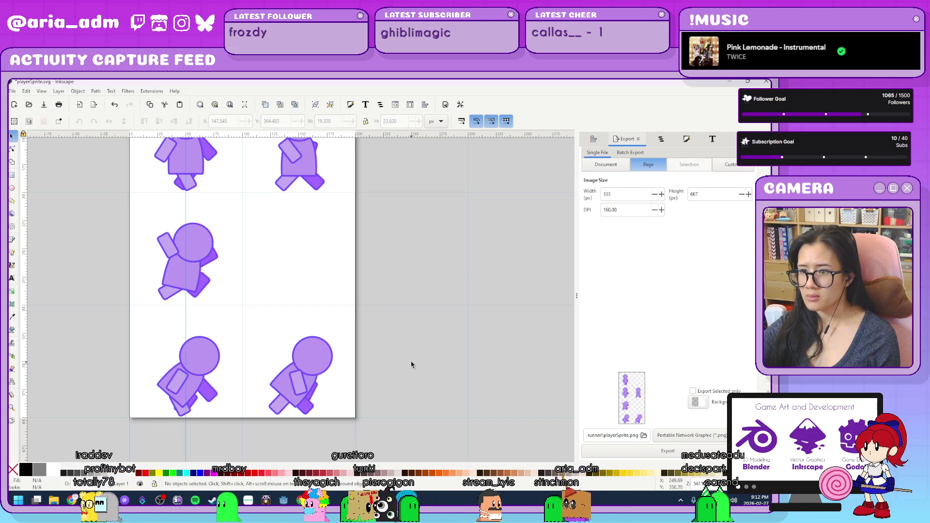
key("5")
scroll(411, 365, "up", 1, "ctrl")
scroll(415, 360, "right", 4)
scroll(416, 360, "up", 1)
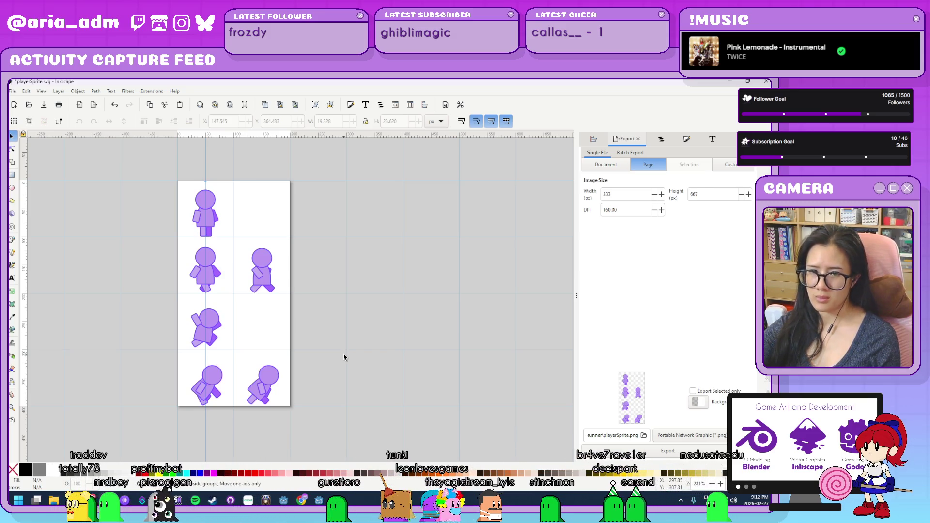
key("ctrl+shift+s")
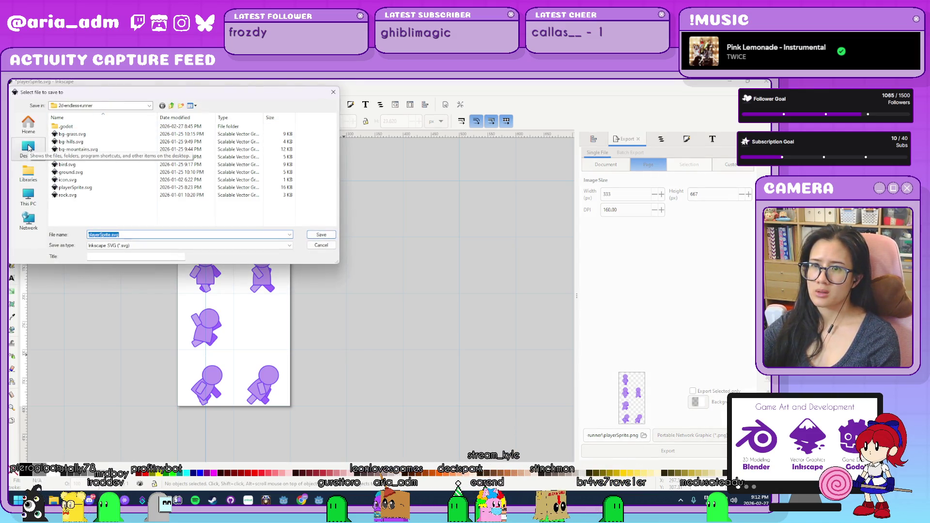
left_click(172, 105)
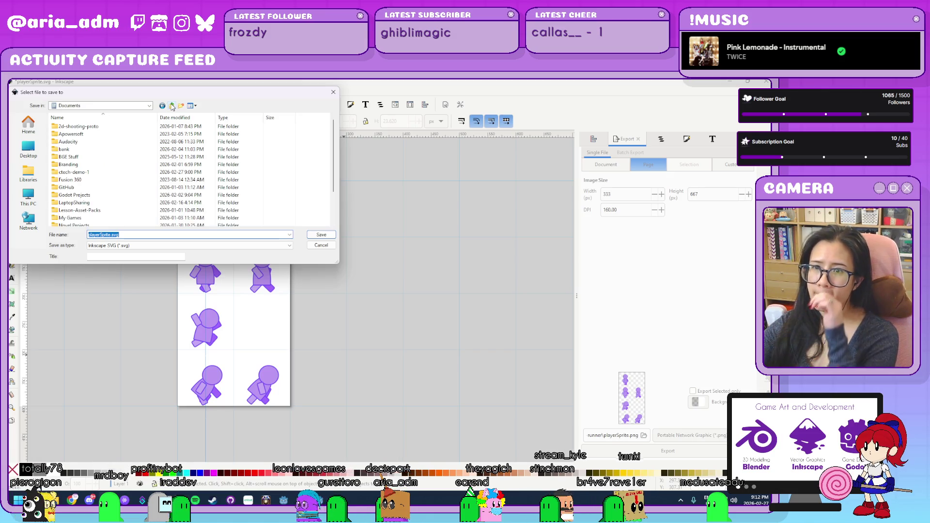
double_click(97, 173)
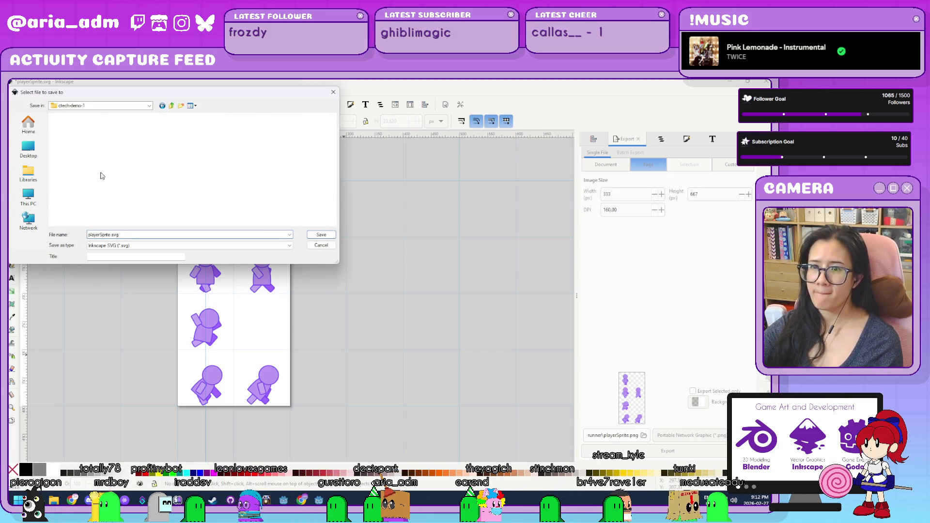
left_click(112, 234)
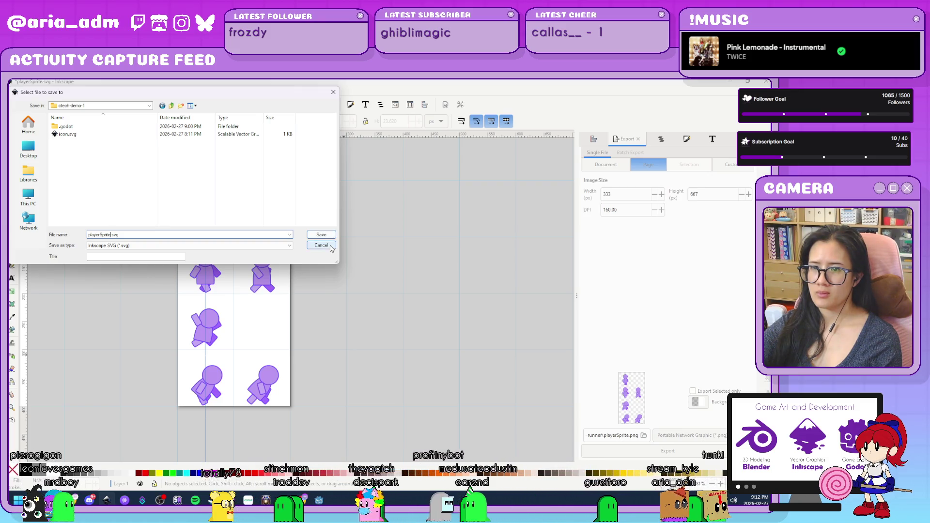
left_click(321, 245)
- Quit to the Project List and create a new project named CtechDemo2 in ctech-demo-2
key("alt+Tab")
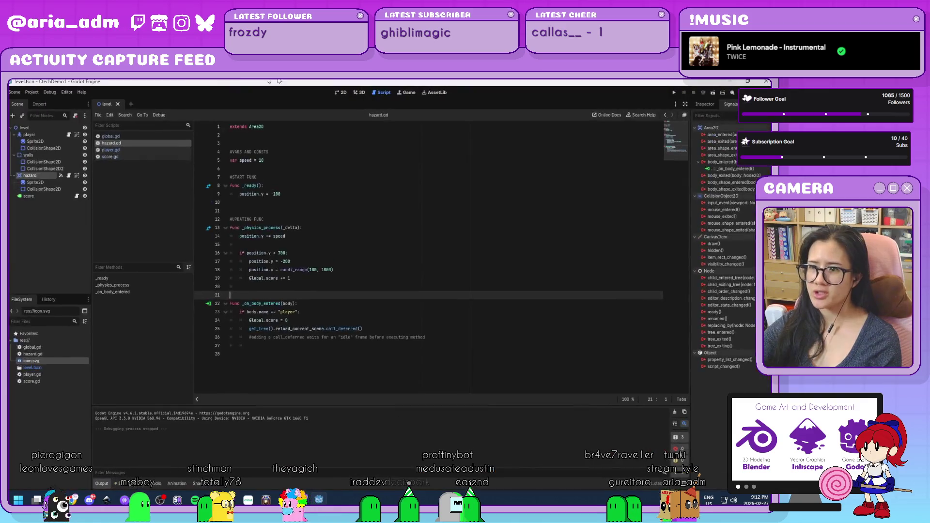
left_click(16, 92)
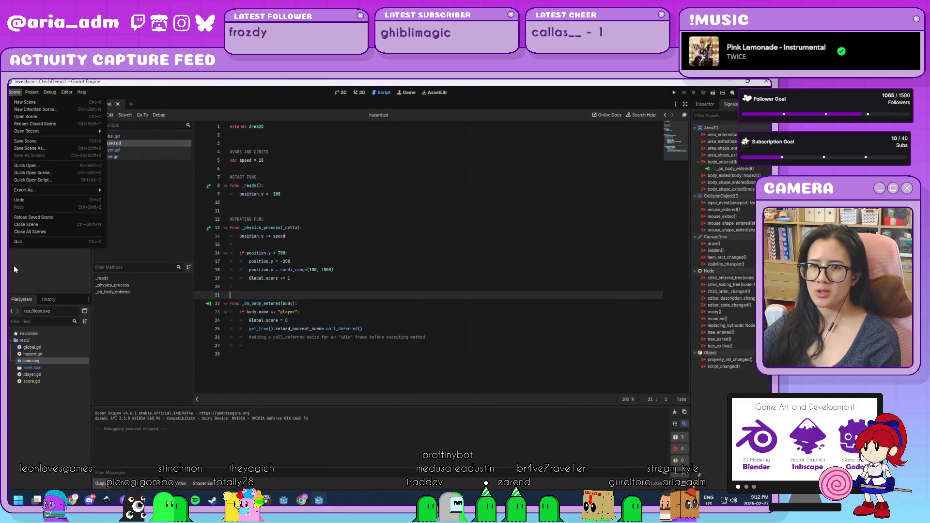
left_click(32, 92)
left_click(49, 179)
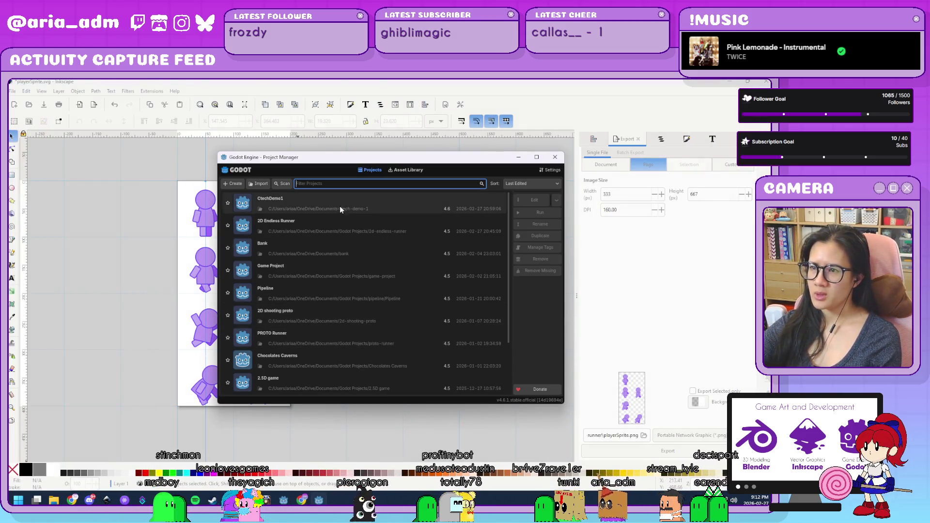
left_click(228, 185)
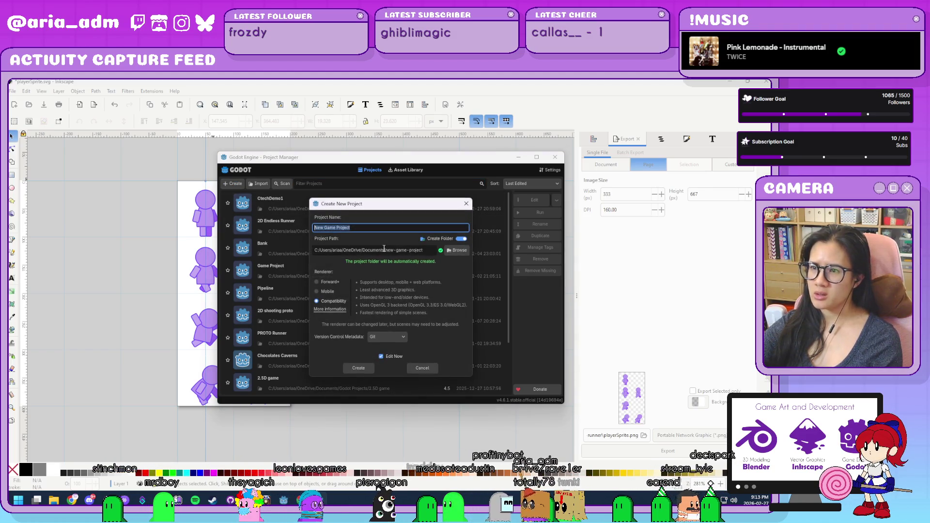
type("C")
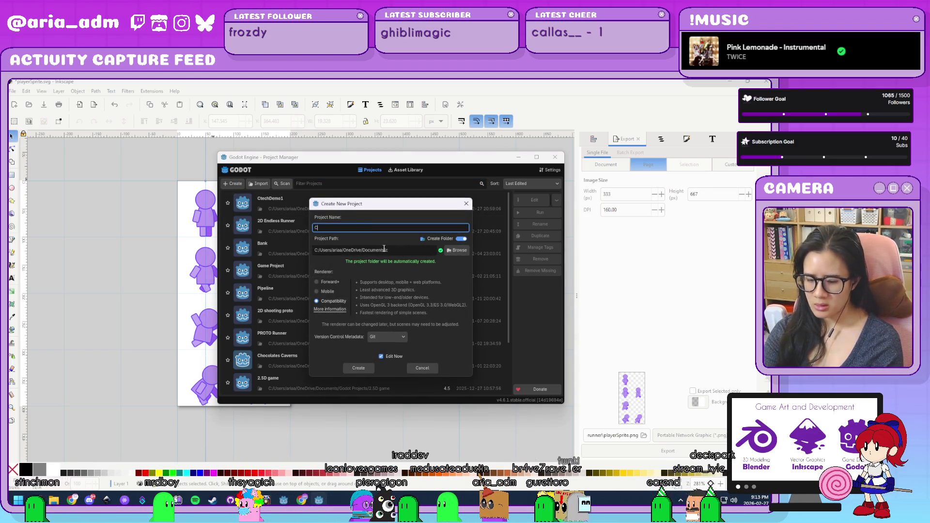
type("techDemo23")
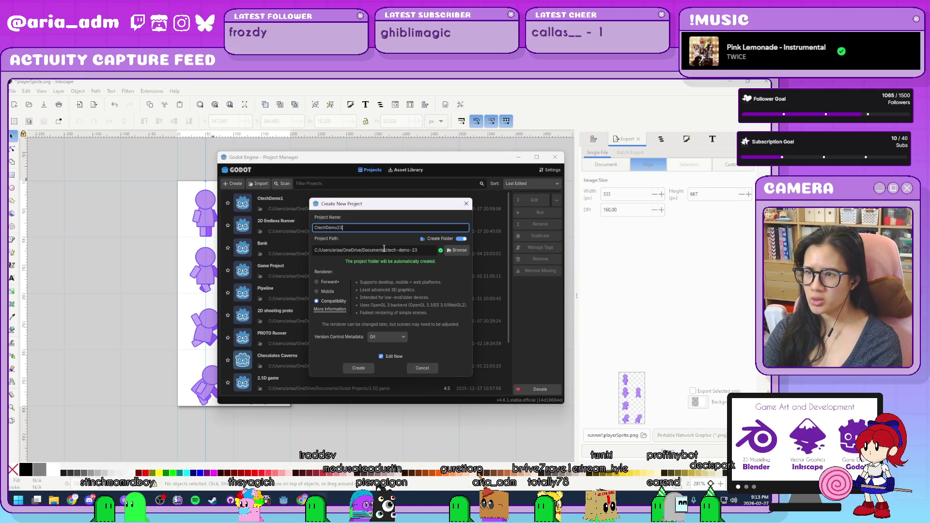
key("BackSpace")
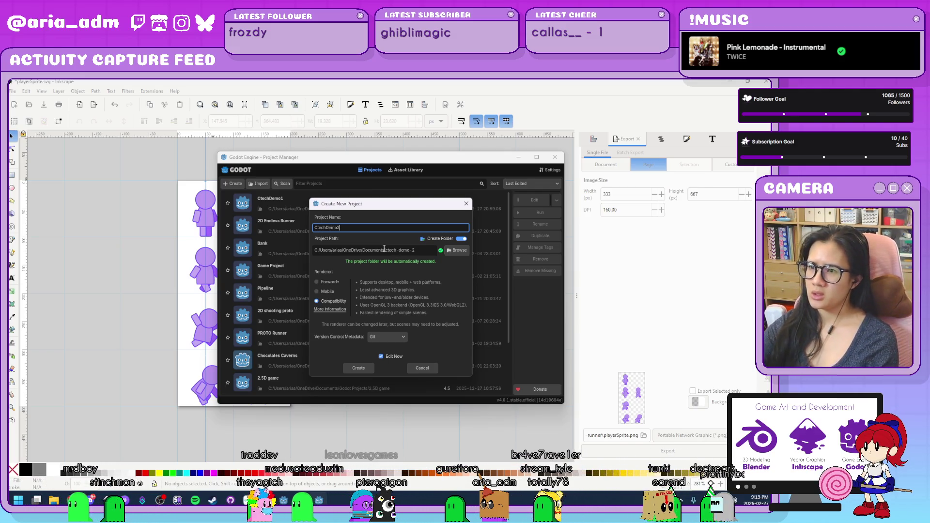
left_click(357, 368)
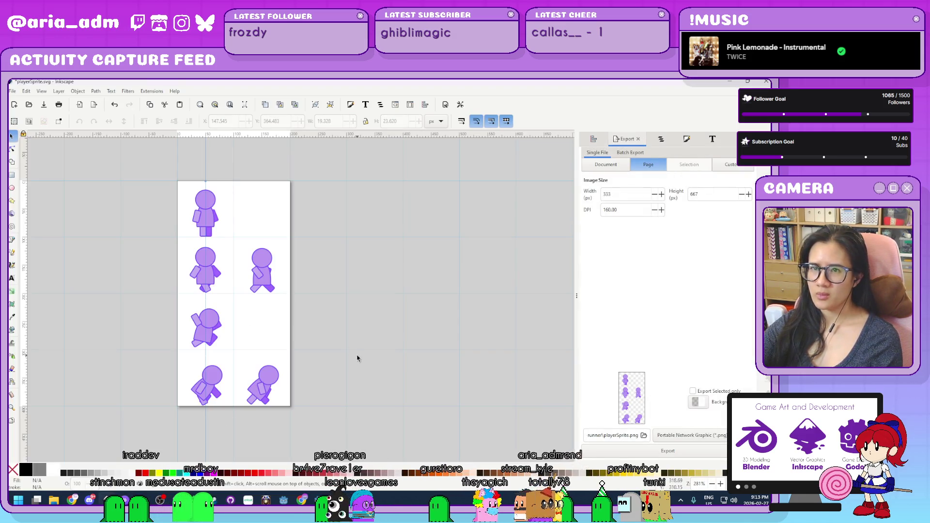
- Save playerSprite.svg, then save a copy into the Documents/ctech-demo-2 folder
key("ctrl+s")
key("ctrl+shift+s")
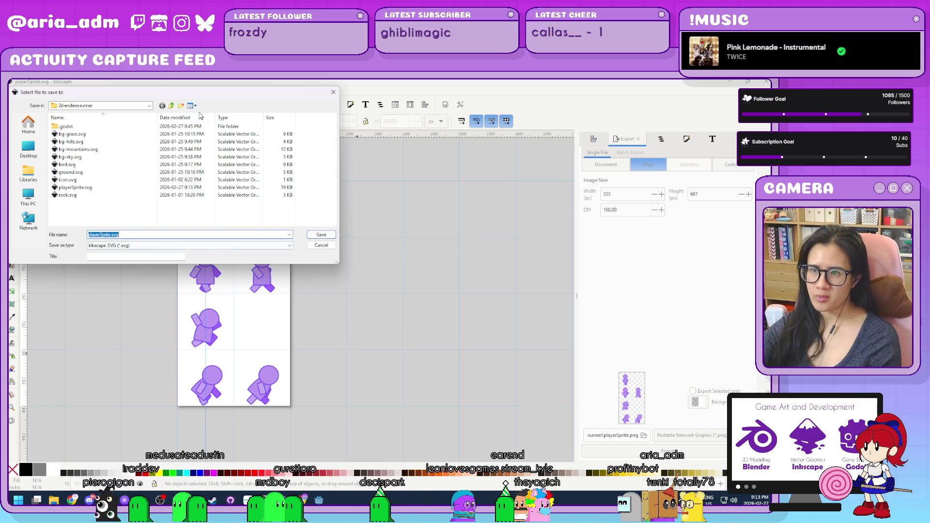
left_click(172, 106)
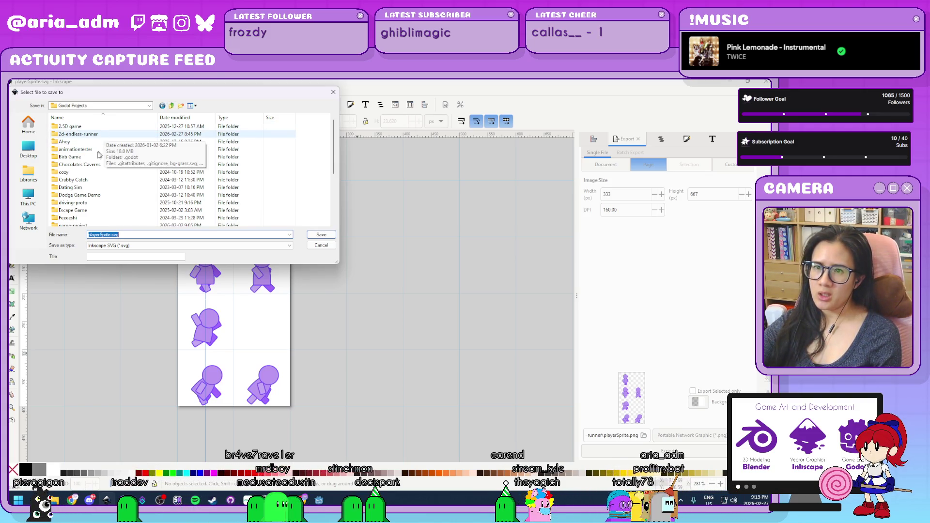
left_click(171, 105)
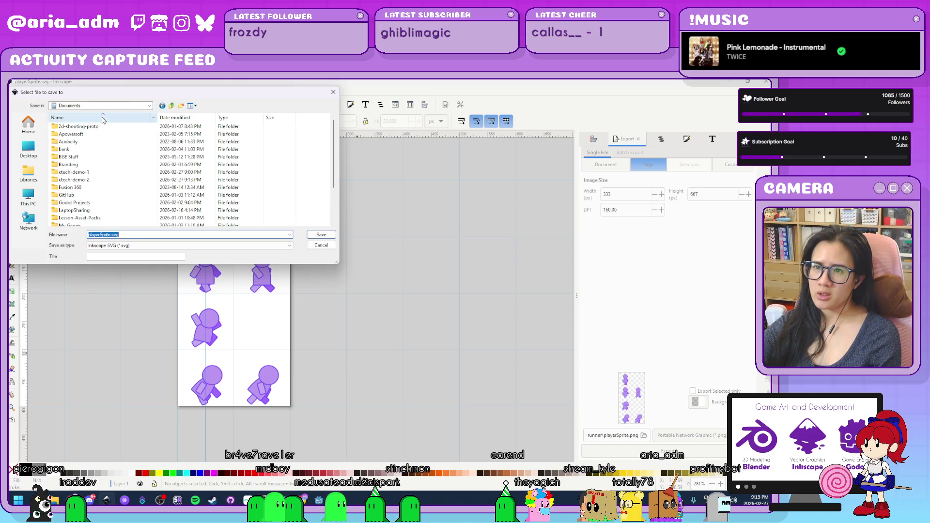
left_click(88, 180)
double_click(89, 180)
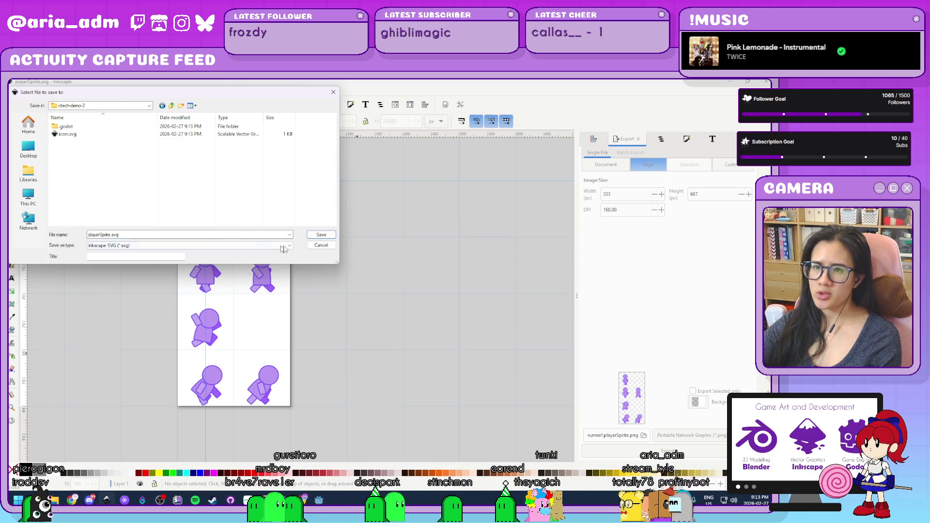
left_click(312, 235)
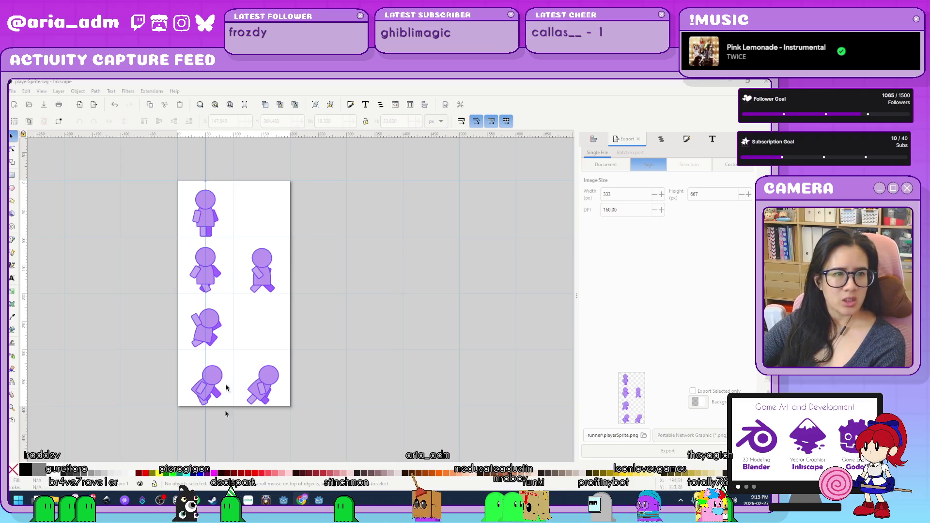
left_click(309, 313)
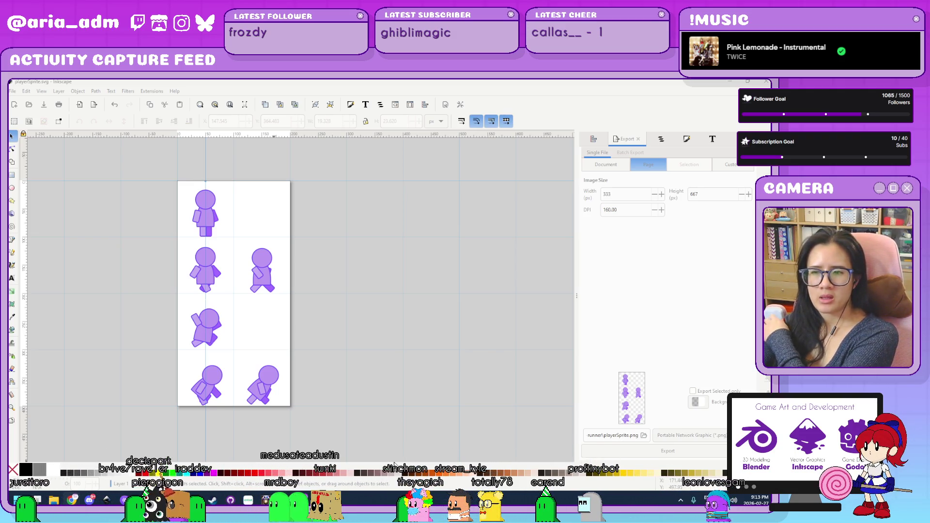
- Create a new 2D scene whose Node2D root is named 'level'
key("alt+Tab")
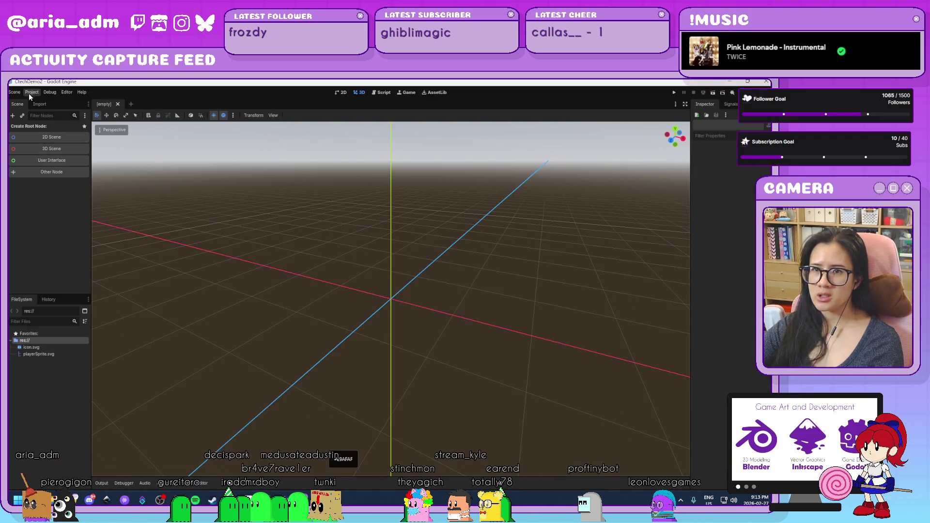
left_click(50, 138)
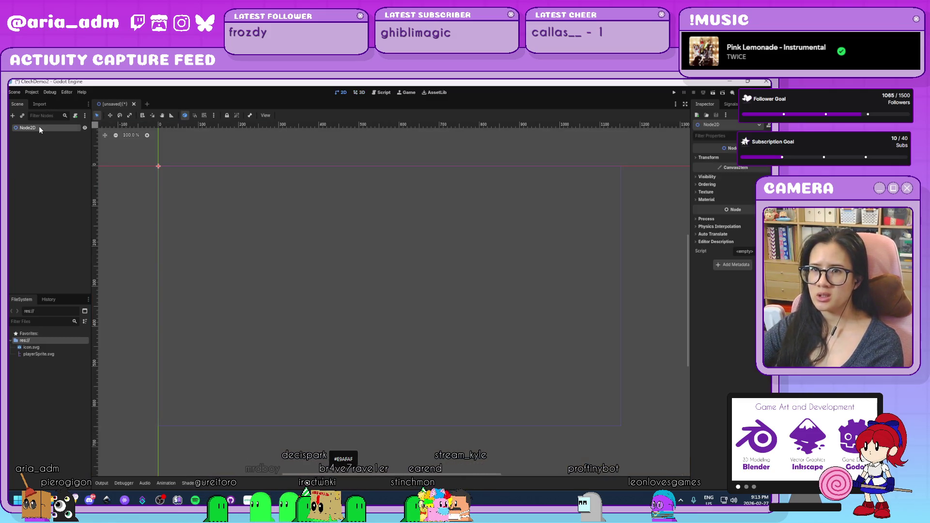
type("level")
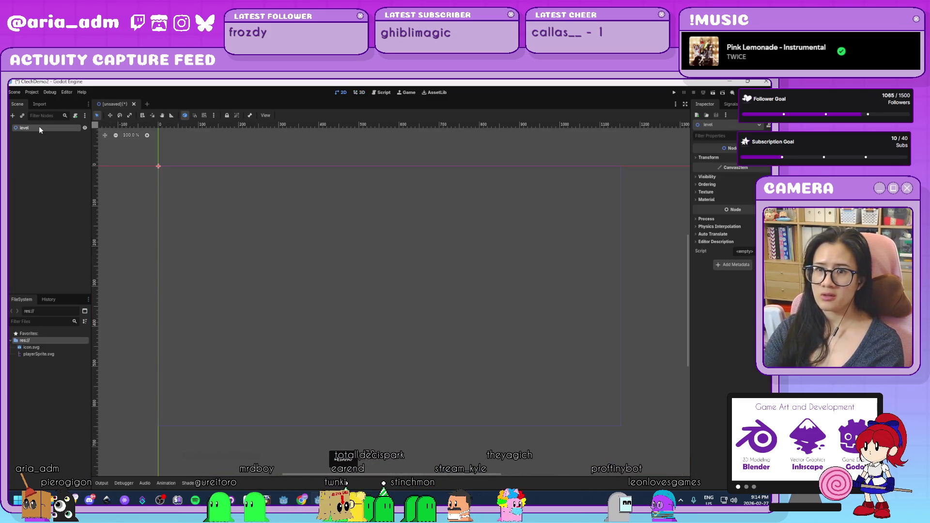
key("Return")
- Set the display window viewport to 1000 × 400 pixels and view its frame on the canvas
left_click(31, 92)
left_click(44, 104)
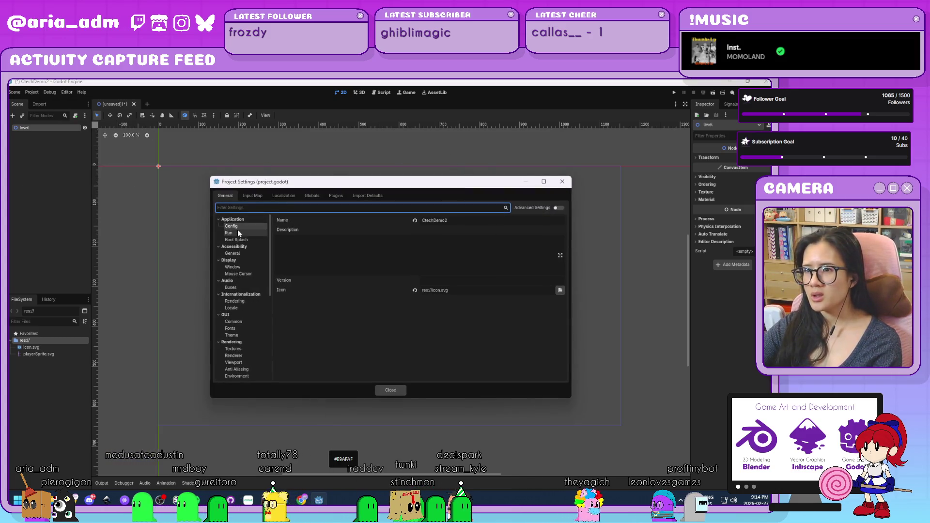
left_click(242, 266)
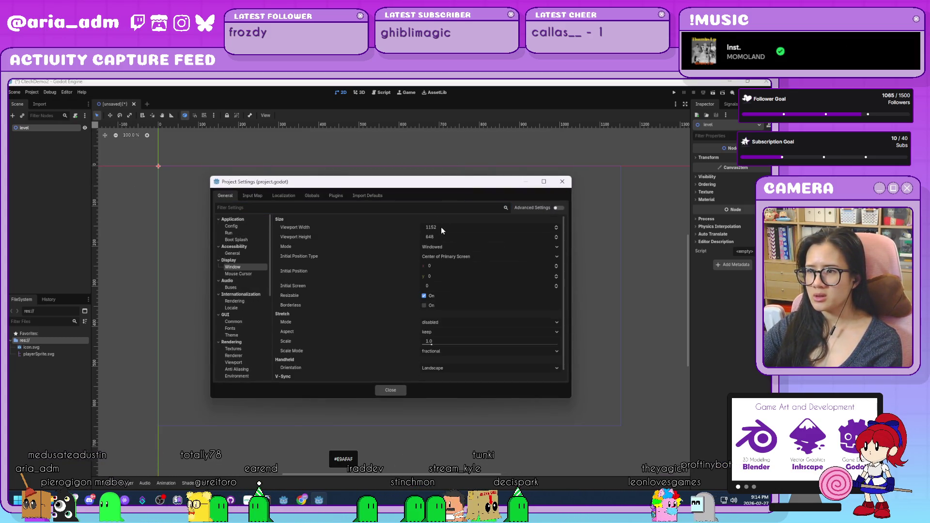
left_click(439, 227)
type("1000")
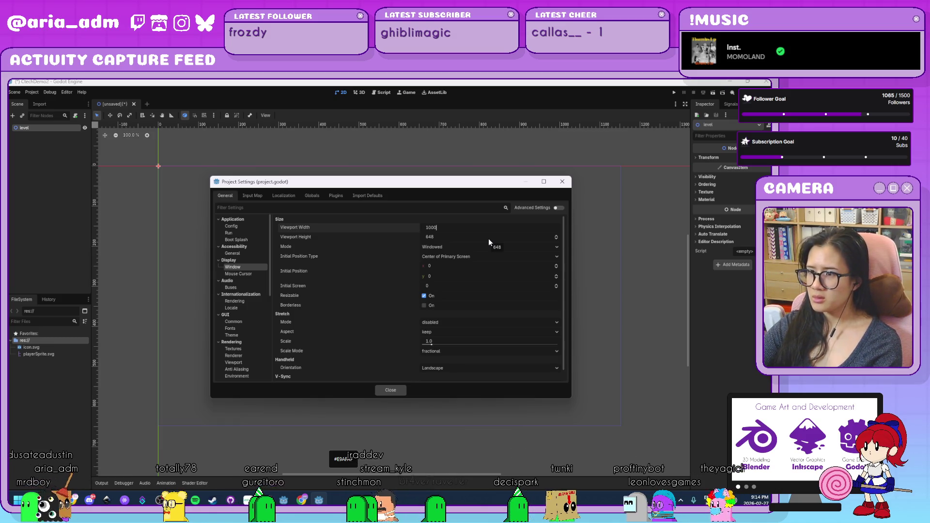
left_click(488, 238)
type("400")
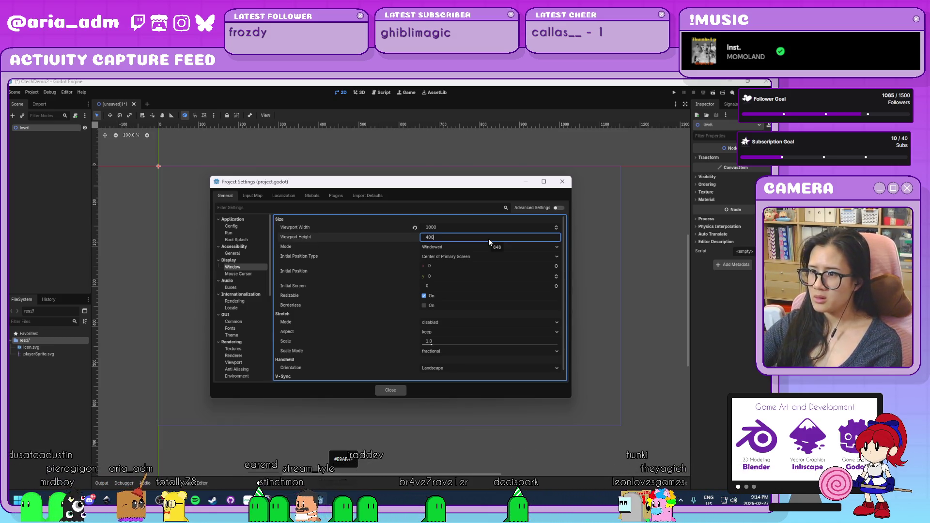
key("Return")
left_click(390, 389)
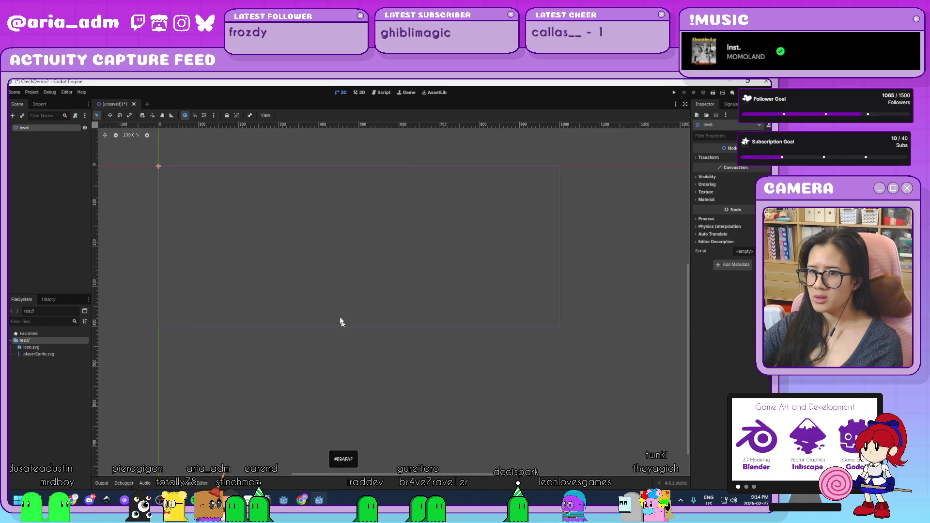
scroll(338, 290, "up", 1)
left_click_drag(356, 244, 364, 305)
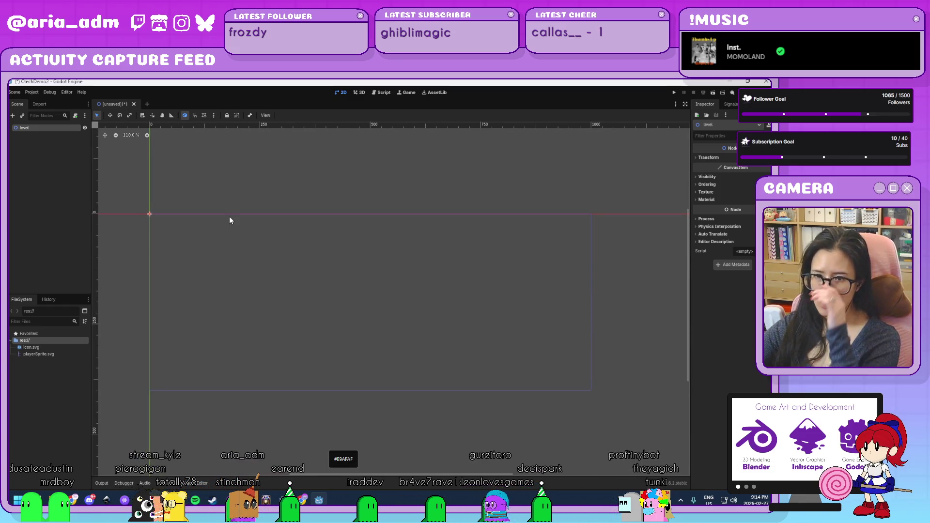
left_click(43, 340)
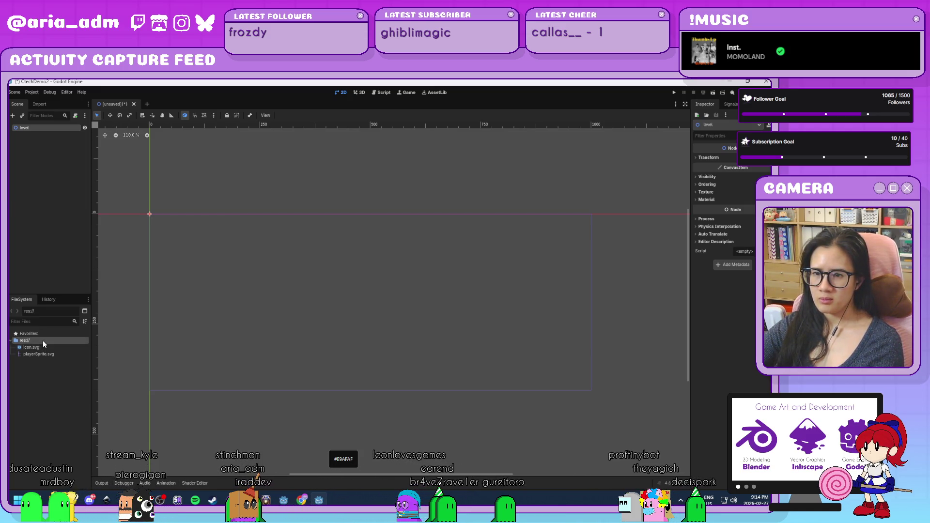
- Deselect the level node so ground.svg shows up in the FileSystem dock
left_click(51, 185)
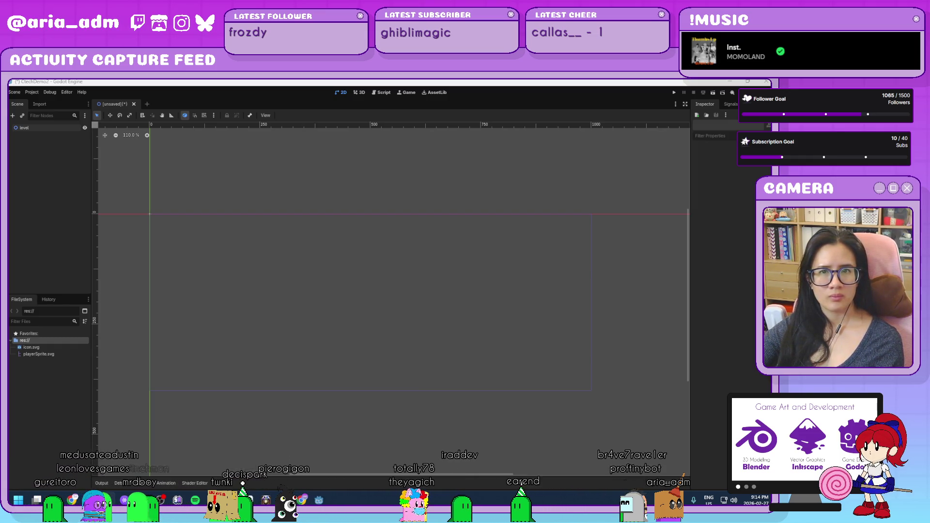
- Add a StaticBody2D child under level and name it 'ground'
left_click(43, 127)
key("ctrl+a")
type("sta")
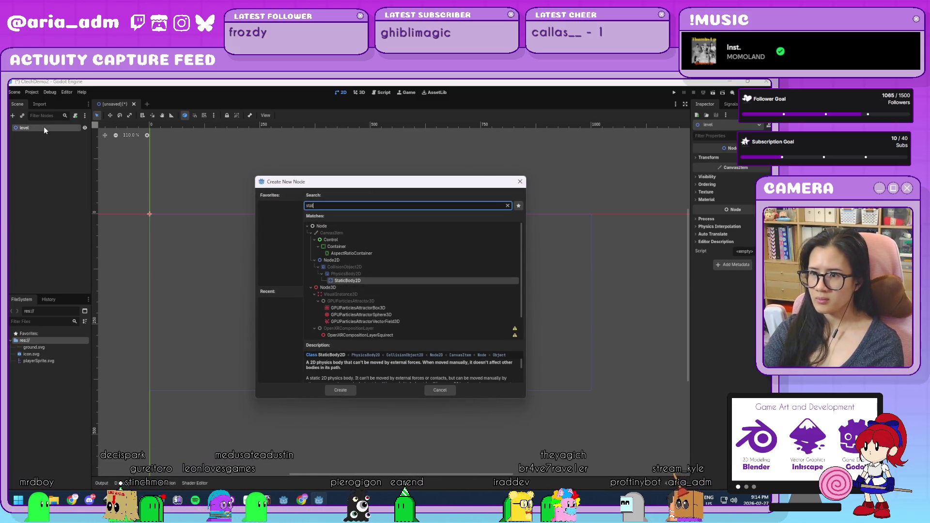
key("Return")
left_click(45, 133)
key("Escape")
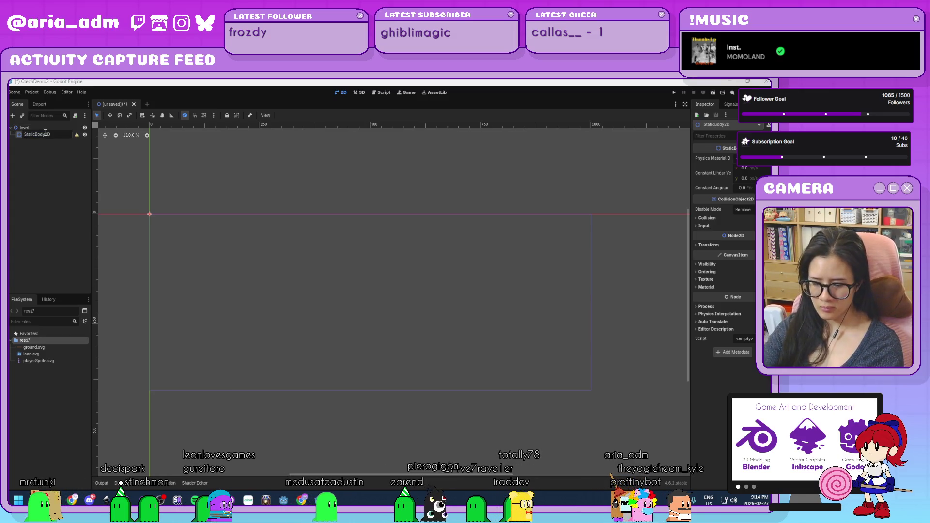
type("ground")
key("Return")
- Give ground a Sprite2D textured with ground.svg, with Offset Centered turned off
key("ctrl+a")
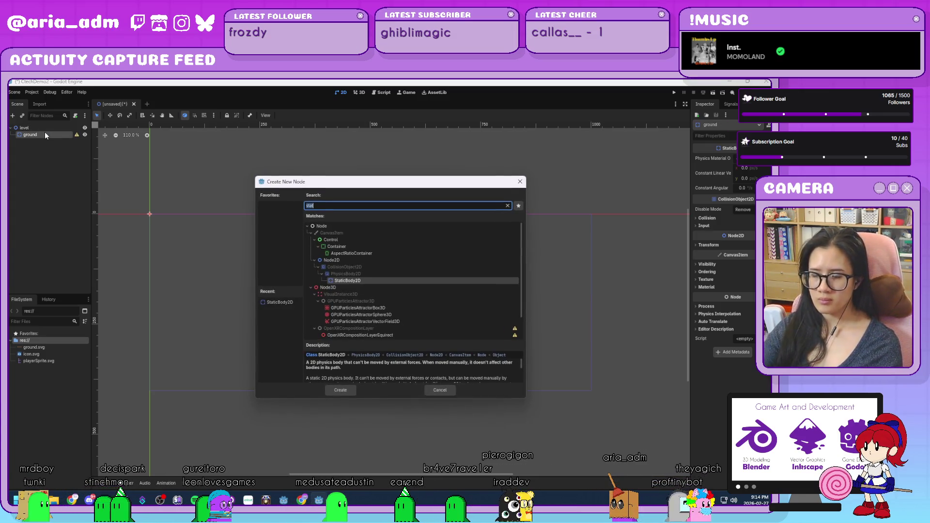
type("sprite")
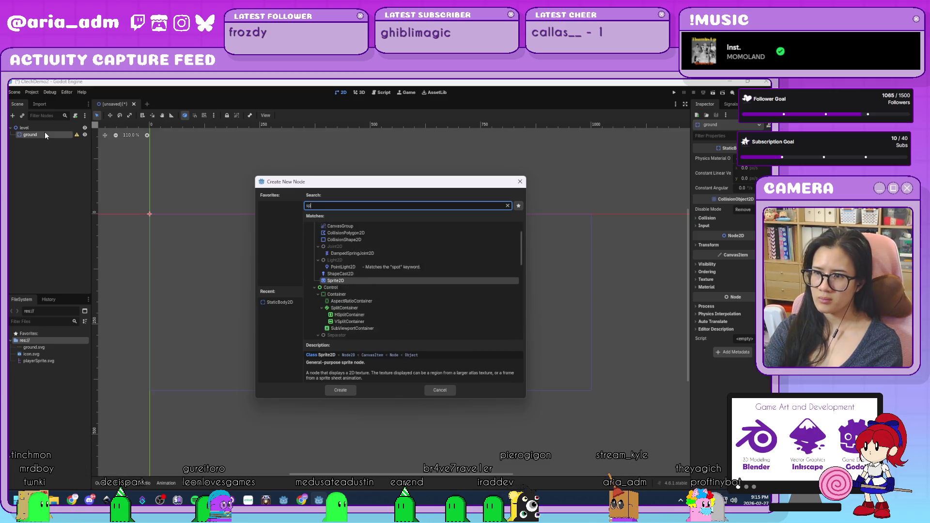
key("Return")
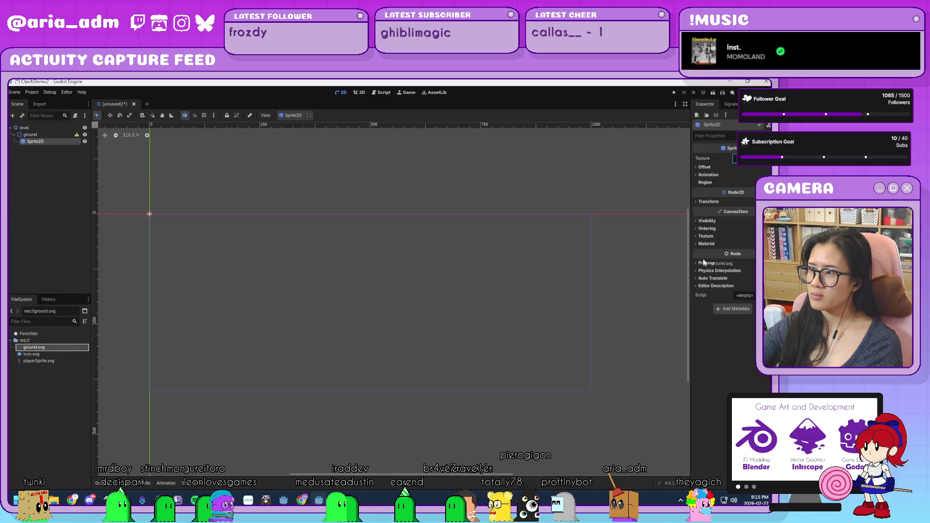
left_click_drag(743, 158, 744, 159)
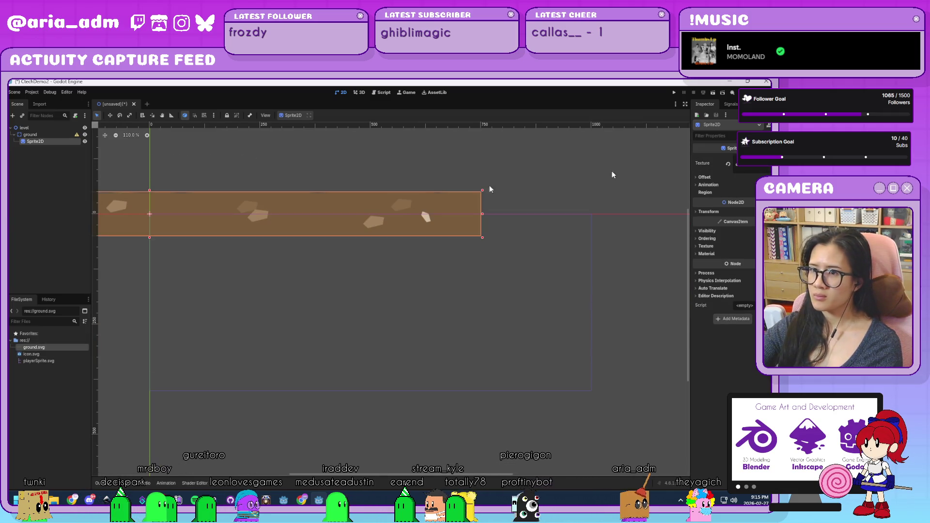
left_click(704, 177)
left_click(739, 186)
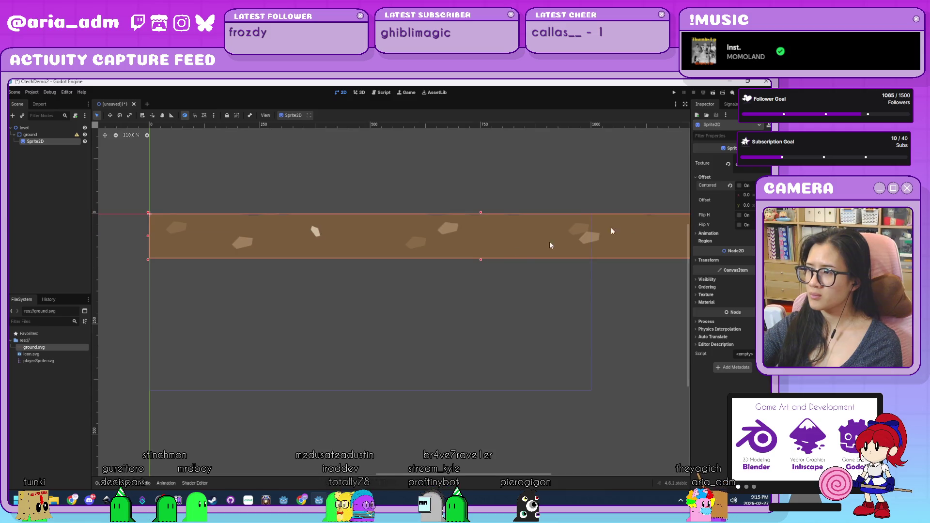
- Add a CollisionShape2D child under the ground node
left_click(30, 135)
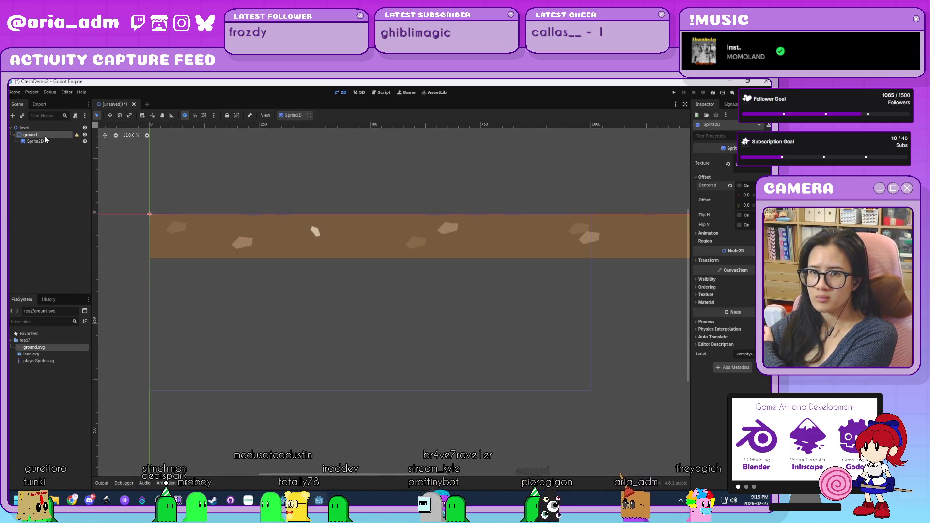
key("ctrl+a")
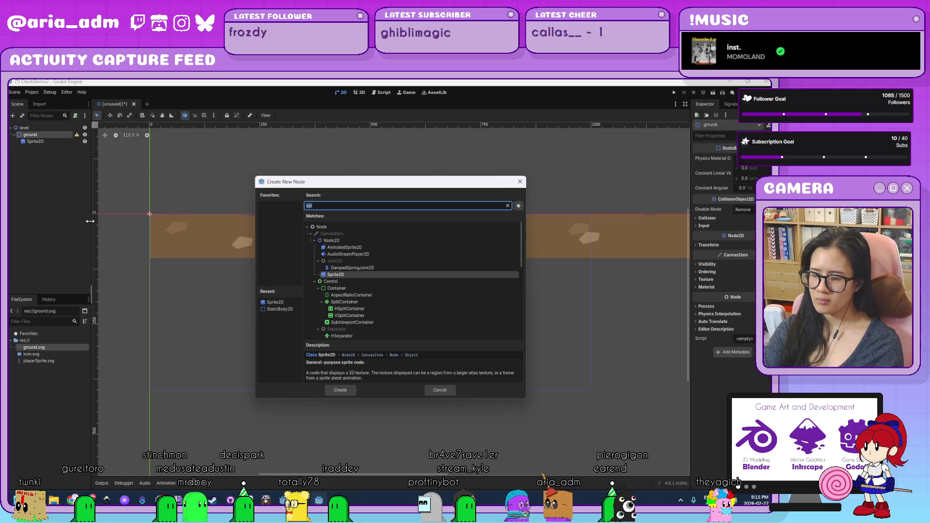
type("collision")
key("Return")
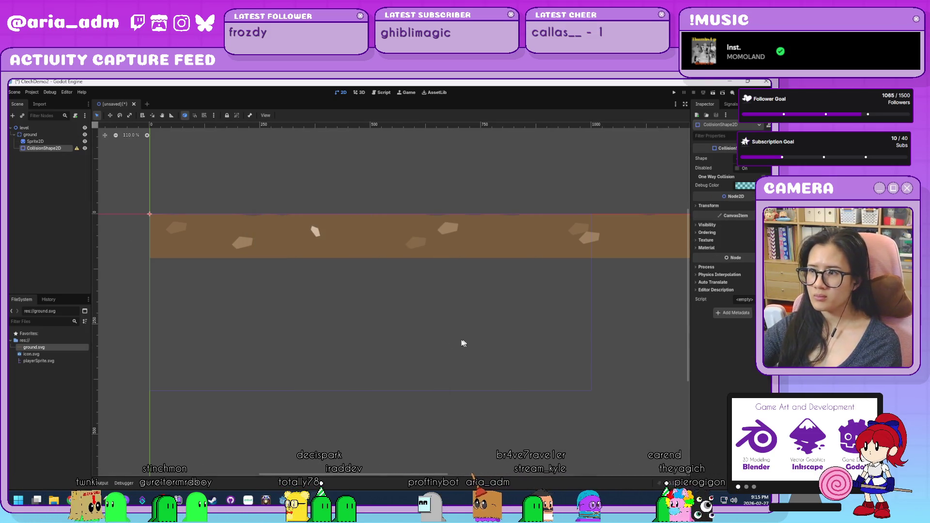
- Assign a new RectangleShape2D and stretch it to cover the whole ground sprite
scroll(481, 331, "down", 3)
left_click_drag(642, 322, 525, 305)
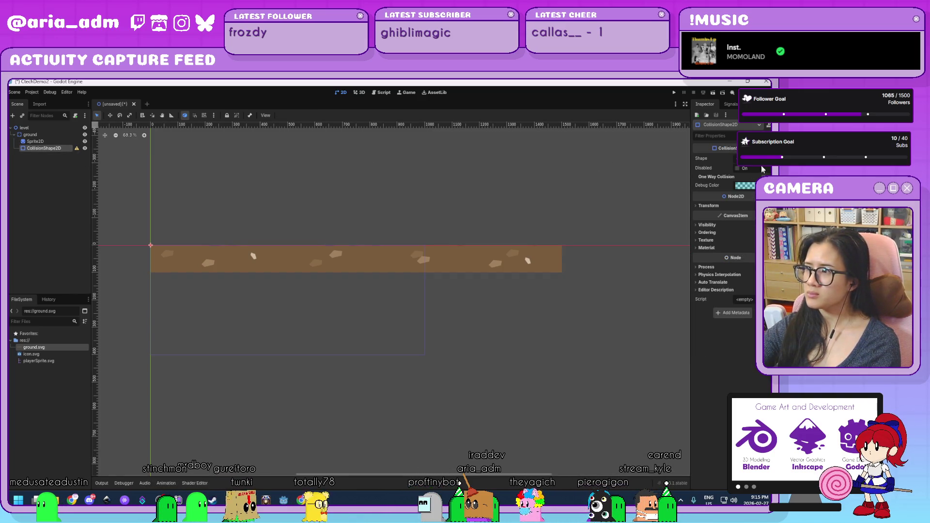
left_click(738, 159)
left_click(731, 205)
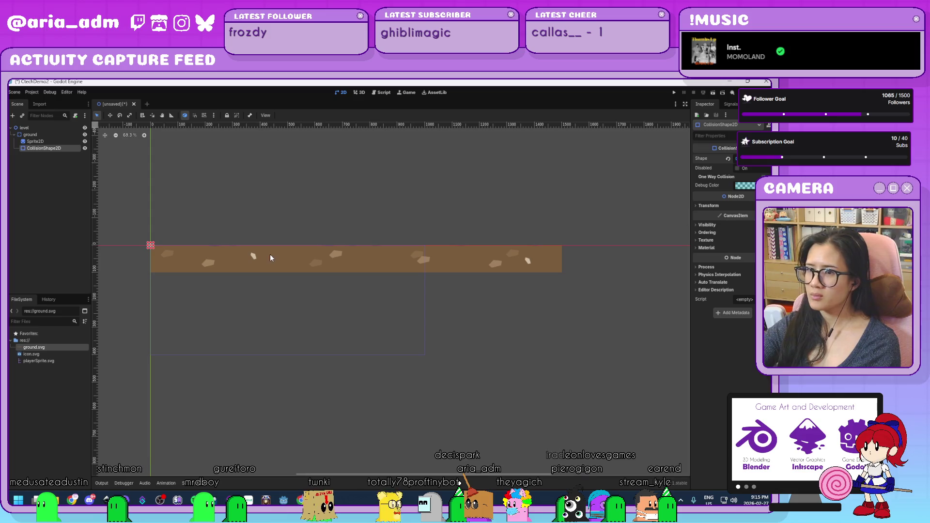
mouse_move(152, 246)
left_mouse_down()
mouse_move(440, 286)
mouse_move(557, 291)
left_mouse_up()
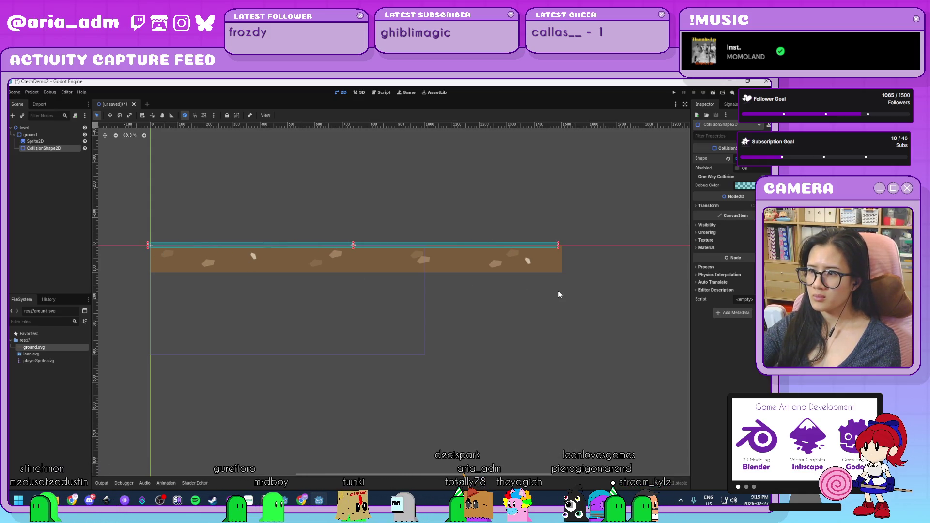
left_click_drag(356, 251, 359, 272)
scroll(574, 237, "up", 8)
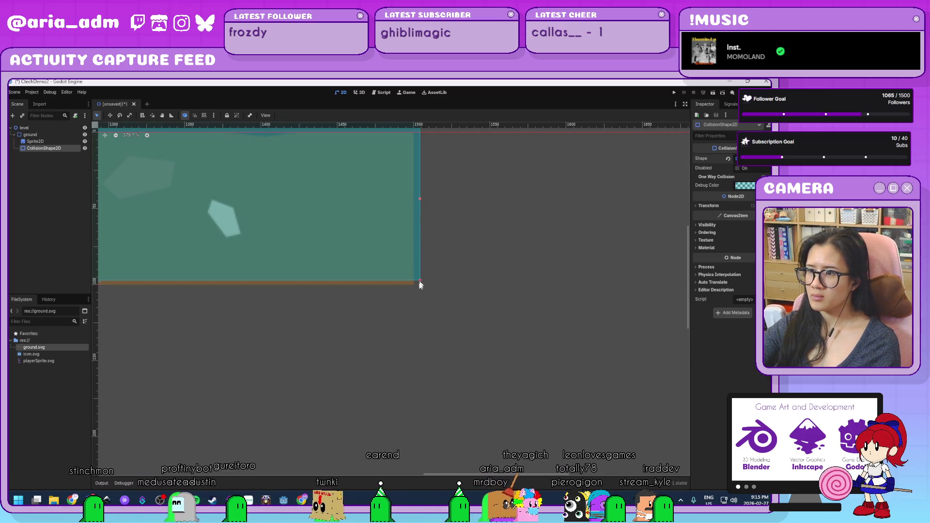
left_click_drag(414, 285, 515, 315)
scroll(353, 290, "left", 5)
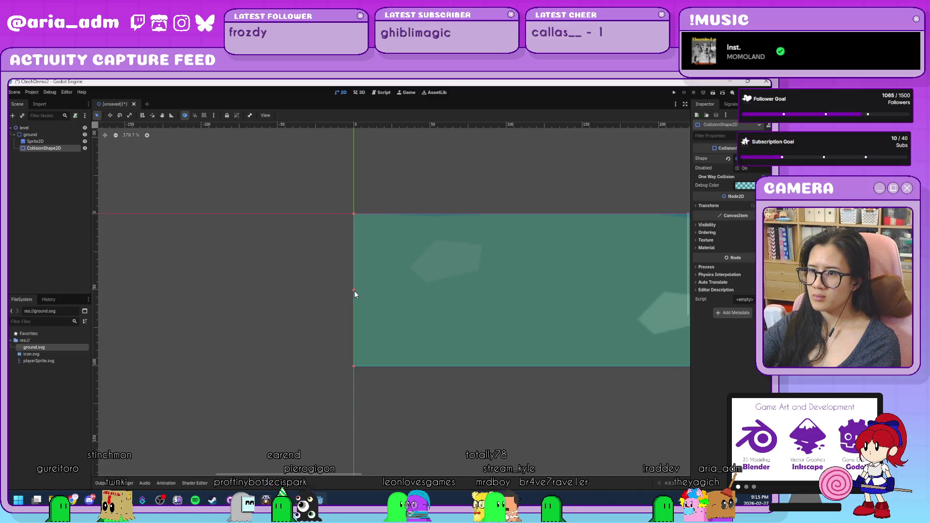
scroll(254, 368, "down", 6)
scroll(257, 364, "down", 7)
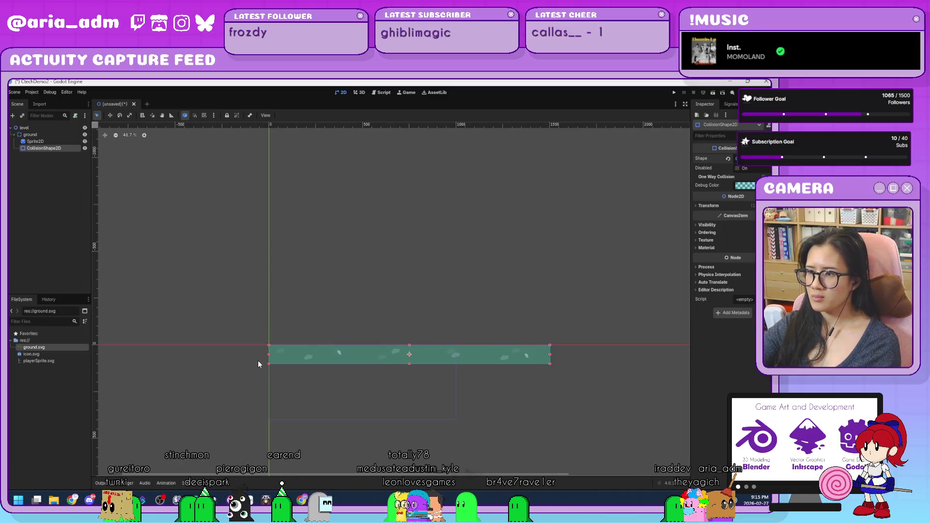
- Make ground's children unselectable, move ground lower, and save the scene as level.tscn
left_click(51, 135)
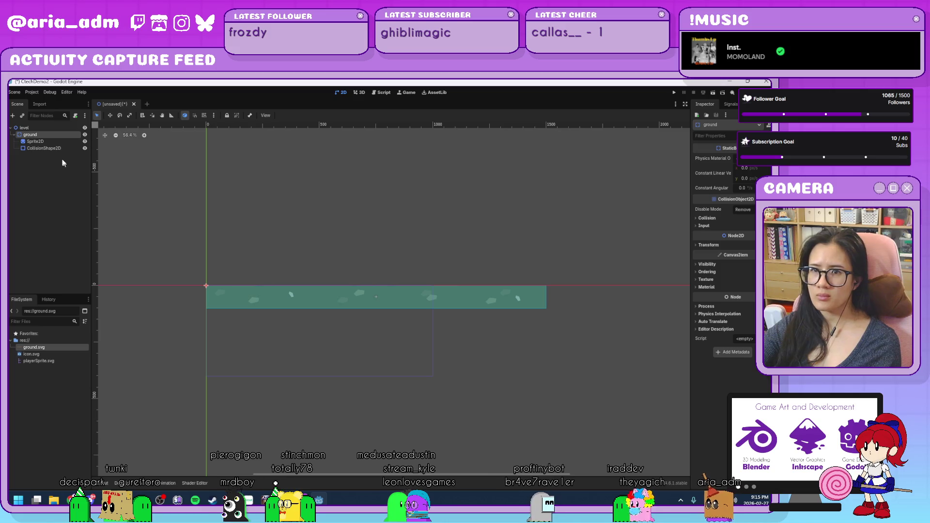
left_click(235, 116)
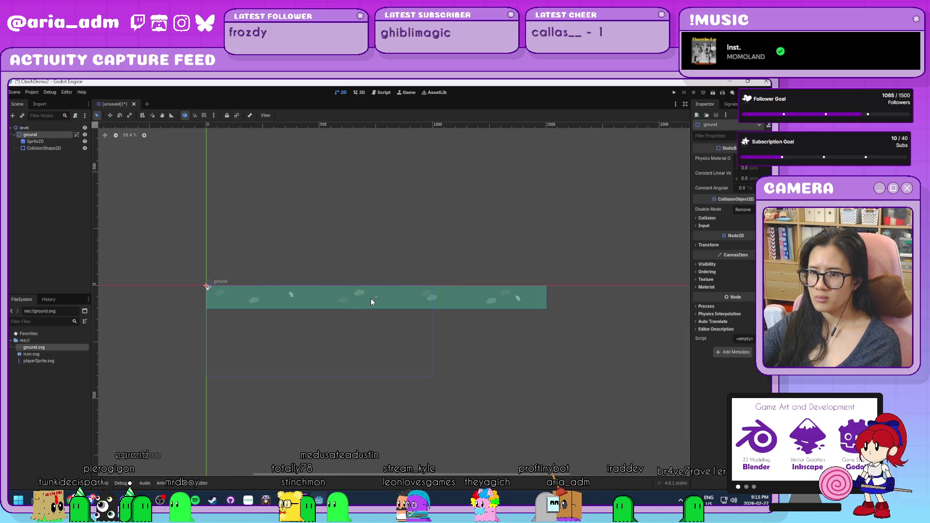
left_click_drag(371, 298, 371, 359)
scroll(192, 347, "up", 8)
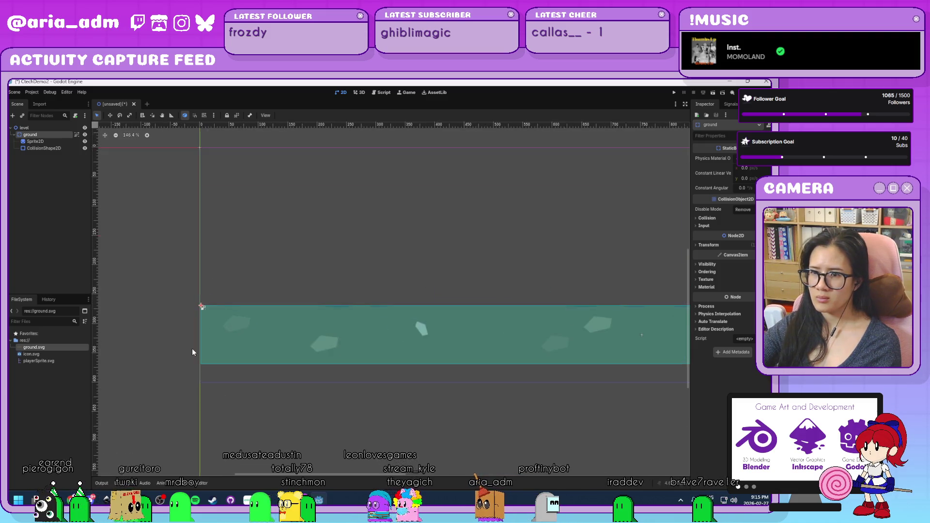
left_click_drag(264, 323, 263, 356)
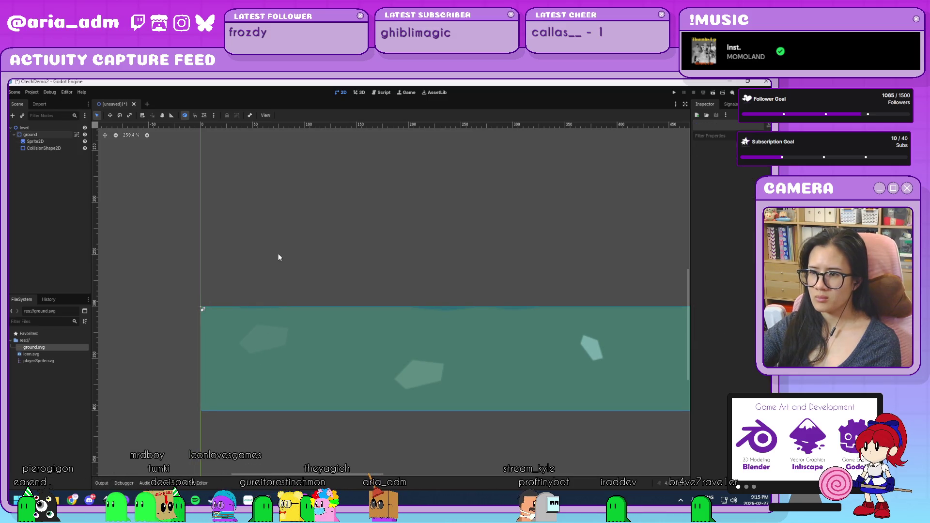
scroll(268, 314, "down", 8)
scroll(328, 295, "up", 3)
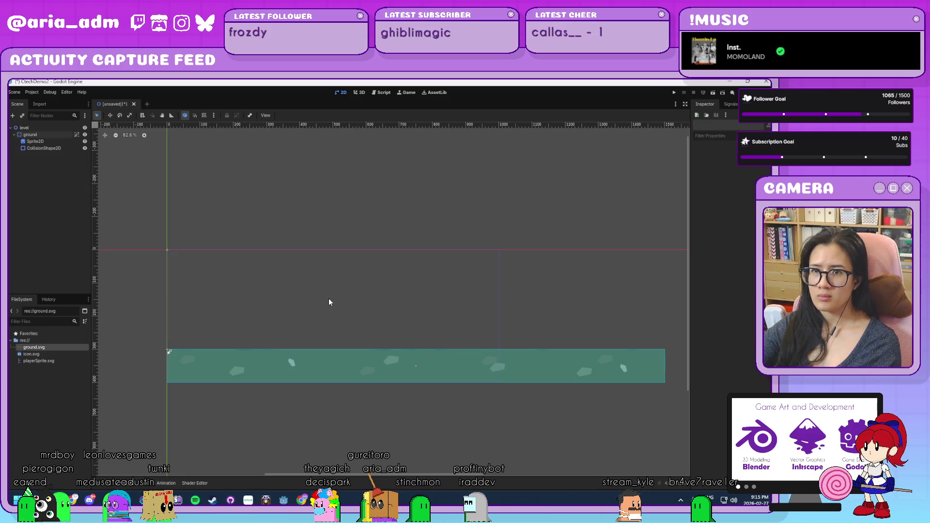
key("ctrl+s")
left_click(333, 390)
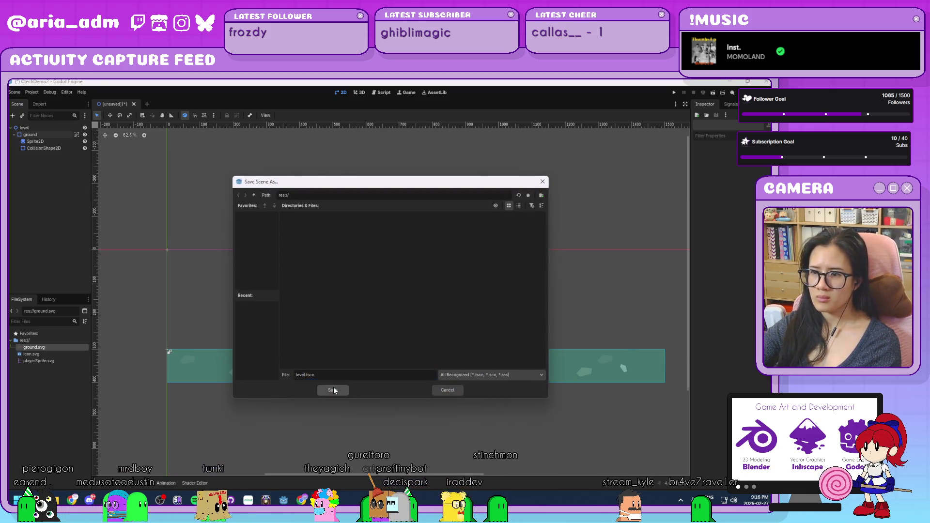
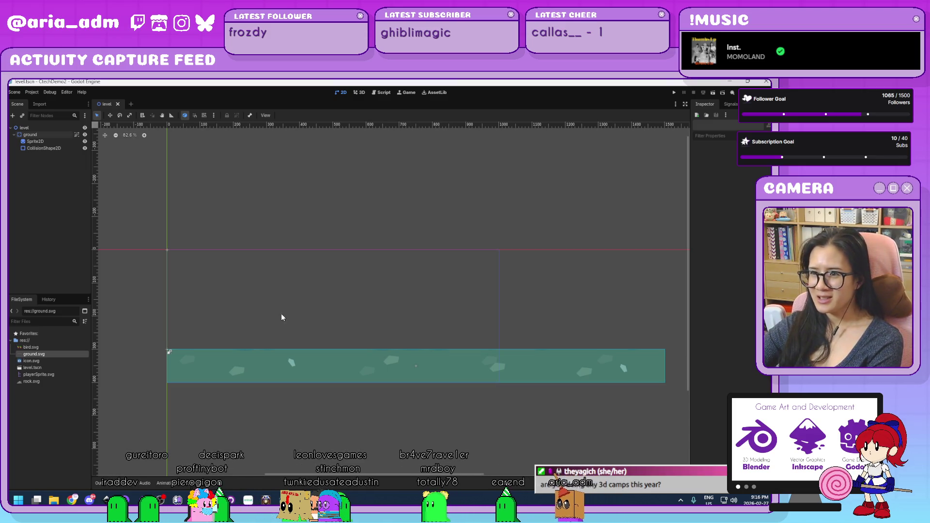
- Zoom the 2D level view to about 133% and pan so the green ground strip fills it
left_click_drag(268, 333, 247, 318)
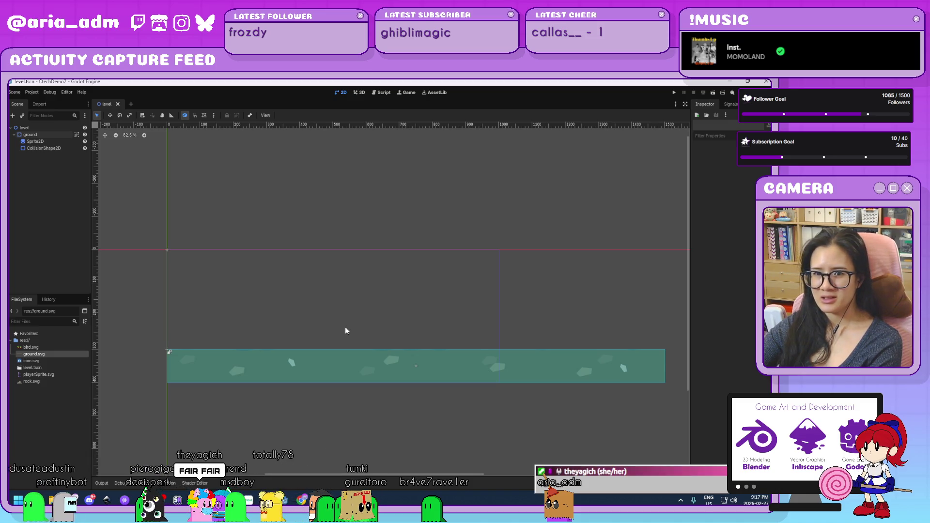
scroll(345, 327, "up", 2)
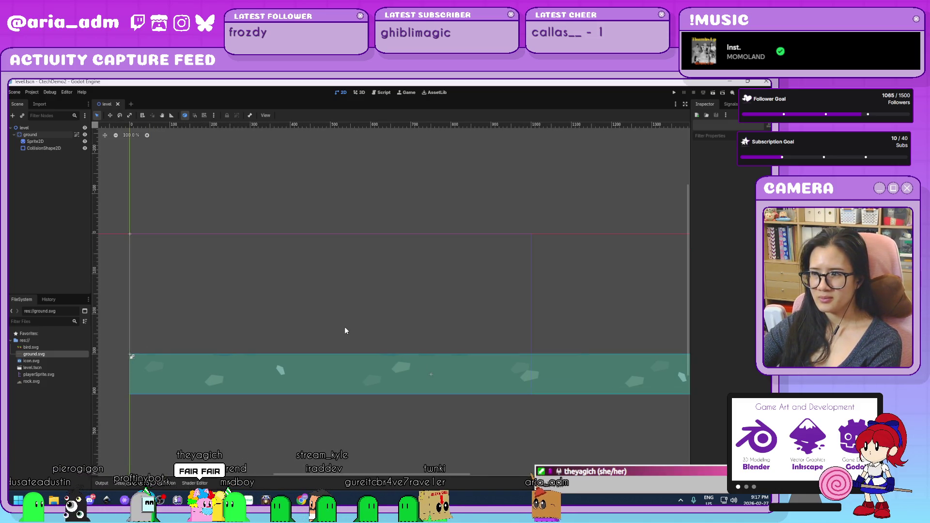
scroll(316, 315, "left", 3)
scroll(321, 316, "up", 2)
scroll(320, 319, "left", 3)
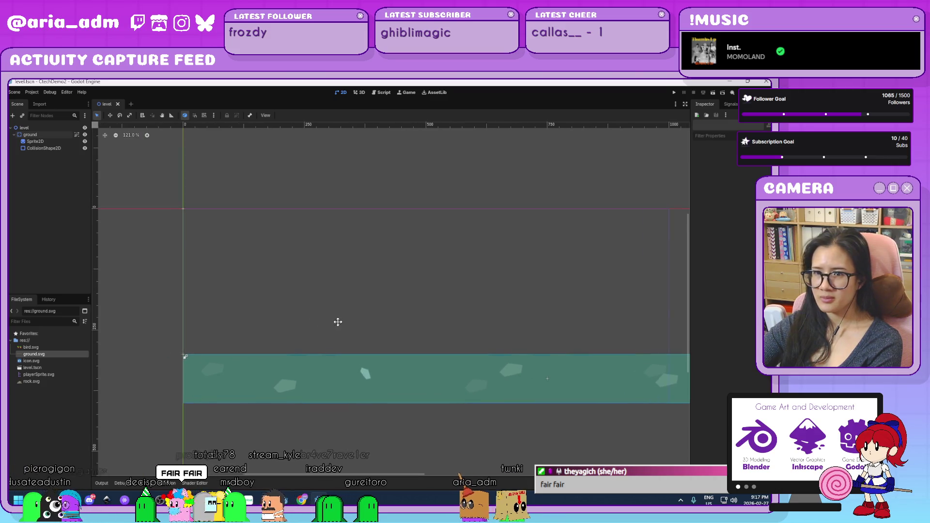
scroll(338, 321, "up", 1)
left_click_drag(338, 321, 300, 326)
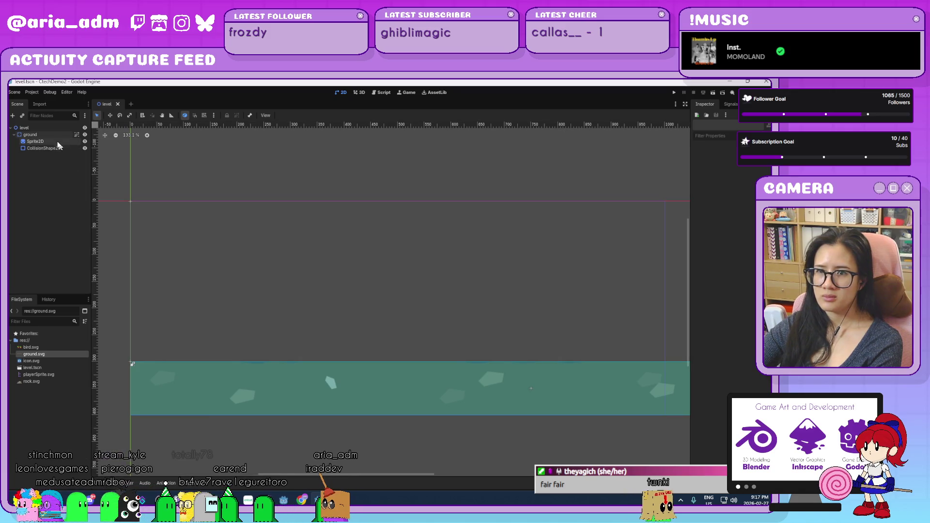
- Create a CharacterBody2D node under the level root by searching 'chara'
left_click(47, 129)
key("ctrl+a")
type("chara")
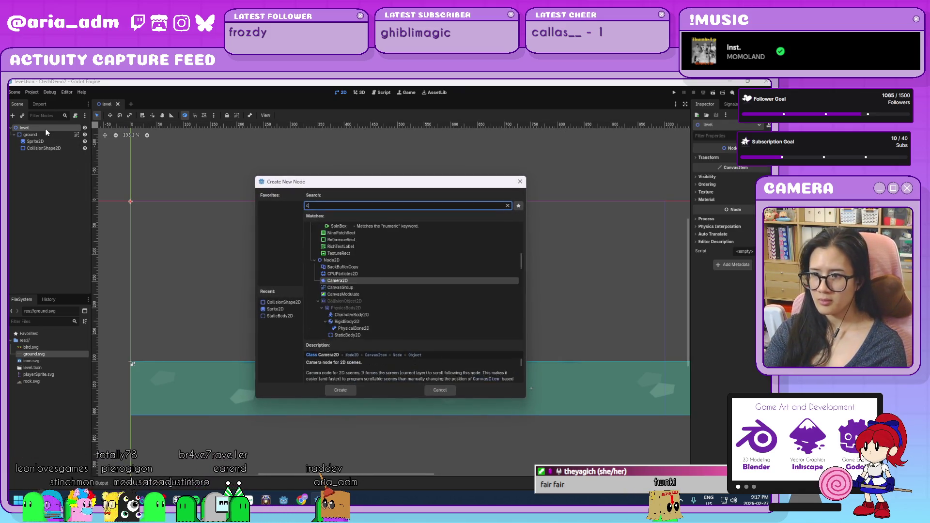
key("Return")
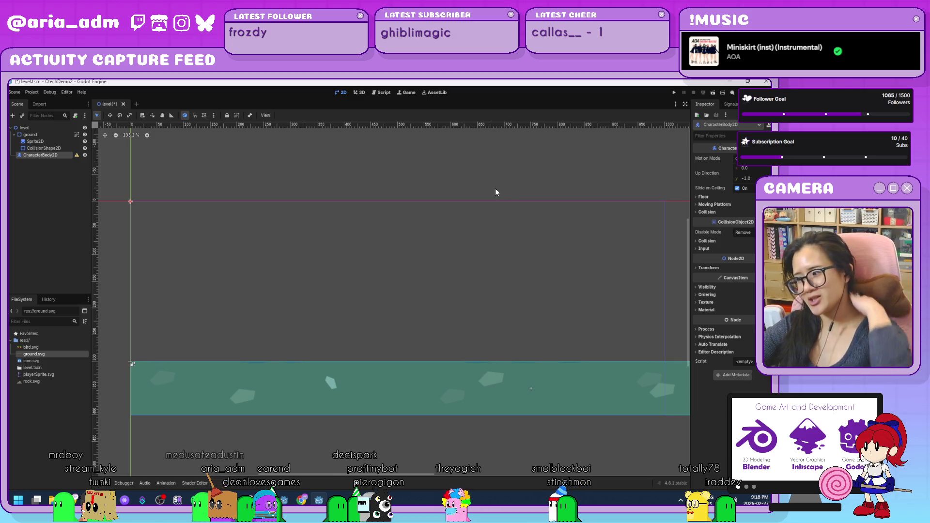
scroll(419, 322, "down", 3)
scroll(418, 319, "down", 3)
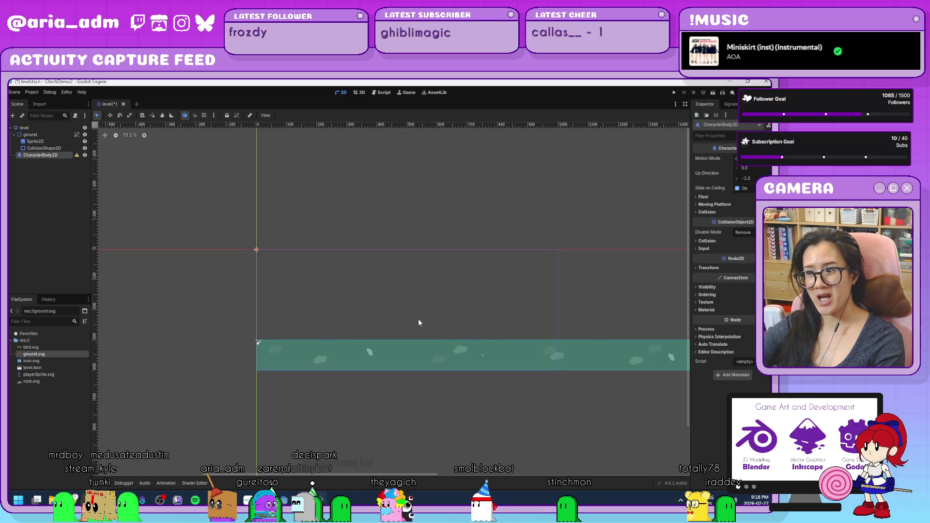
scroll(419, 319, "up", 4)
scroll(421, 322, "up", 2)
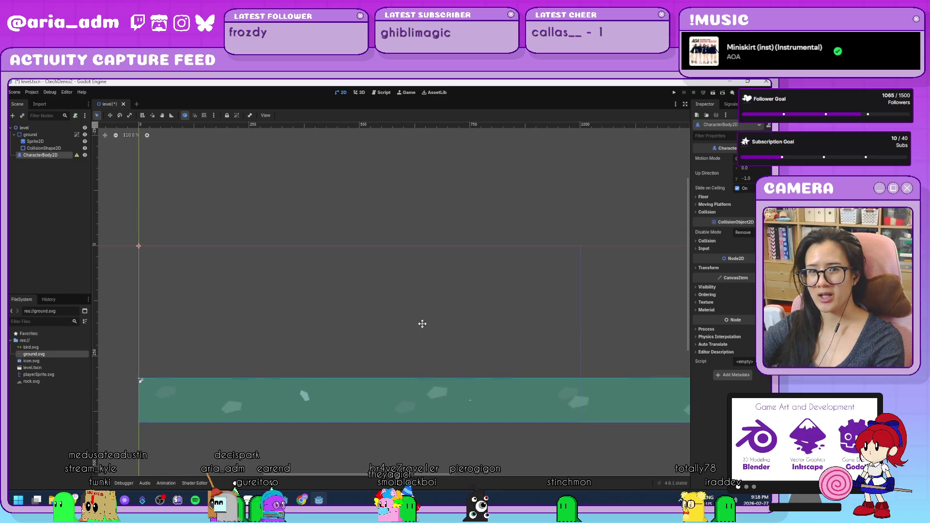
scroll(407, 338, "down", 2)
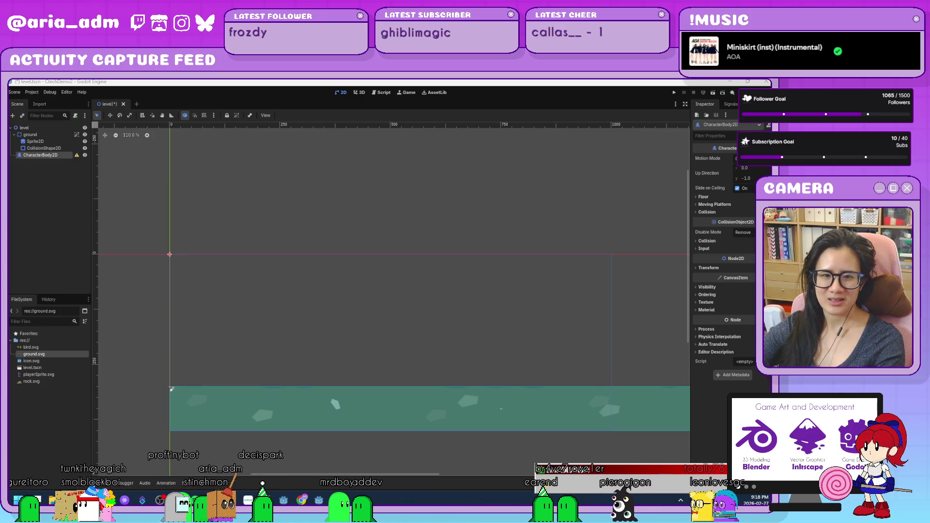
- Rename the CharacterBody2D node to player
left_click(475, 376)
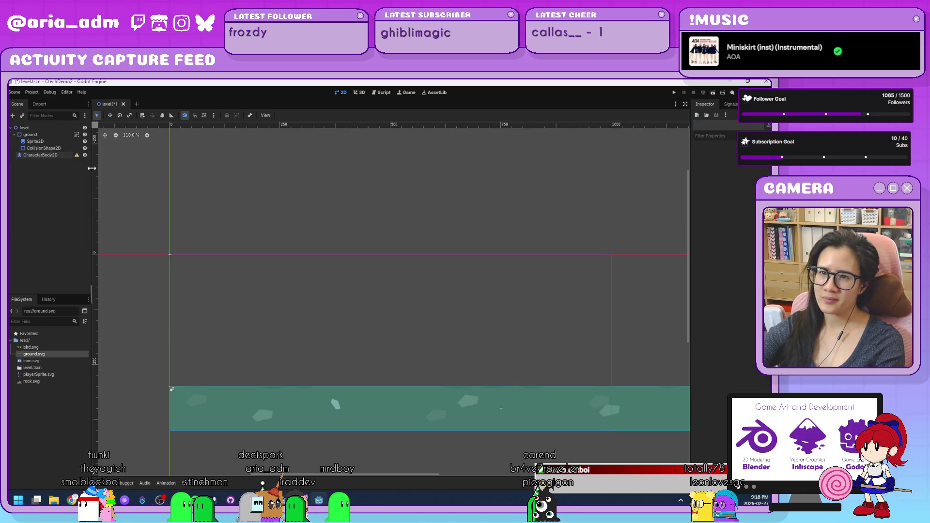
left_click(57, 156)
left_click(59, 155)
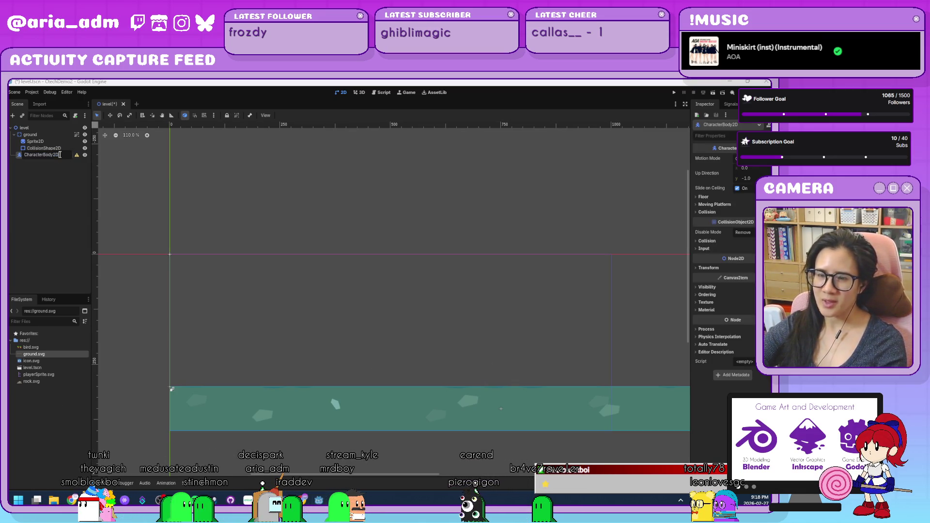
double_click(60, 154)
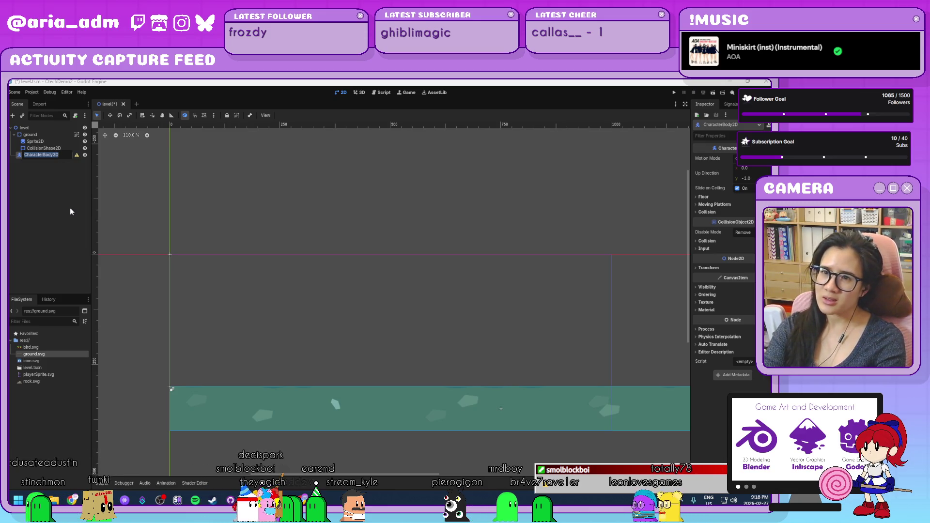
type("player")
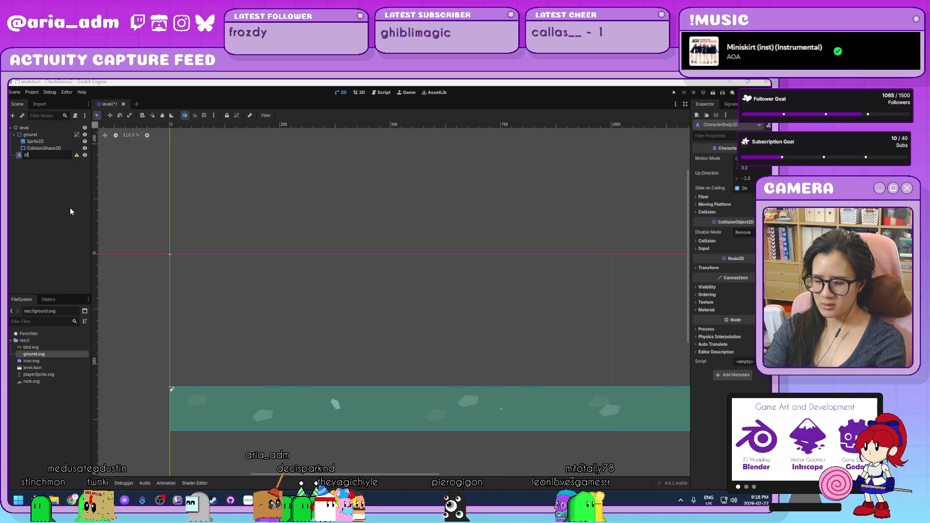
key("Return")
- Add Sprite2D and CollisionShape2D child nodes under player
key("ctrl+a")
type("sprite")
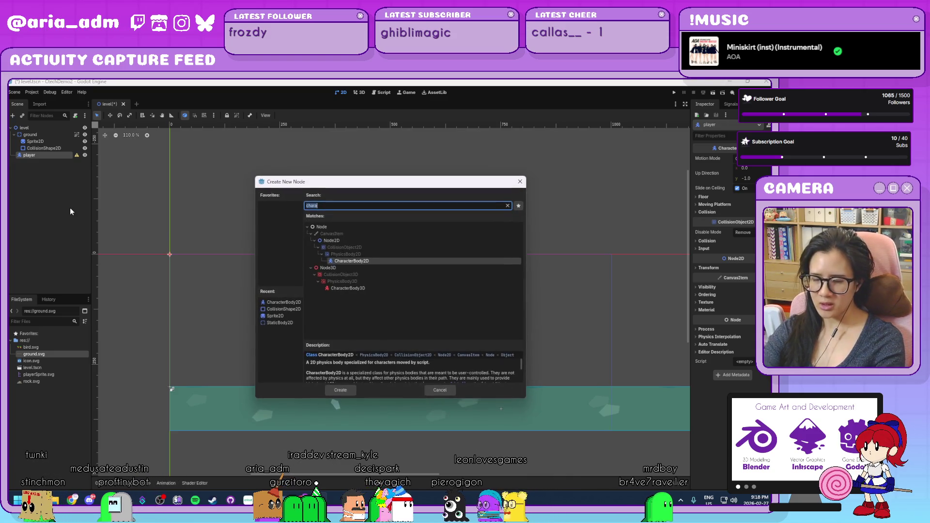
key("Return")
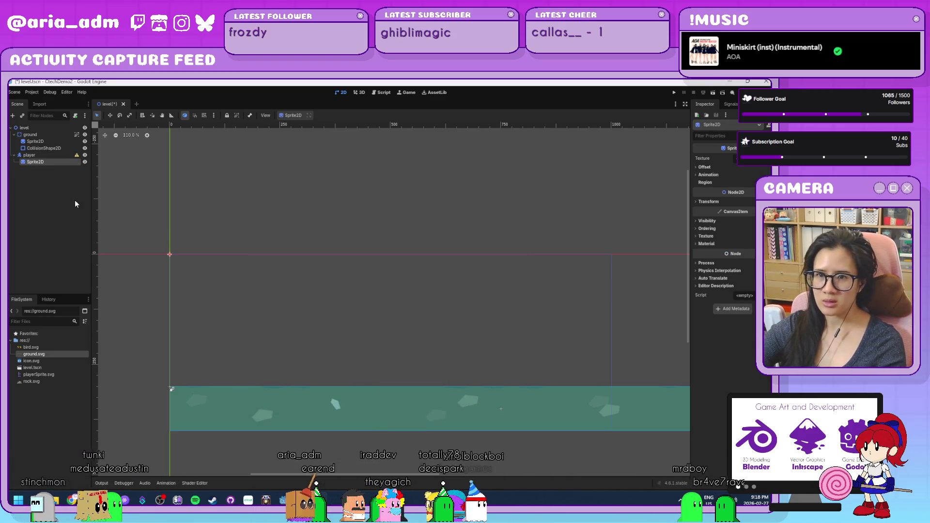
left_click(45, 155)
key("ctrl+a")
type("collision")
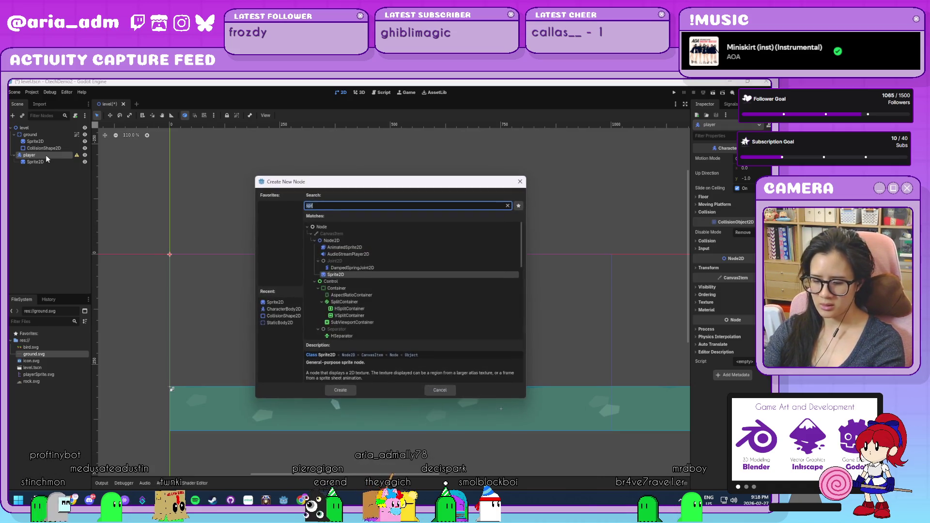
key("Return")
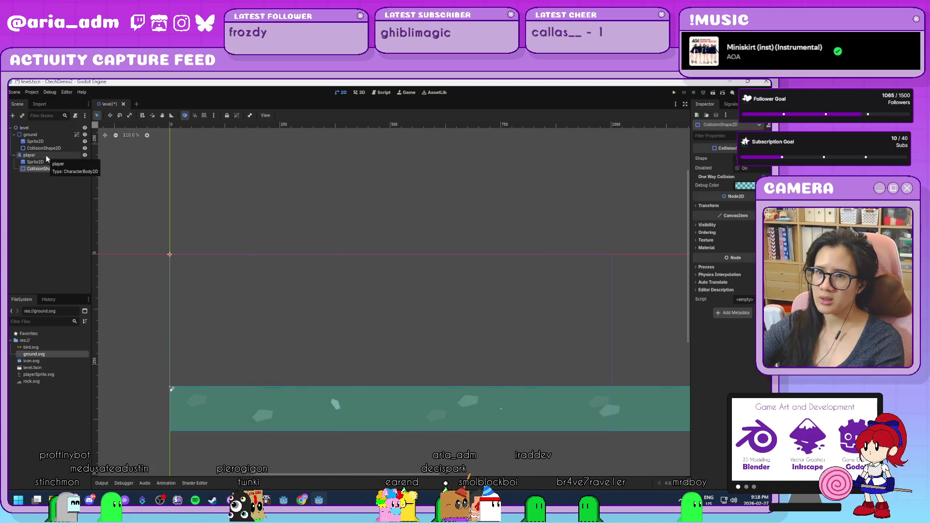
- Add an AnimatedSprite2D child node under player
left_click(54, 163)
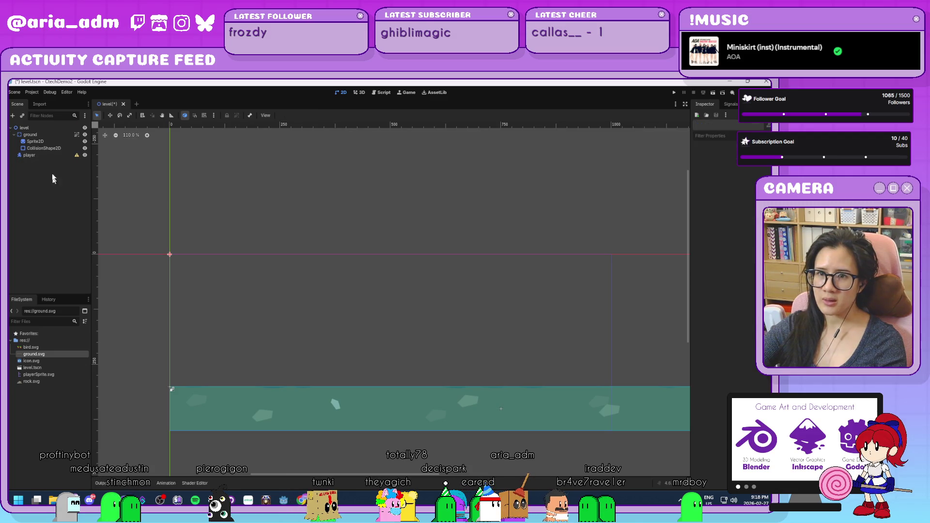
left_click(48, 156)
key("ctrl+a")
type("anim")
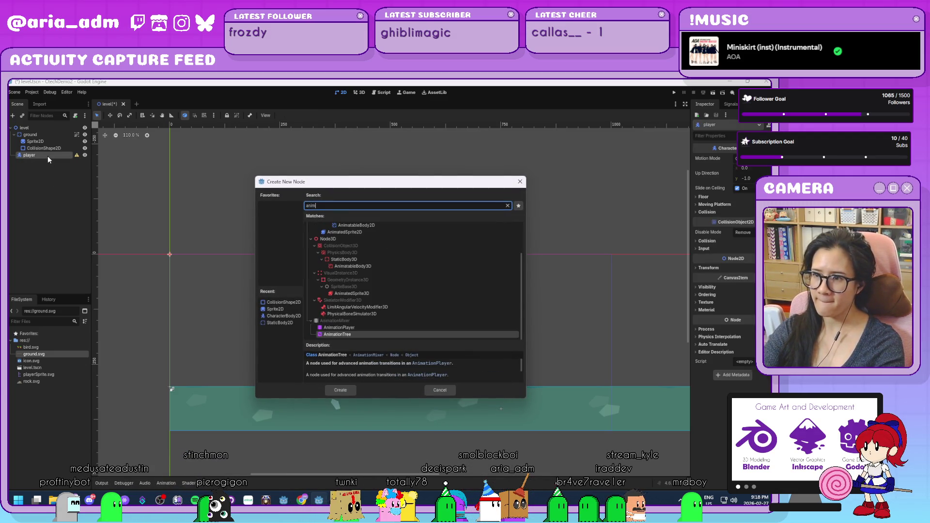
type("ate")
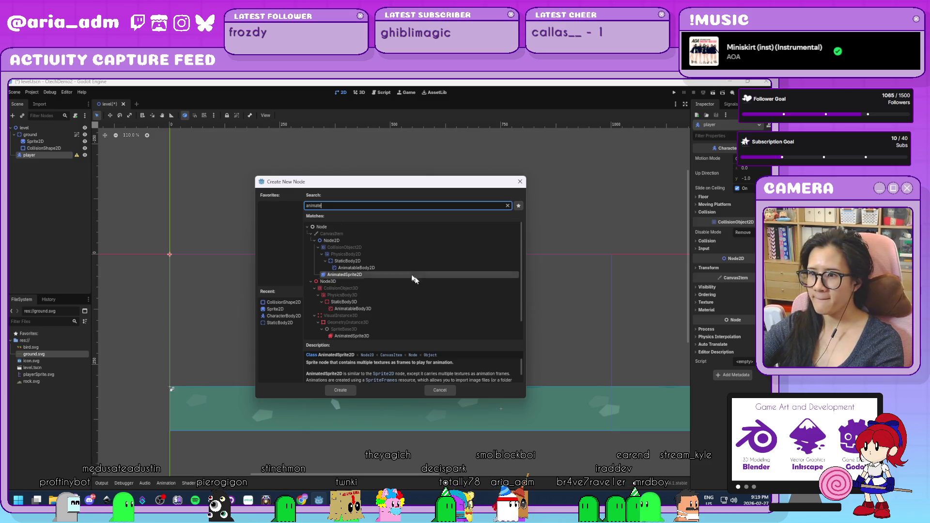
double_click(411, 275)
scroll(213, 267, "up", 5)
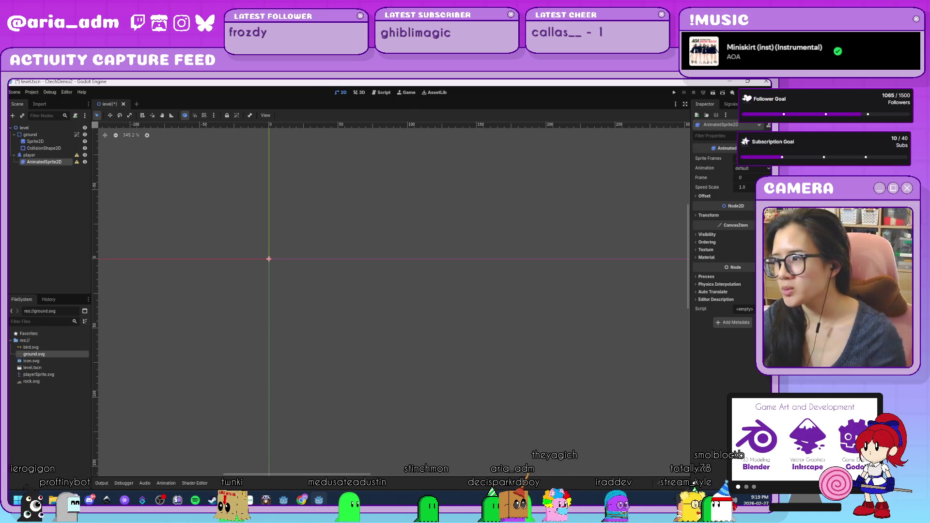
- Give the sprite a new SpriteFrames resource and rename its default animation to running
left_click(756, 159)
left_click(753, 177)
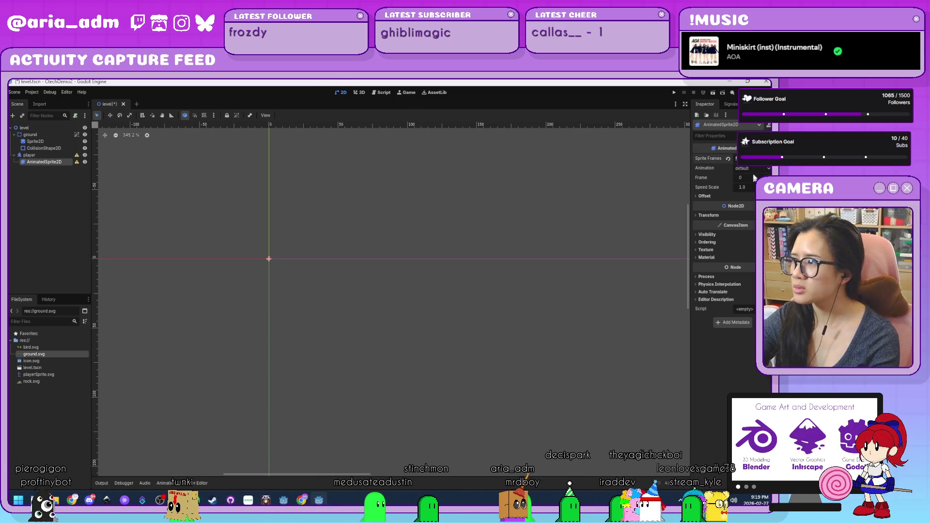
left_click(741, 159)
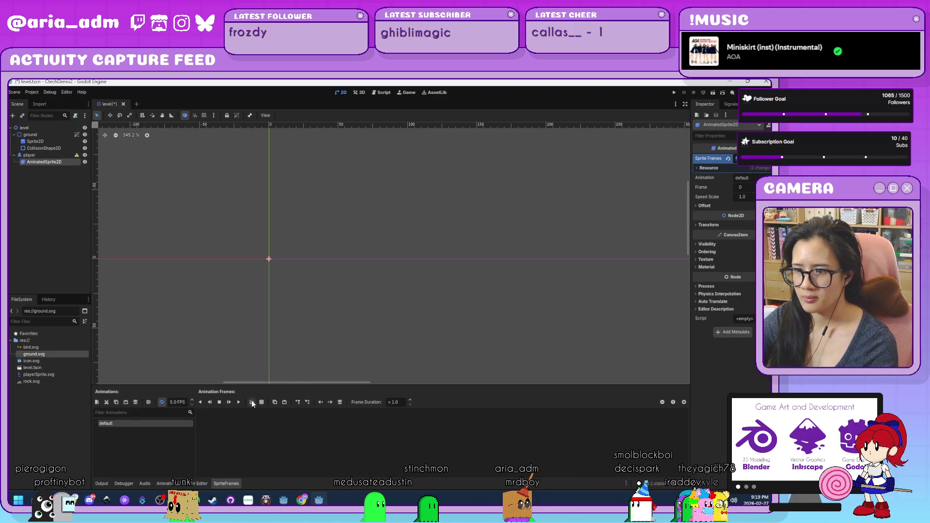
double_click(154, 423)
type("ing")
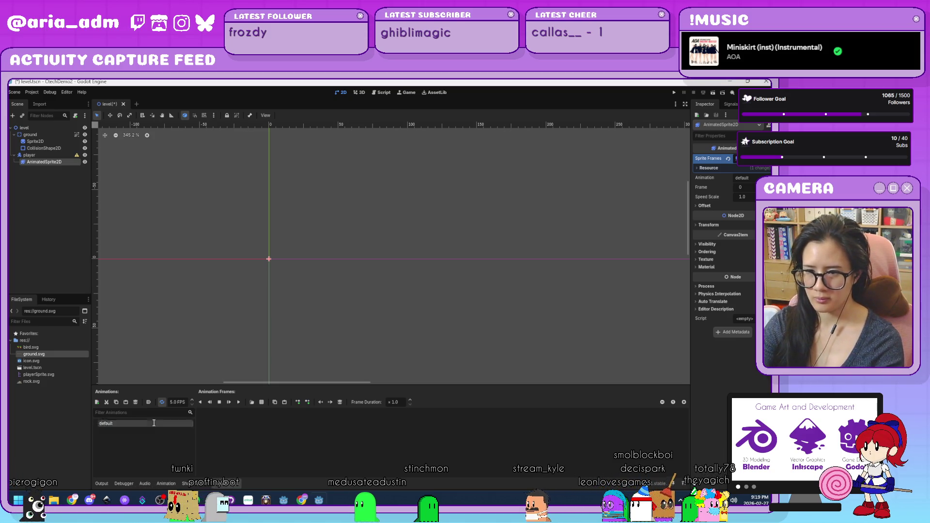
key("Return")
- Add a jump animation and shorten running to run
left_click(97, 402)
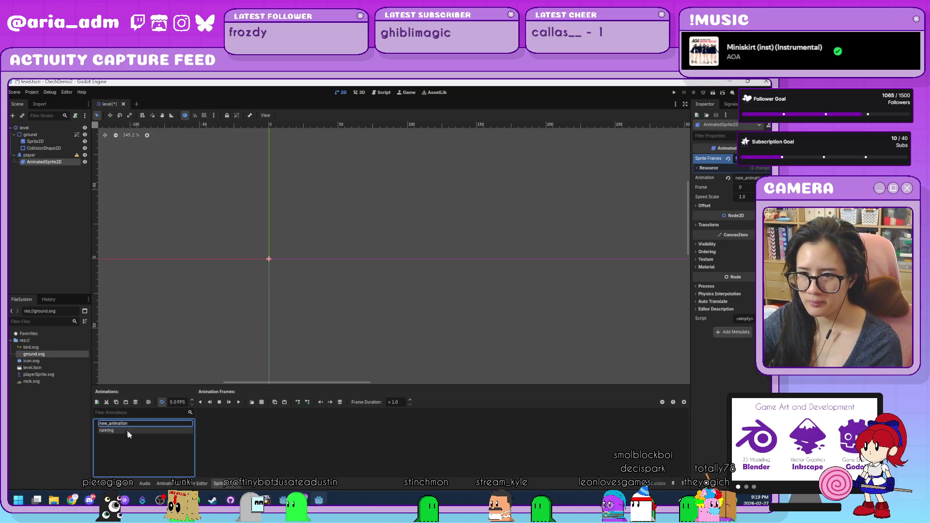
double_click(127, 423)
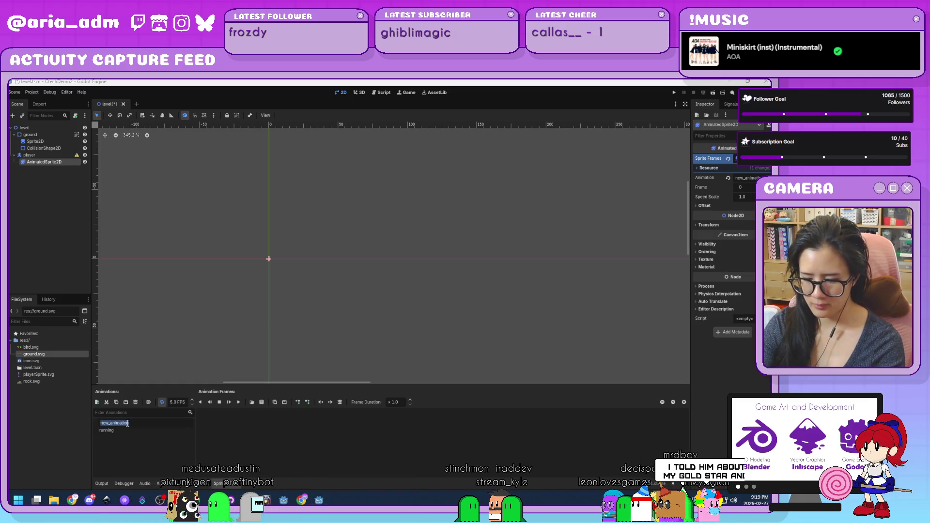
type("jump")
key("Return")
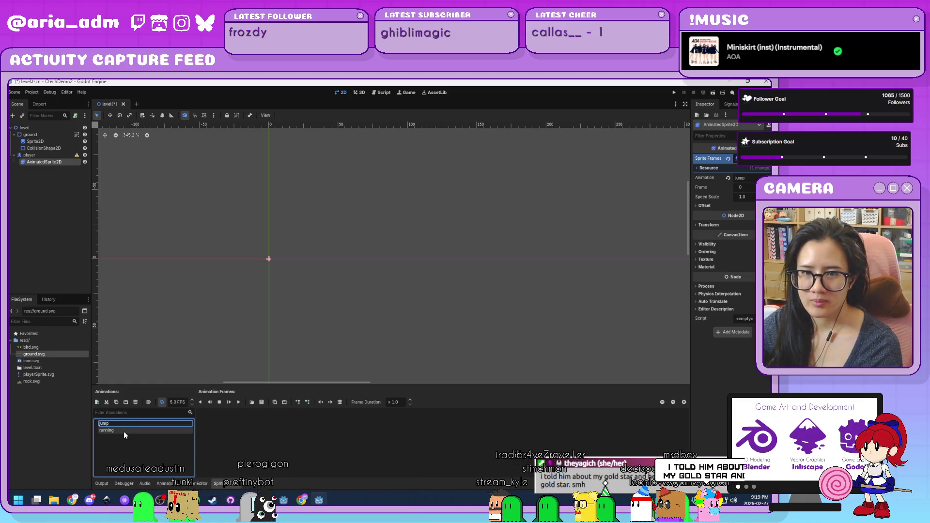
double_click(124, 429)
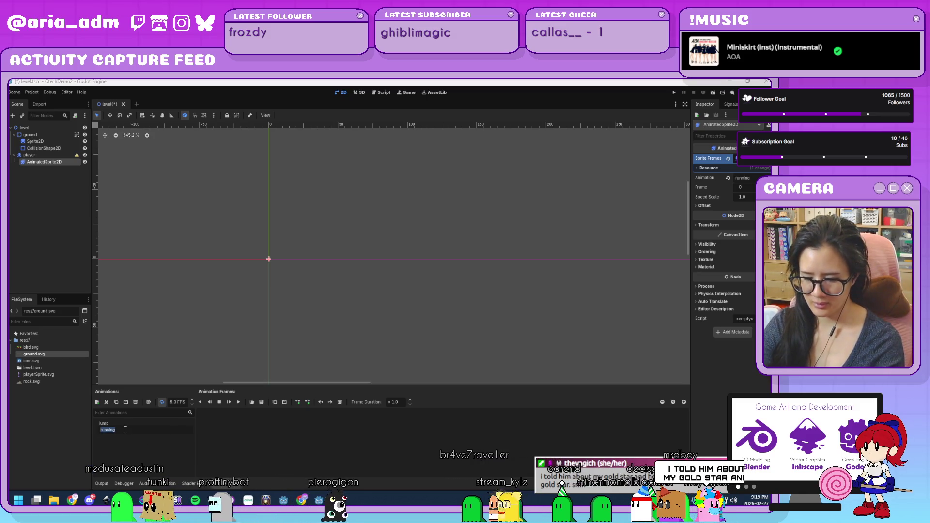
type("run")
key("Return")
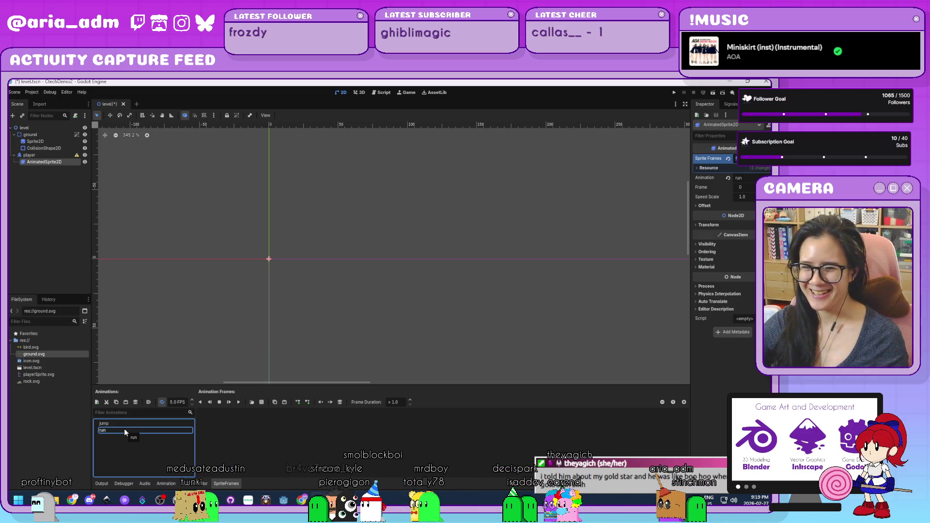
left_click(129, 452)
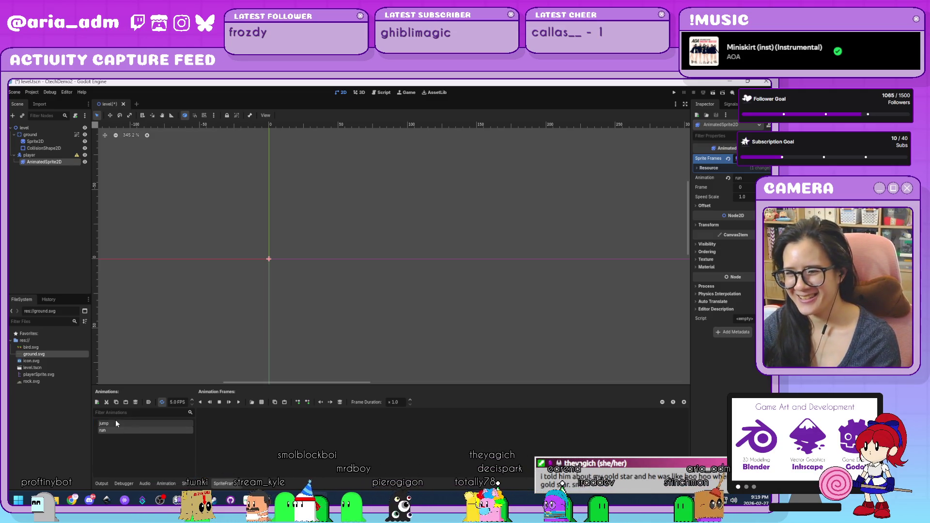
- Add a third animation named duck, then select run
left_click(97, 402)
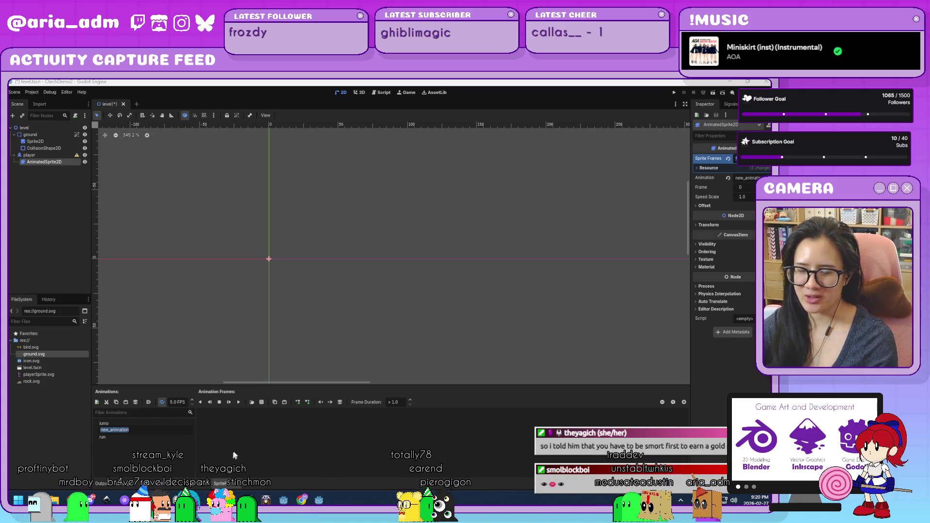
left_click(160, 429)
key("ctrl+a")
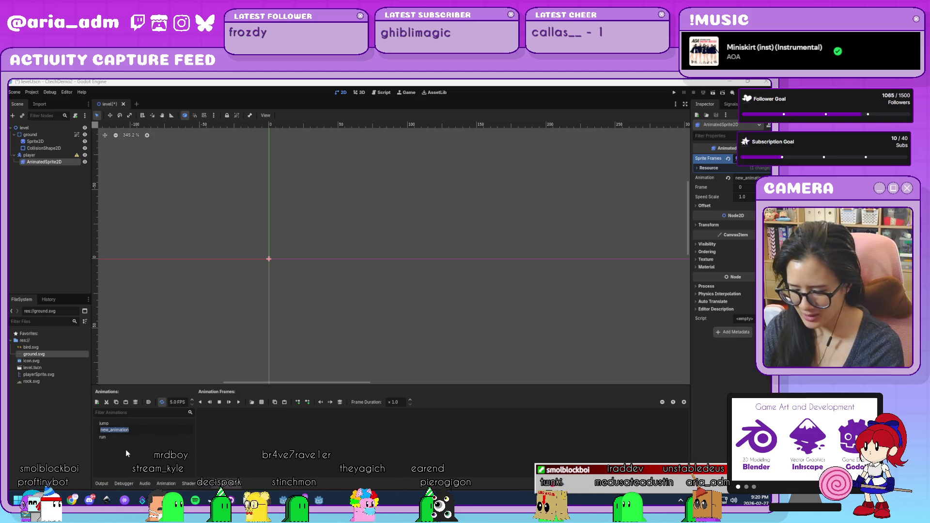
type("duck")
key("Return")
left_click(136, 435)
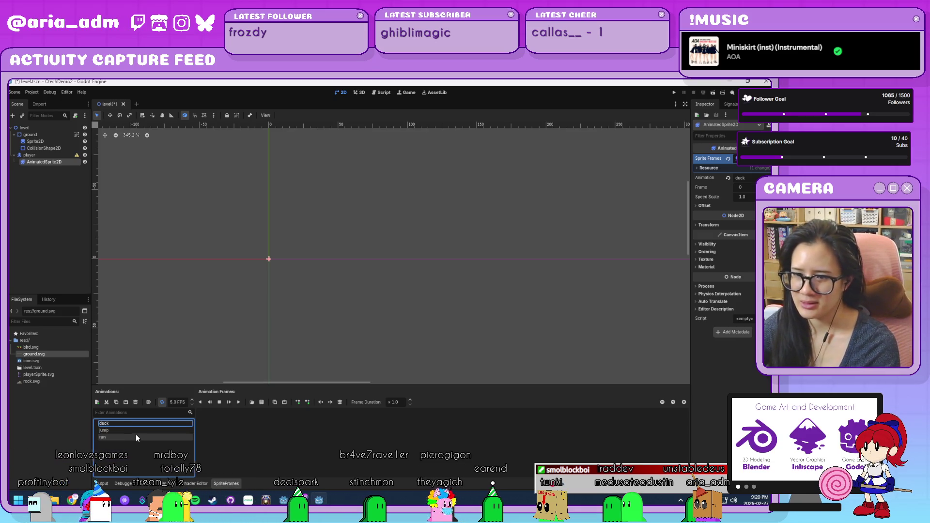
- Add run frames from playerSprite.svg split into 2 horizontal columns
left_click(260, 403)
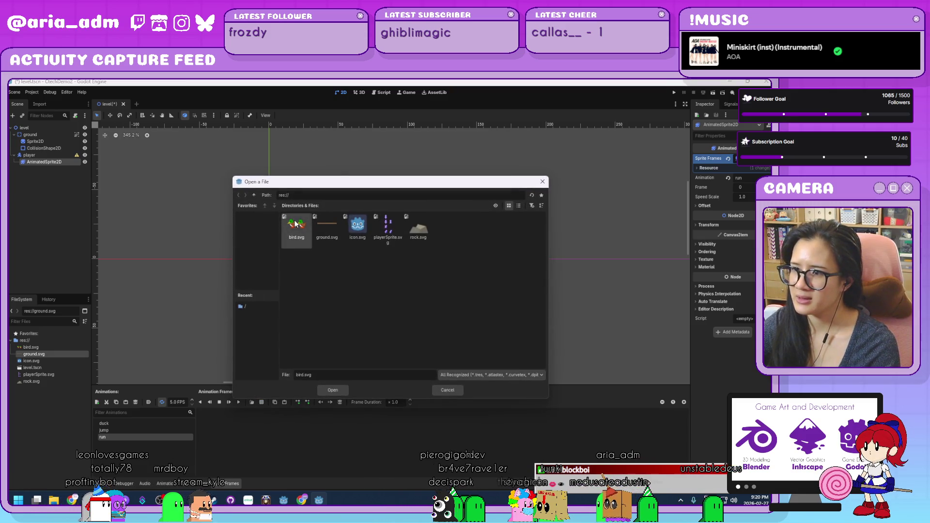
double_click(385, 228)
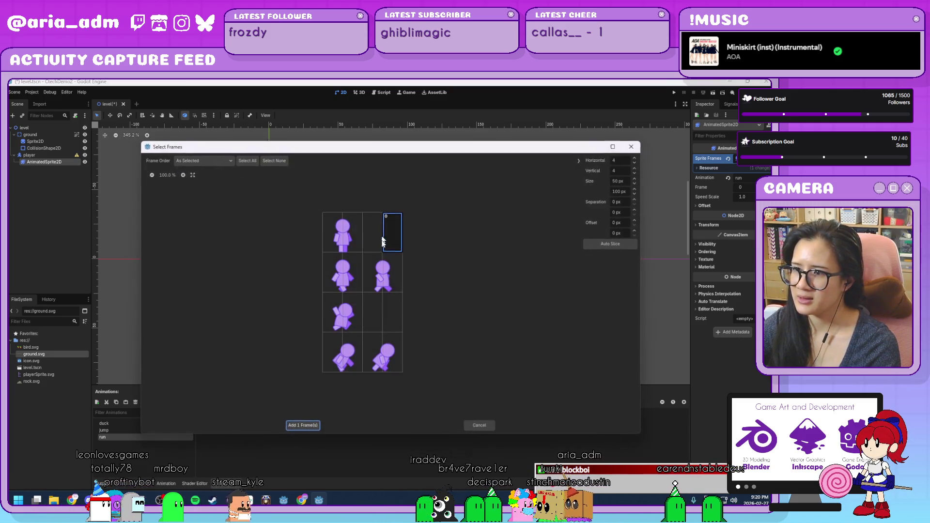
double_click(635, 164)
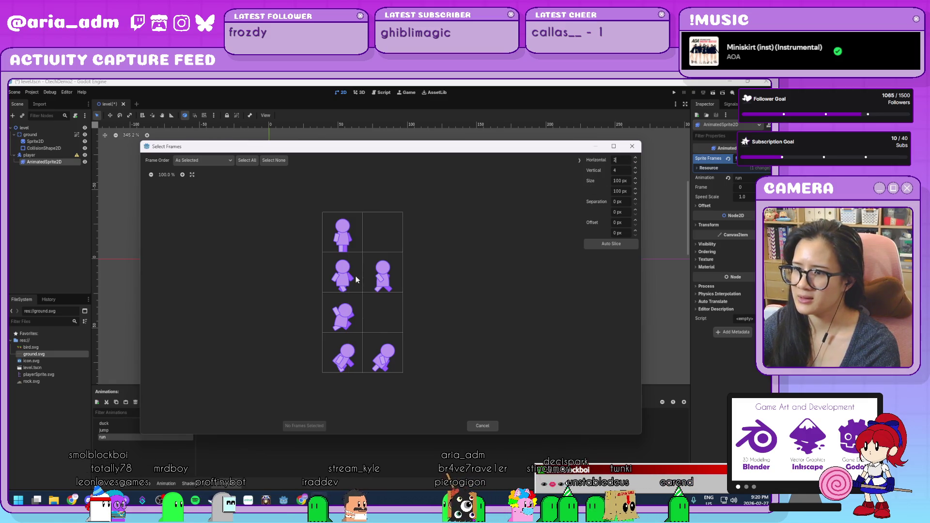
left_click(303, 426)
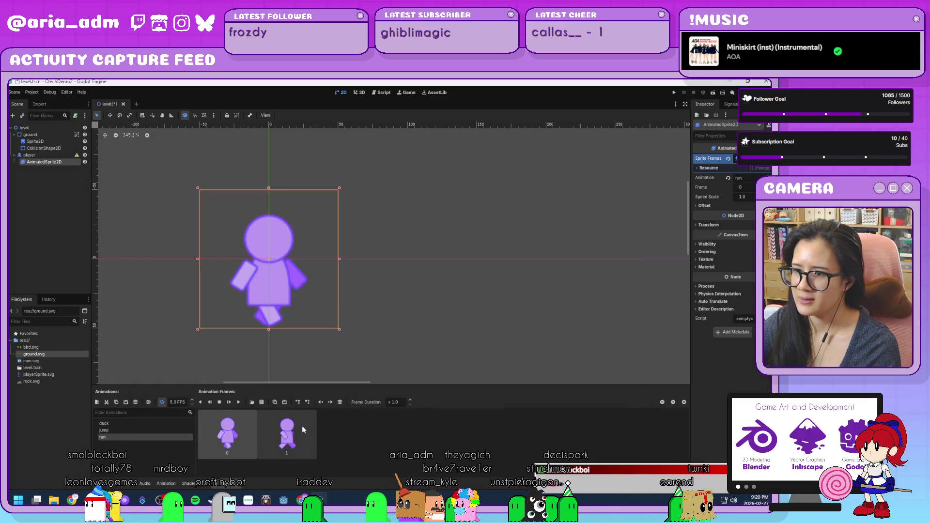
- Add the jumping pose frame from playerSprite.svg to the jump animation
left_click(117, 429)
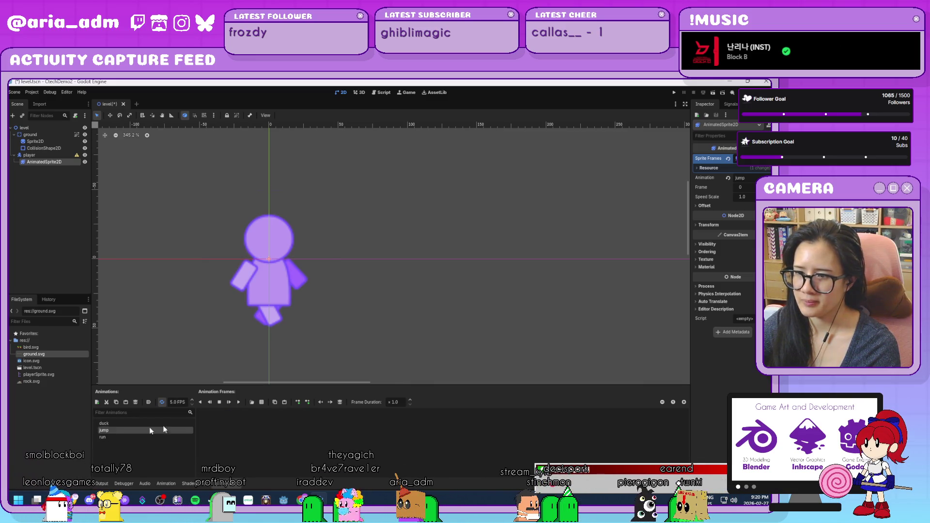
left_click(260, 403)
left_click(333, 390)
left_click(342, 313)
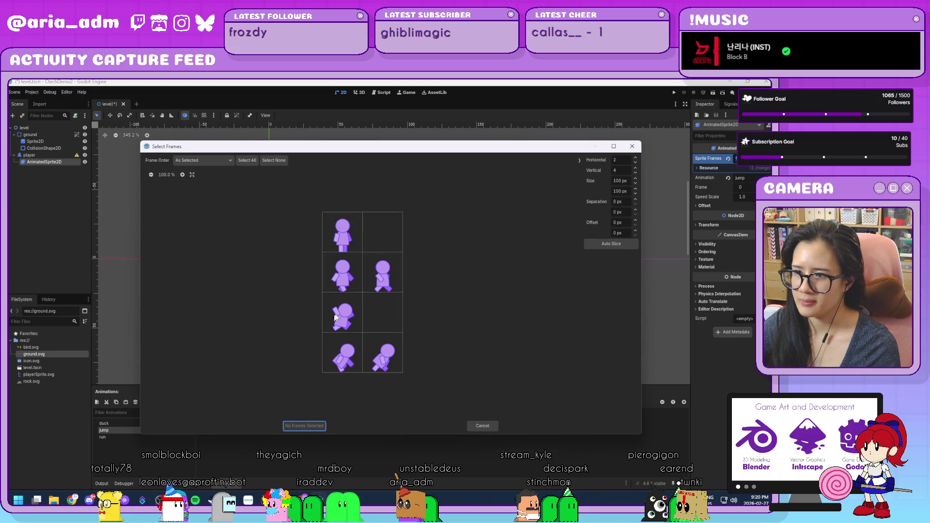
left_click(302, 426)
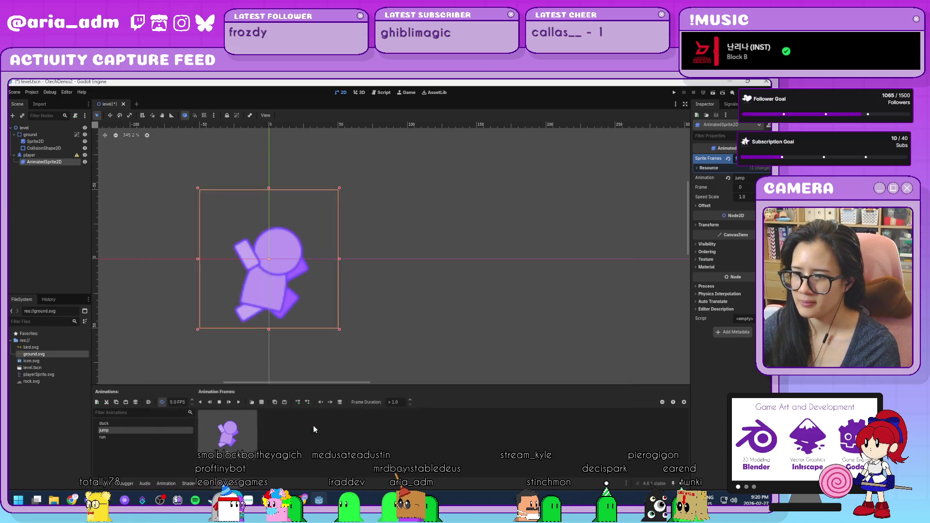
- Add duck frames from the playerSprite.svg sprite sheet
left_click(115, 423)
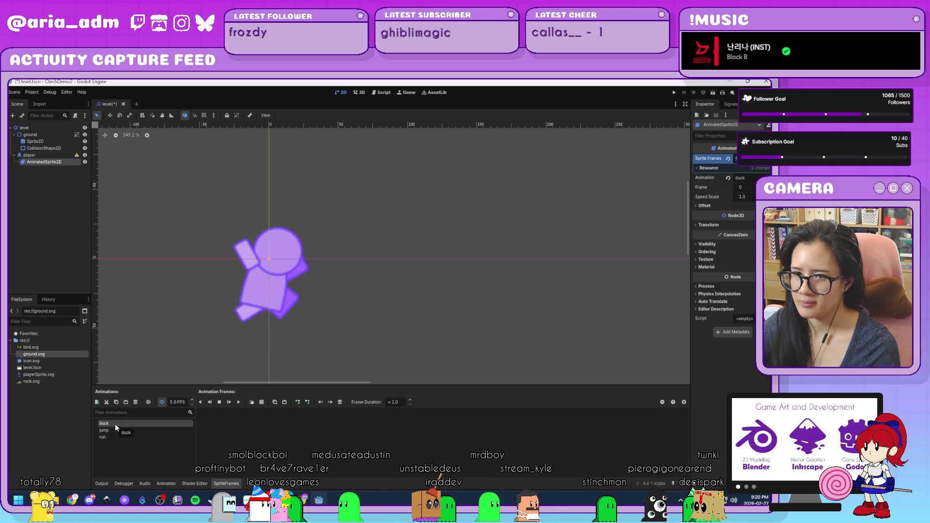
left_click(261, 401)
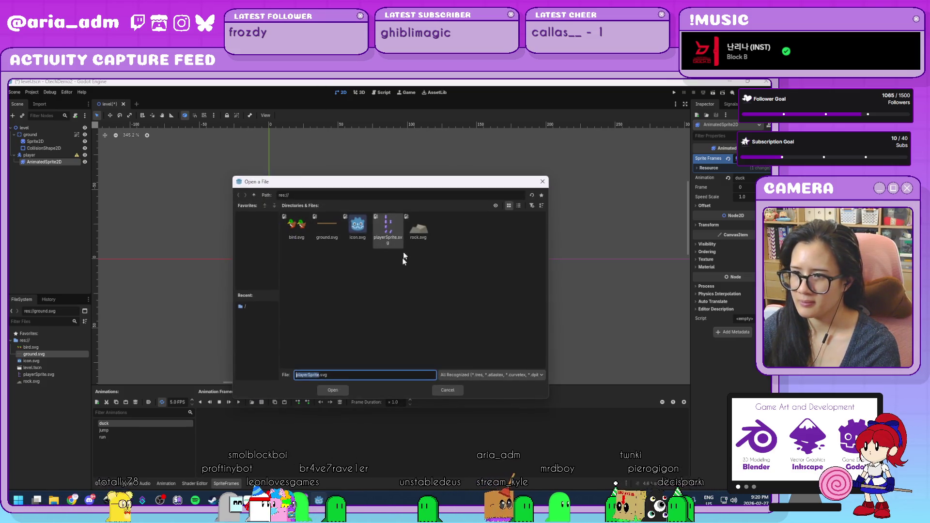
double_click(388, 227)
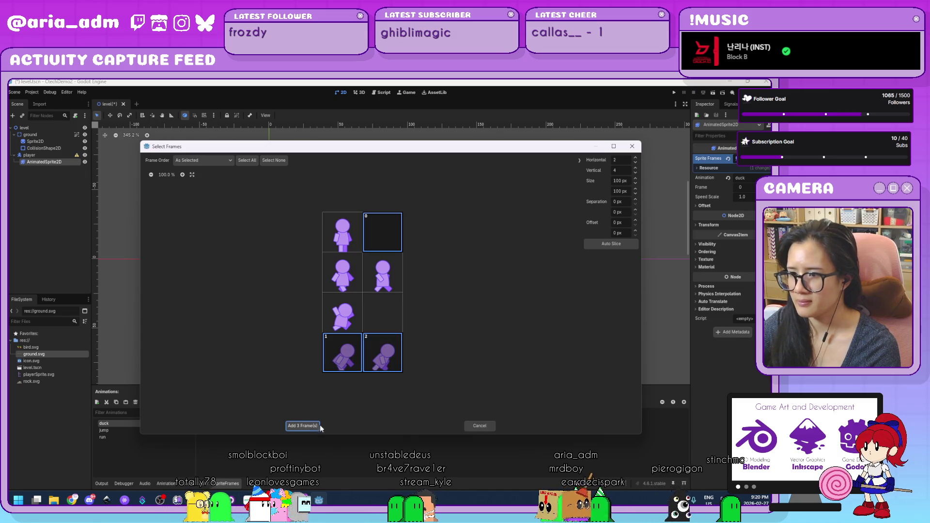
left_click(303, 425)
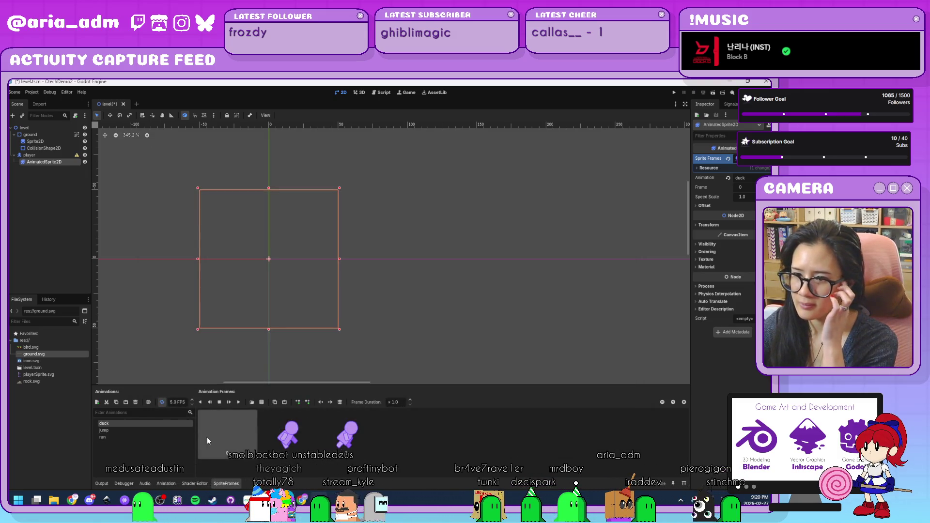
- Remove duck's blank frame and set run to autoplay on load
left_click(132, 429)
left_click(133, 437)
left_click(131, 430)
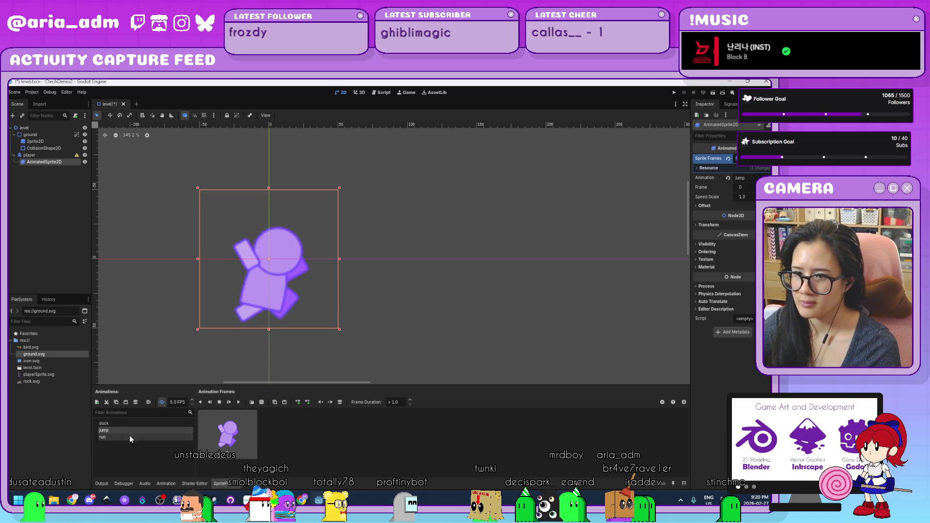
left_click(130, 437)
left_click(149, 402)
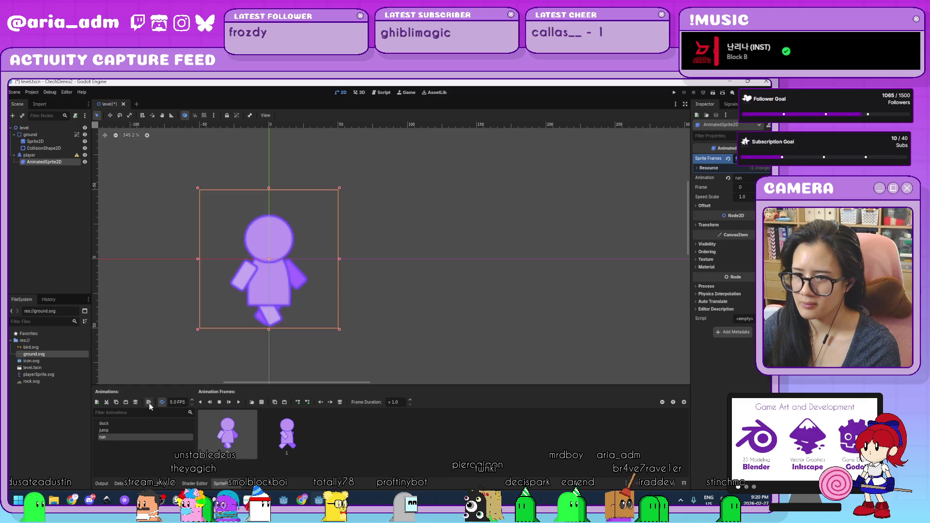
- Set the playback speed of the run and duck animations to 12 FPS
left_click(177, 401)
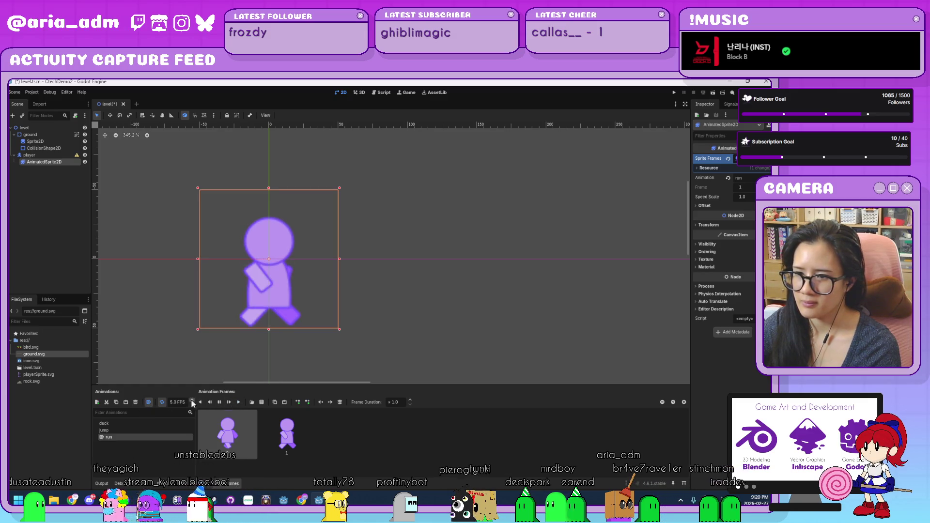
type("12.0")
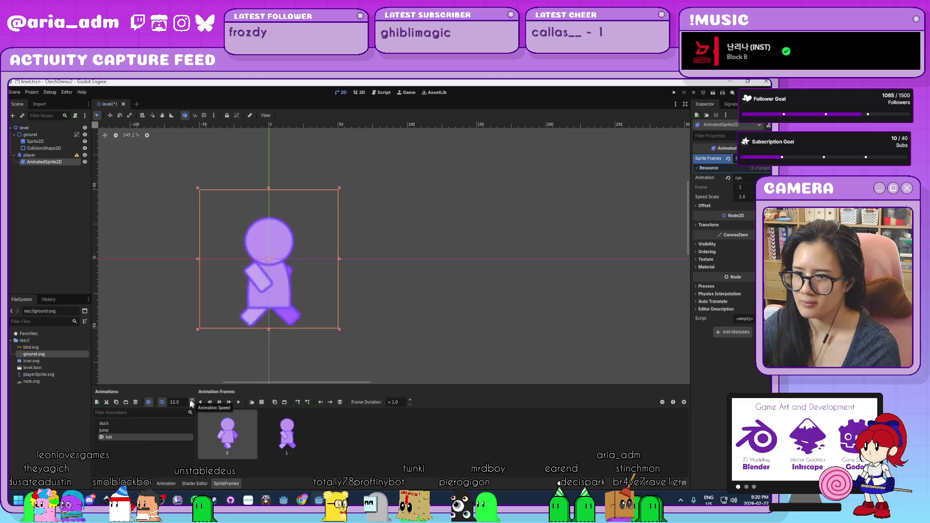
left_click(128, 424)
left_click(192, 402)
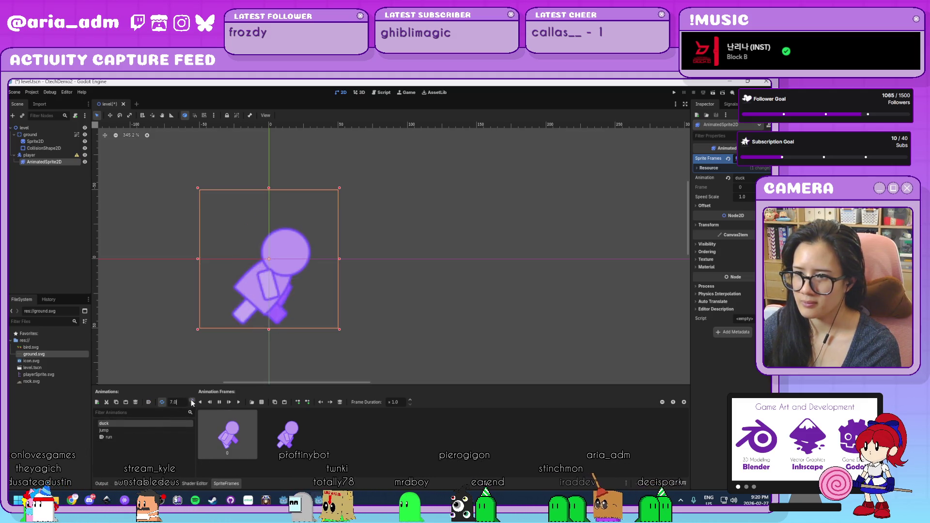
type("11.0")
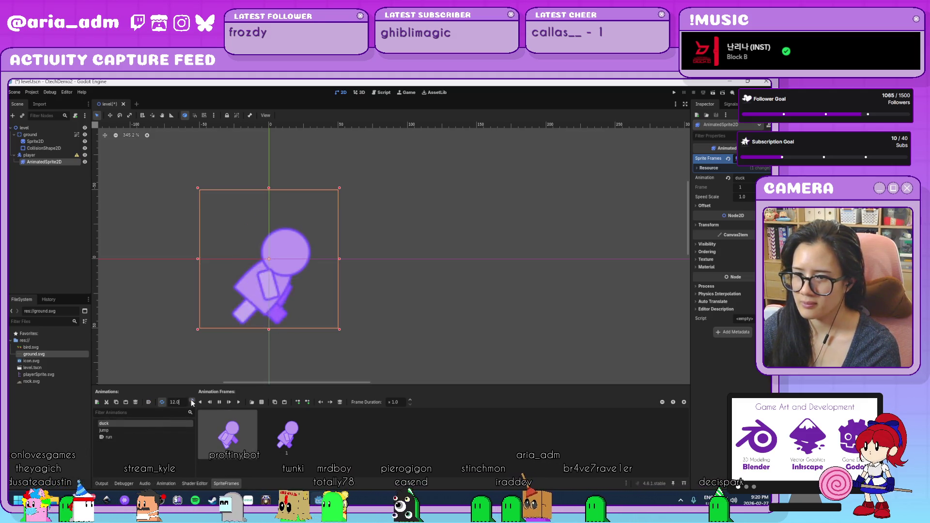
left_click(143, 437)
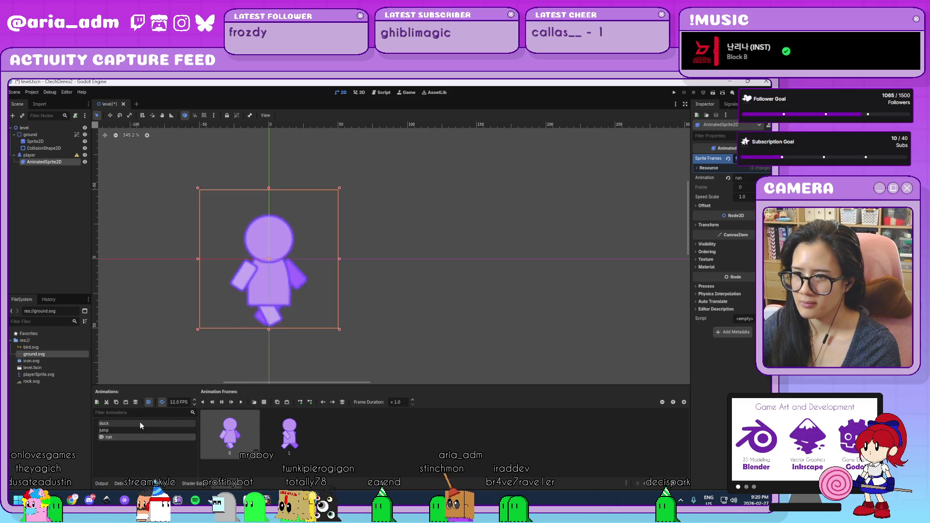
left_click(139, 422)
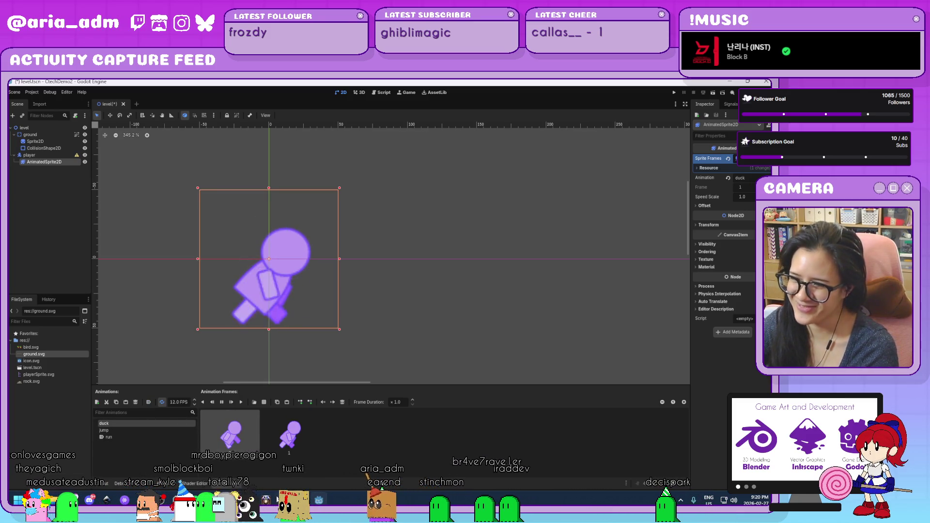
- In Inkscape, nudge the duck pose's body and arm down, save playerSprite.svg, and return to Godot
key("alt+Tab")
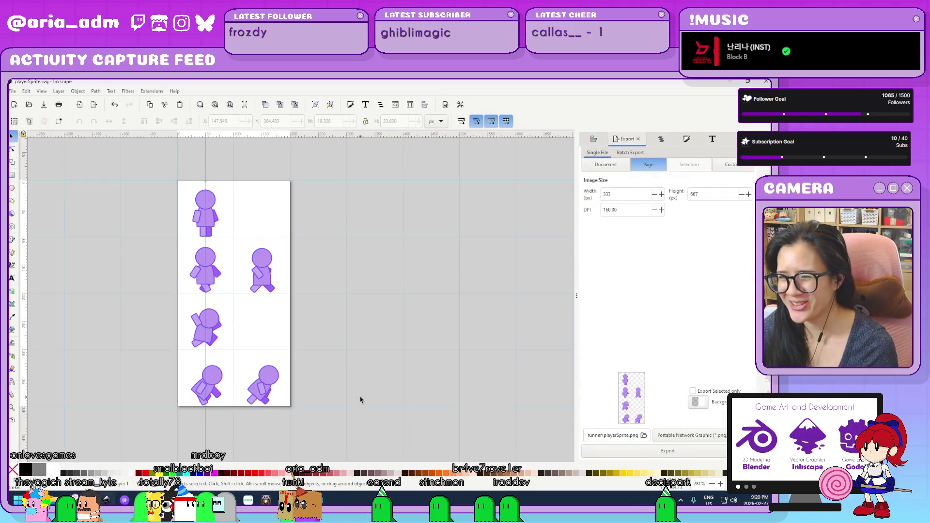
scroll(263, 437, "up", 4)
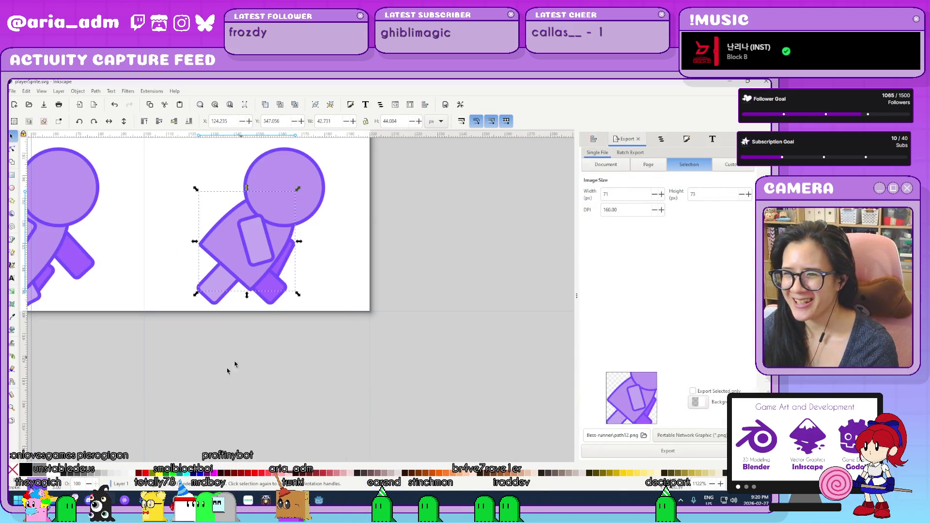
scroll(232, 363, "left", 7)
scroll(232, 363, "up", 1)
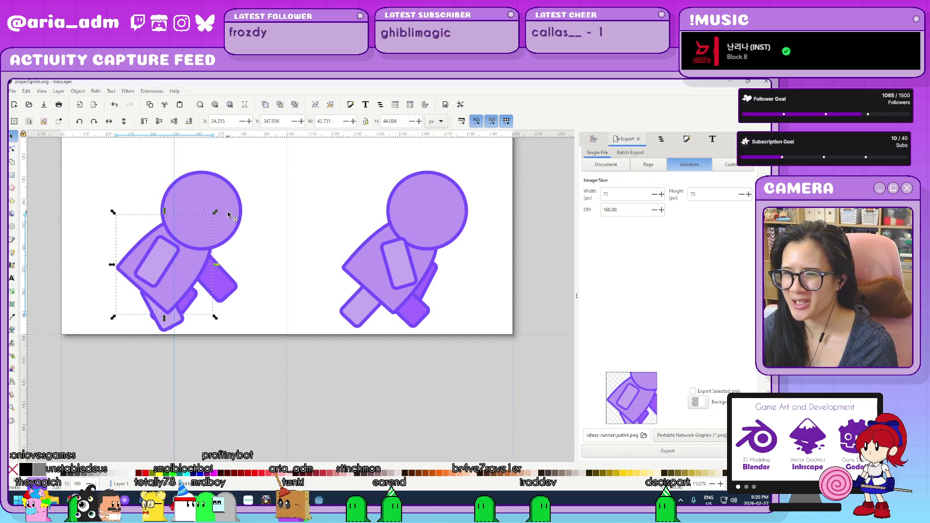
left_click(174, 264, "shift")
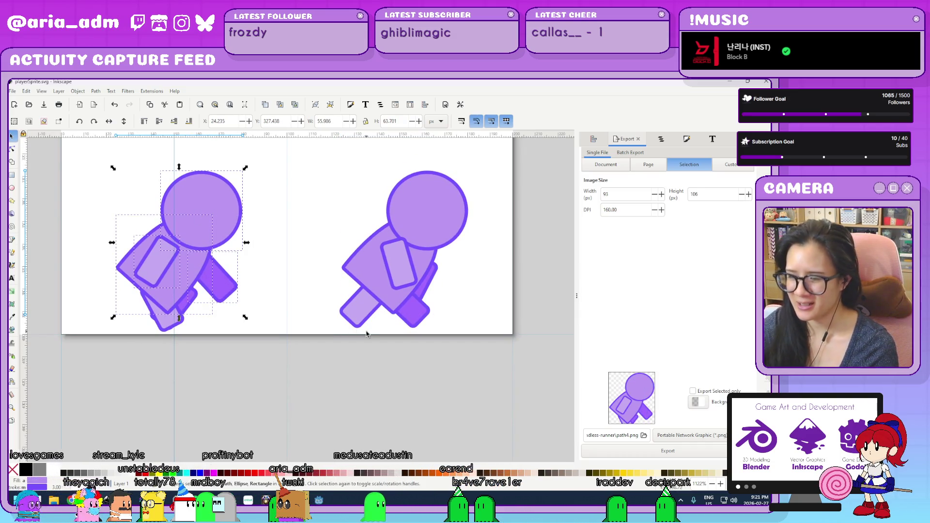
left_click(225, 287, "shift")
key("Down")
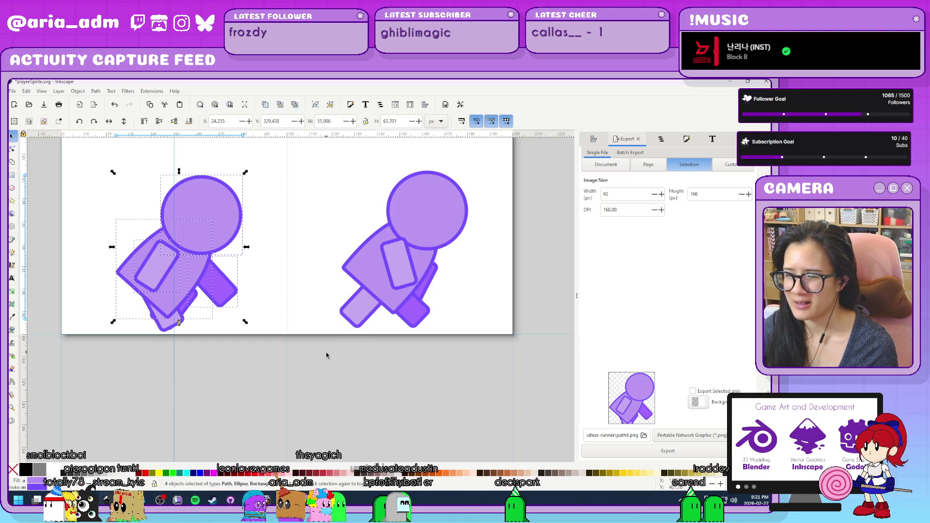
key("Escape")
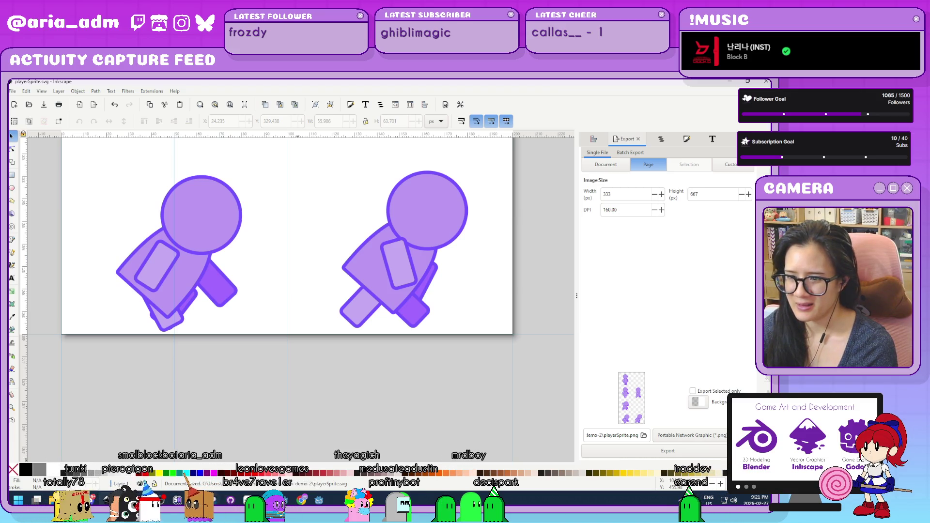
key("alt+Tab")
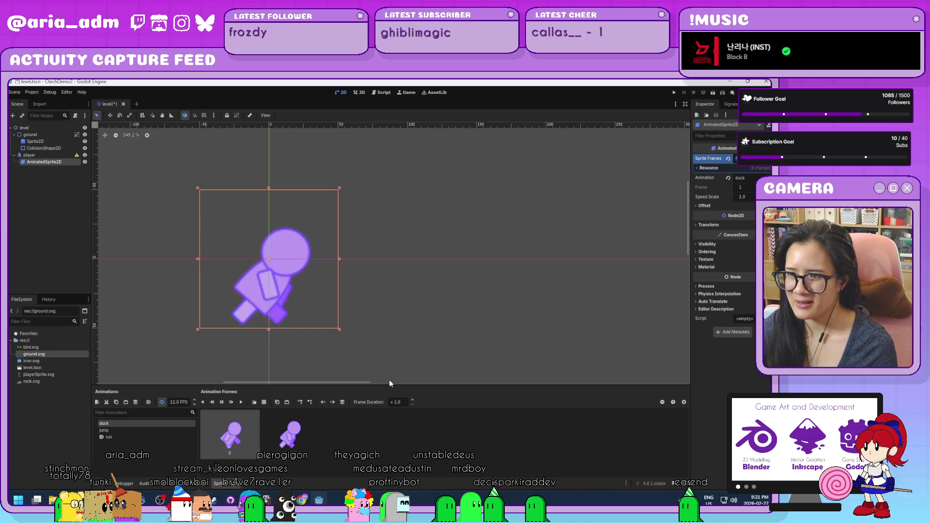
- Preview the run, jump and duck animations in turn, finishing back on run
left_click(127, 436)
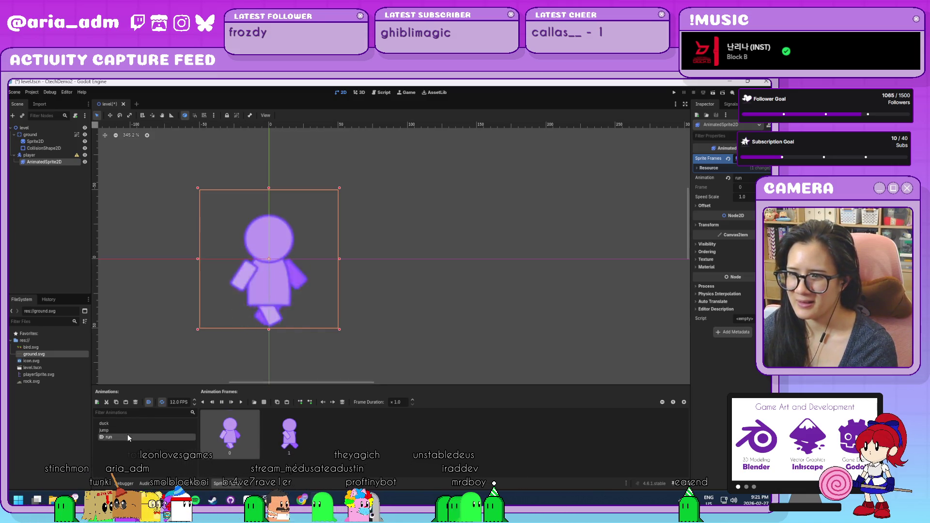
left_click(128, 430)
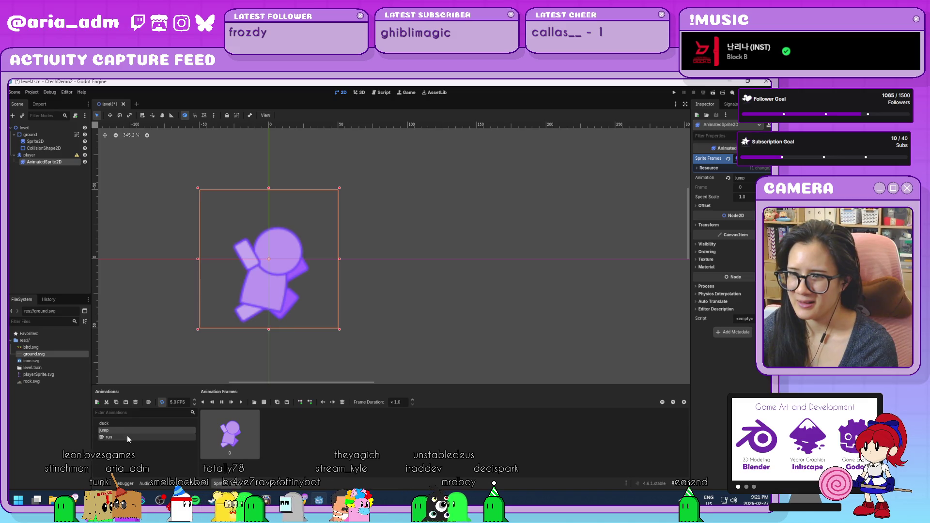
left_click(128, 437)
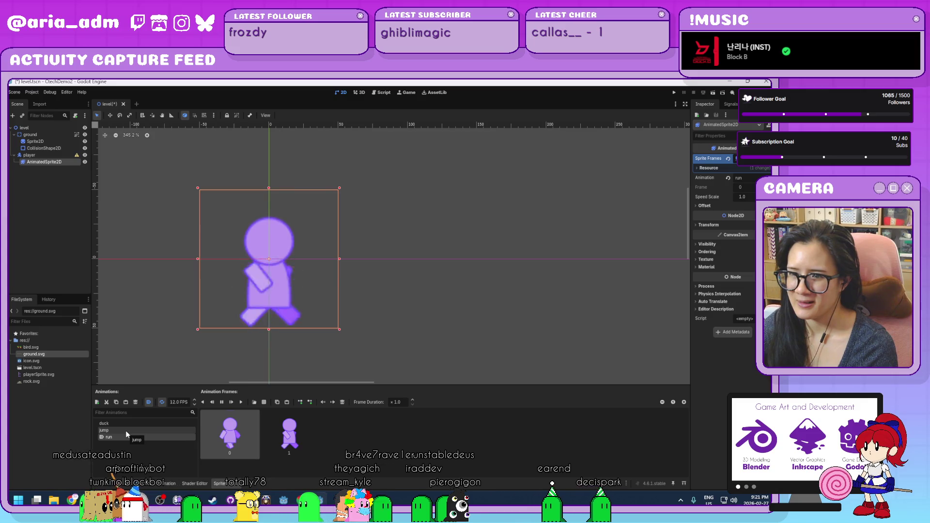
left_click(126, 431)
left_click(126, 435)
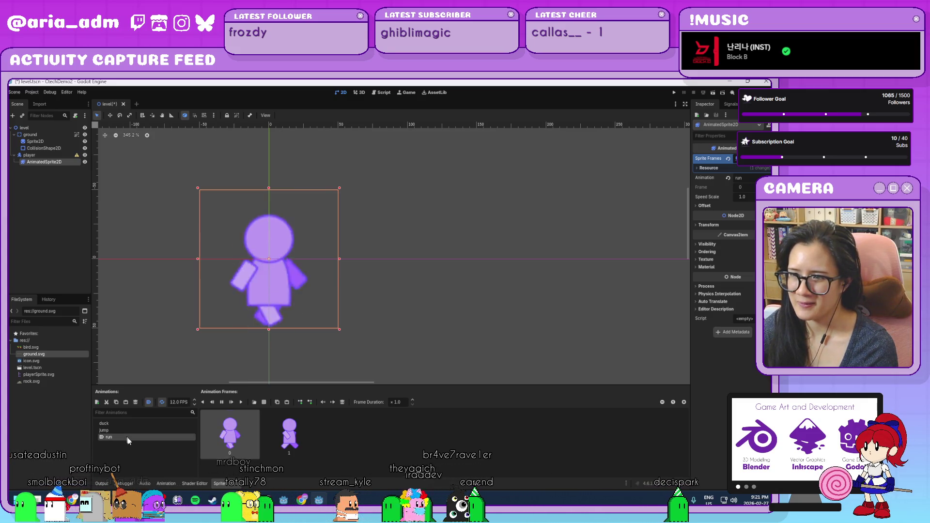
left_click(128, 423)
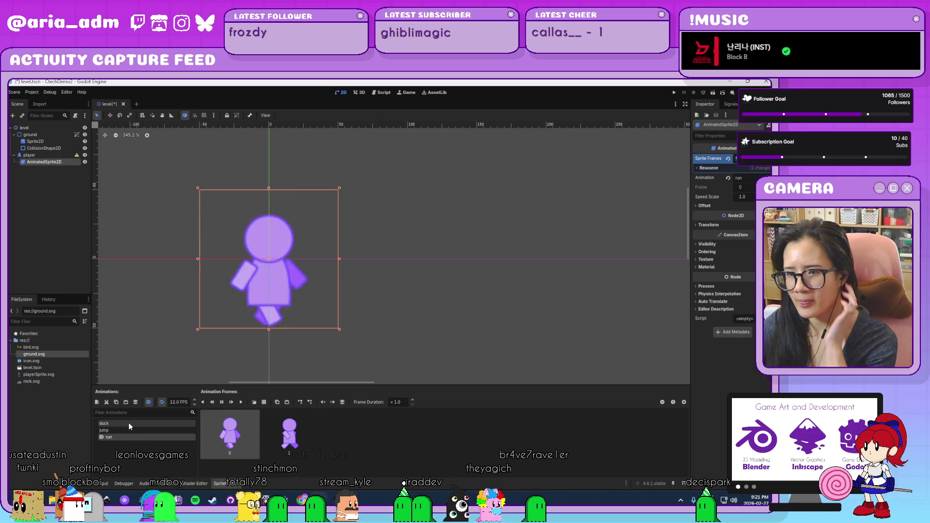
left_click(129, 437)
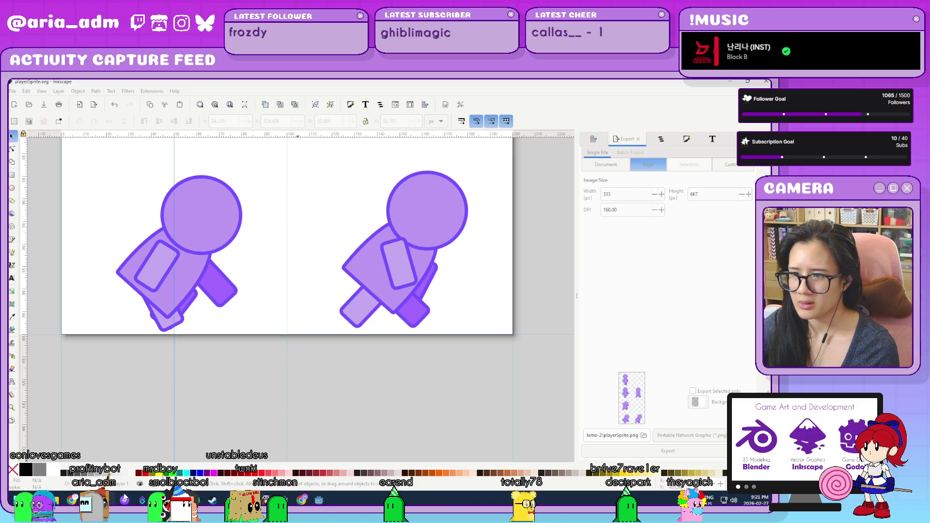
- Move the left figure's foot and leg back, tip its torso flat forward, and shift its head right
key("alt+Tab")
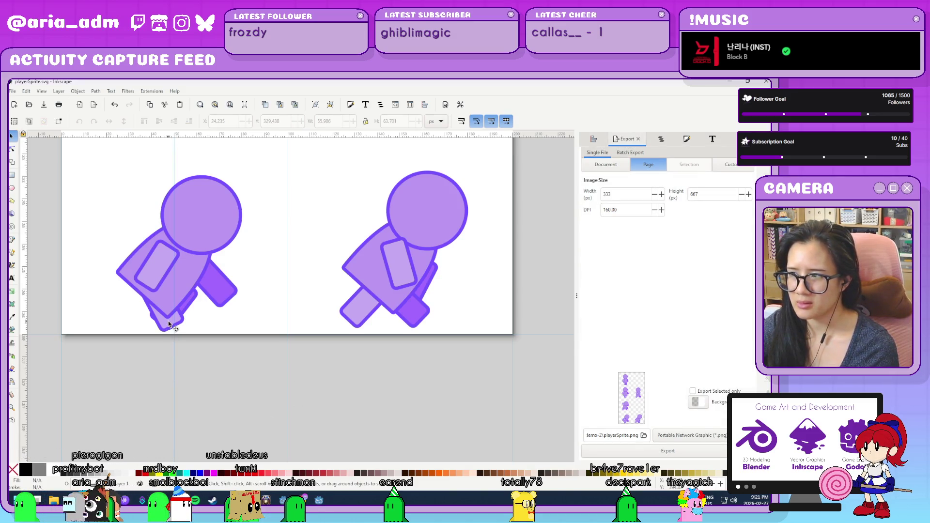
left_click(173, 323)
left_click(285, 297)
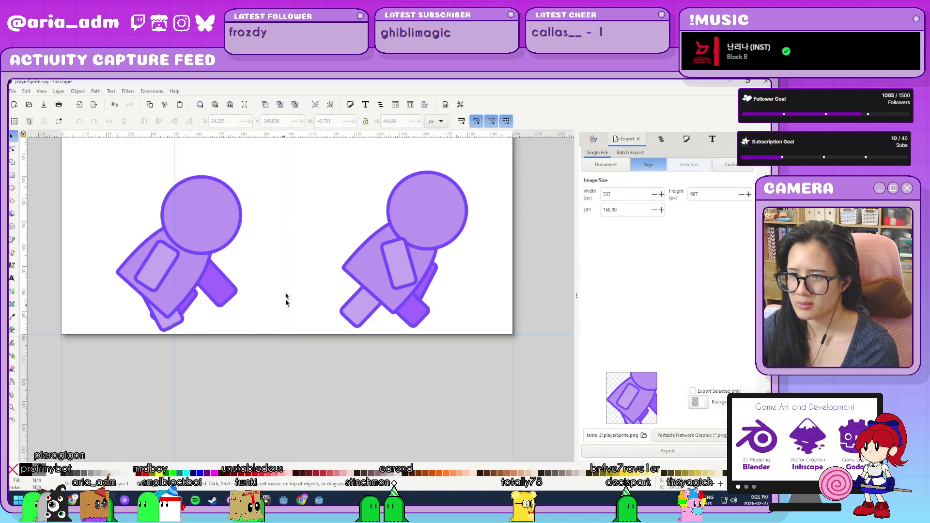
mouse_move(179, 325)
left_mouse_down()
mouse_move(216, 334)
mouse_move(201, 333)
left_mouse_up()
left_click(162, 315)
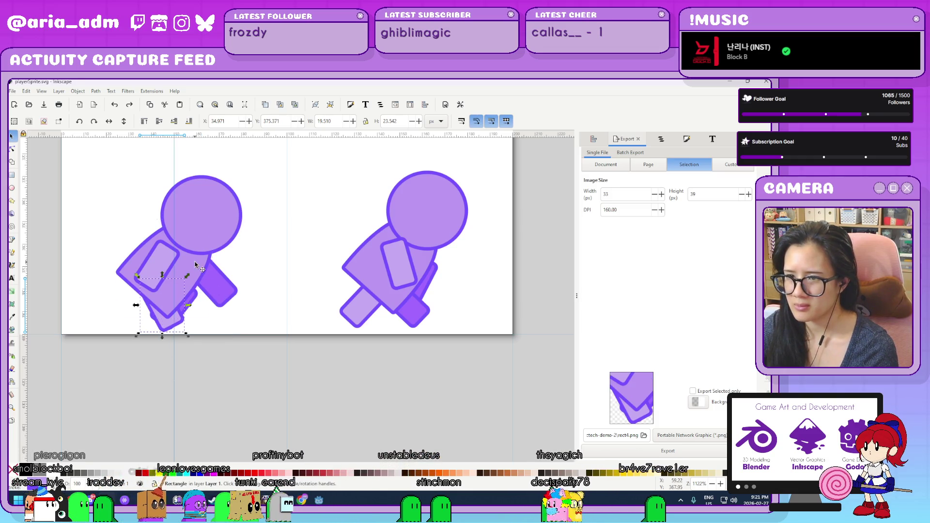
left_click(193, 267)
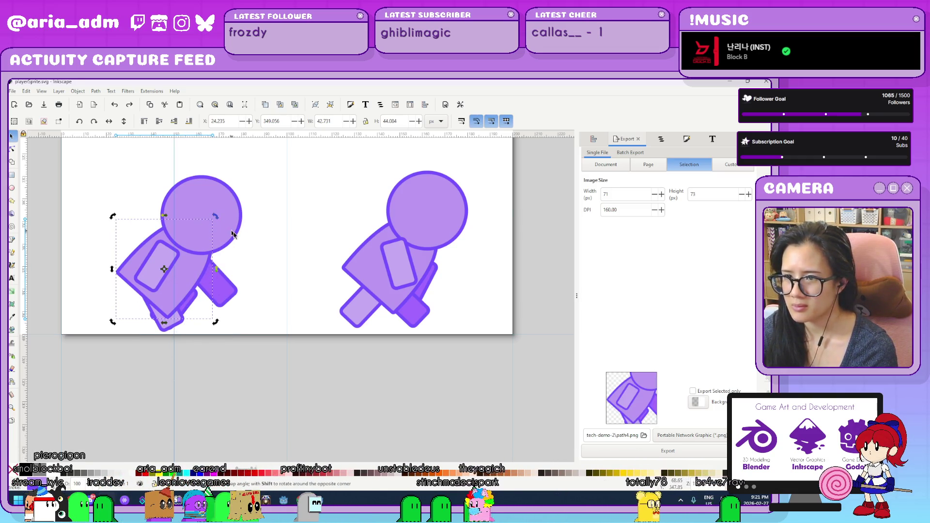
mouse_move(213, 221)
left_mouse_down()
mouse_move(251, 255)
mouse_move(245, 240)
mouse_move(276, 262)
mouse_move(268, 250)
left_mouse_up()
left_click(210, 201)
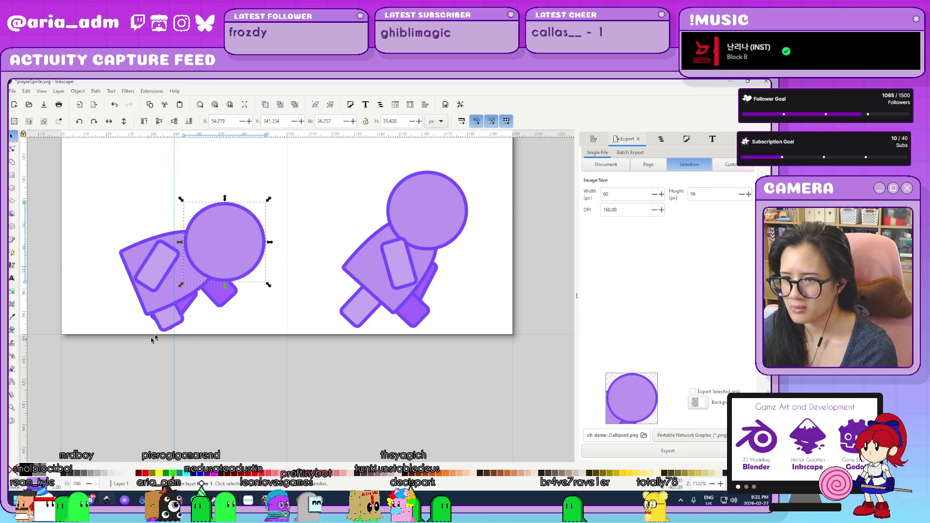
left_click_drag(169, 325, 118, 321)
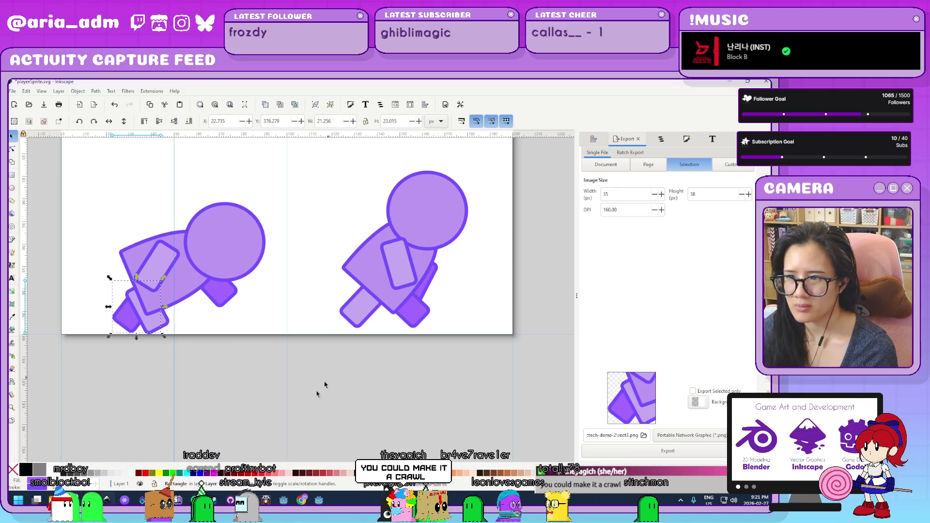
scroll(264, 435, "up", 3)
scroll(325, 415, "down", 1)
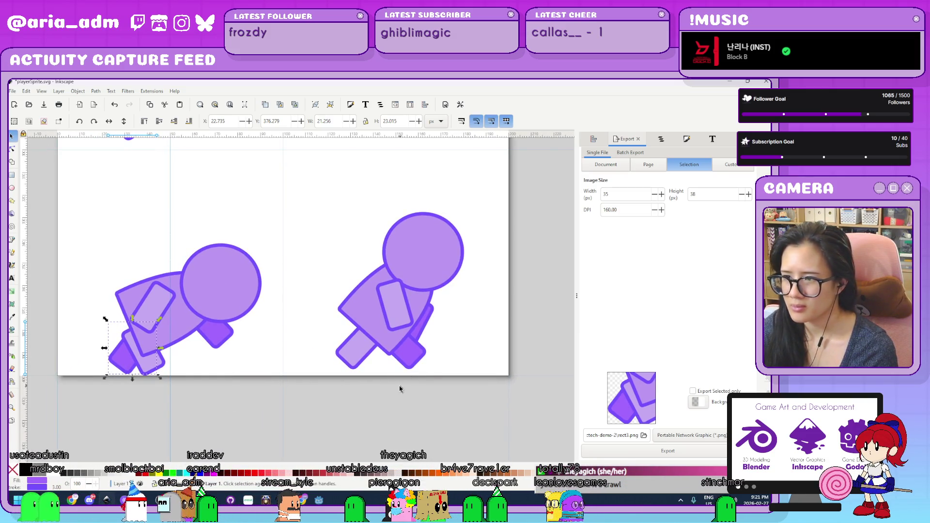
- Rotate a part of the right figure, then delete the right figure's head and body
left_click(415, 358)
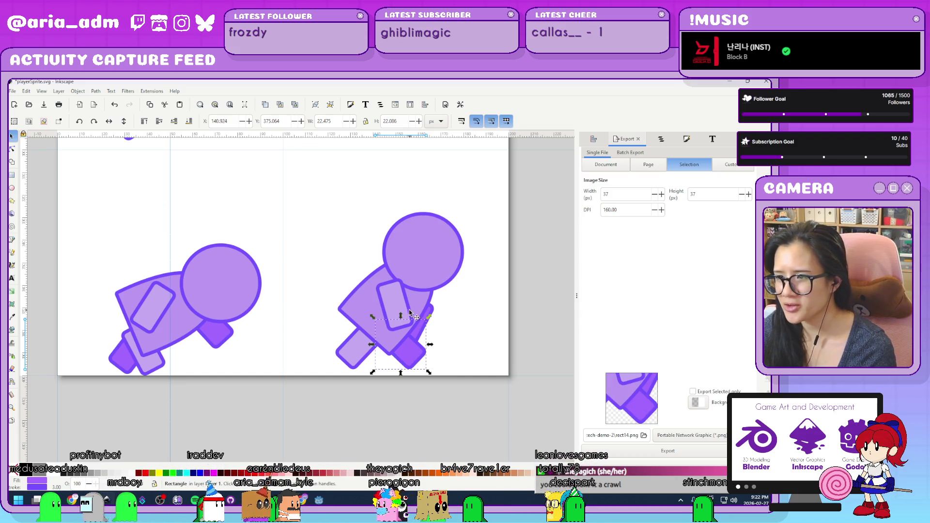
left_click(426, 304)
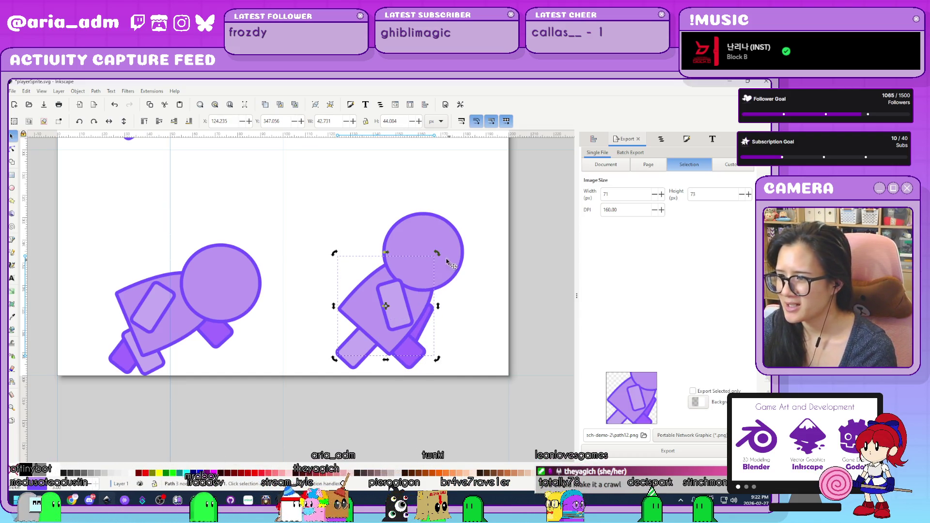
left_click_drag(440, 255, 480, 286)
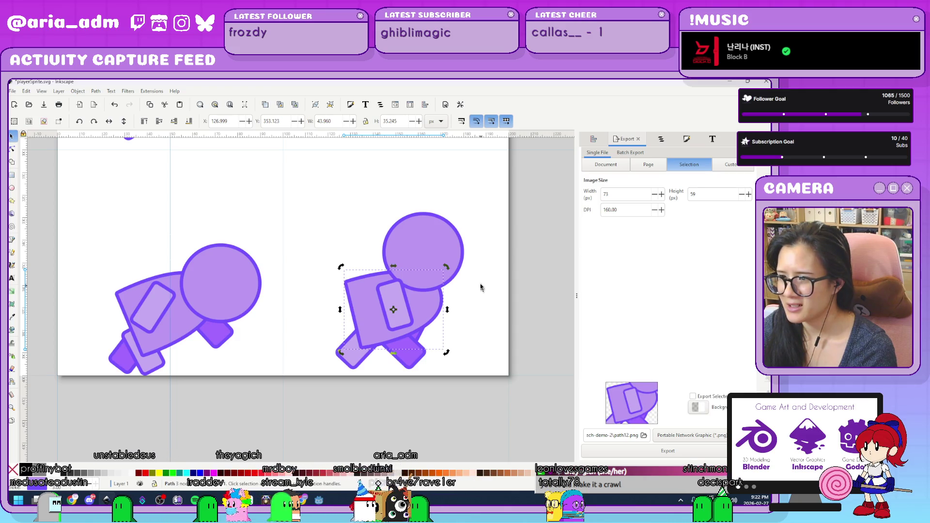
key("Delete")
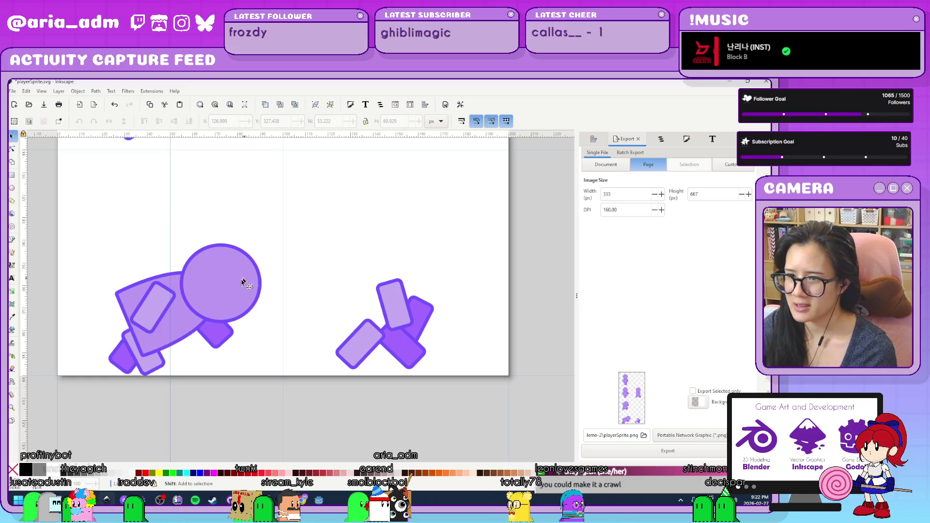
- Copy the left figure's crawling body and head onto the right sprite by setting X to 1
left_click(193, 336)
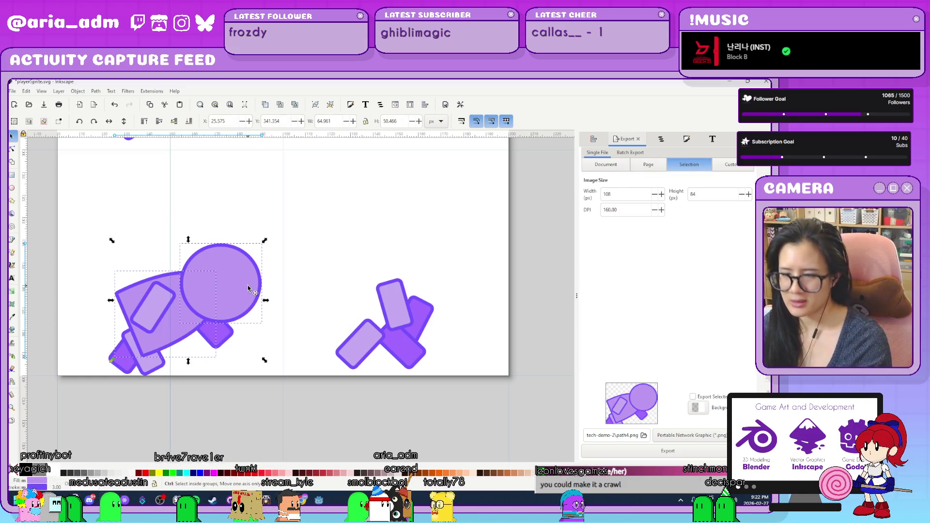
left_click(234, 122)
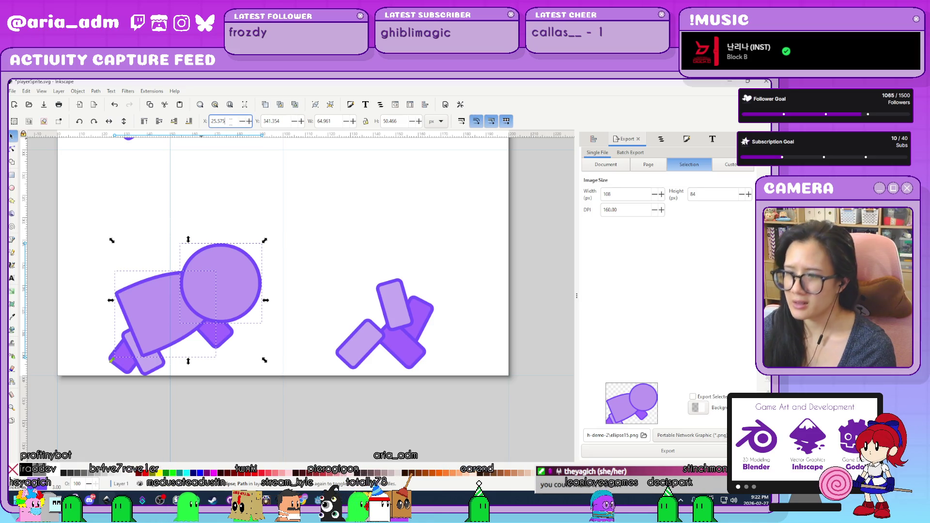
type("+1")
key("Return")
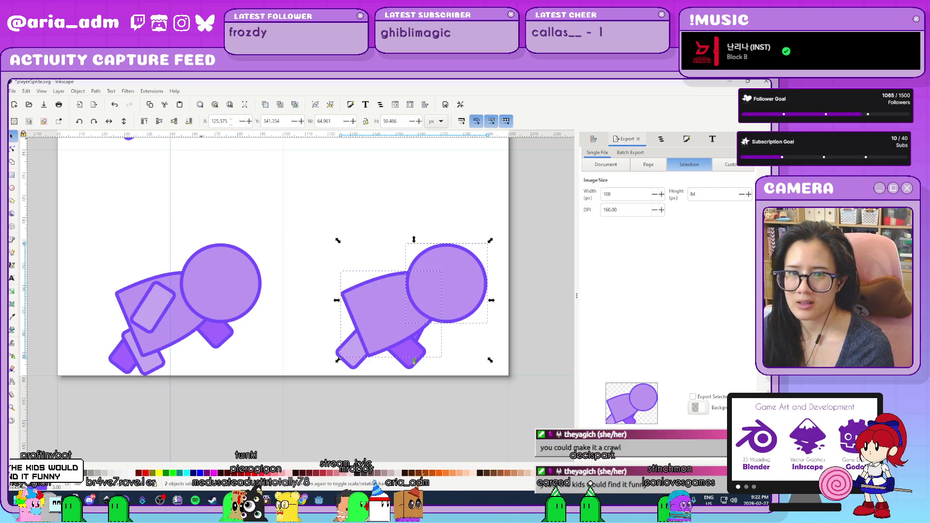
left_click(384, 326)
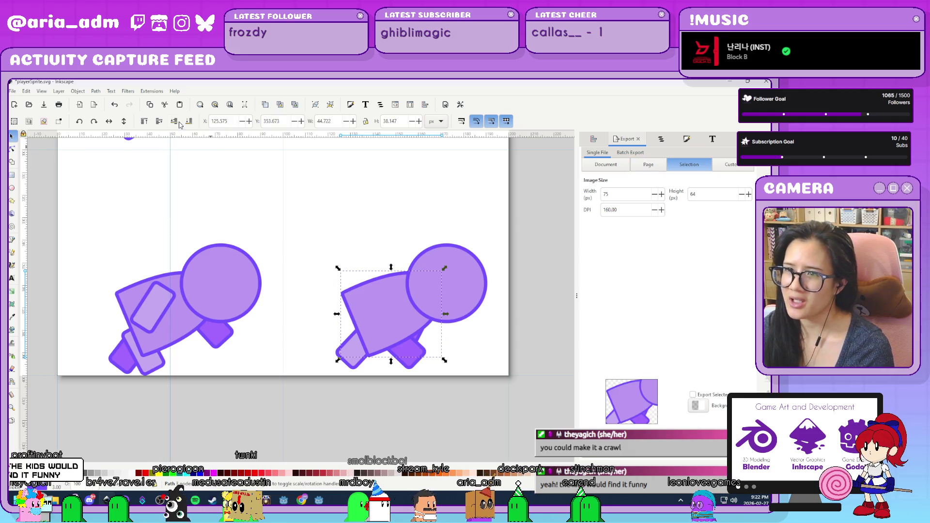
left_click(175, 122)
left_click(456, 403)
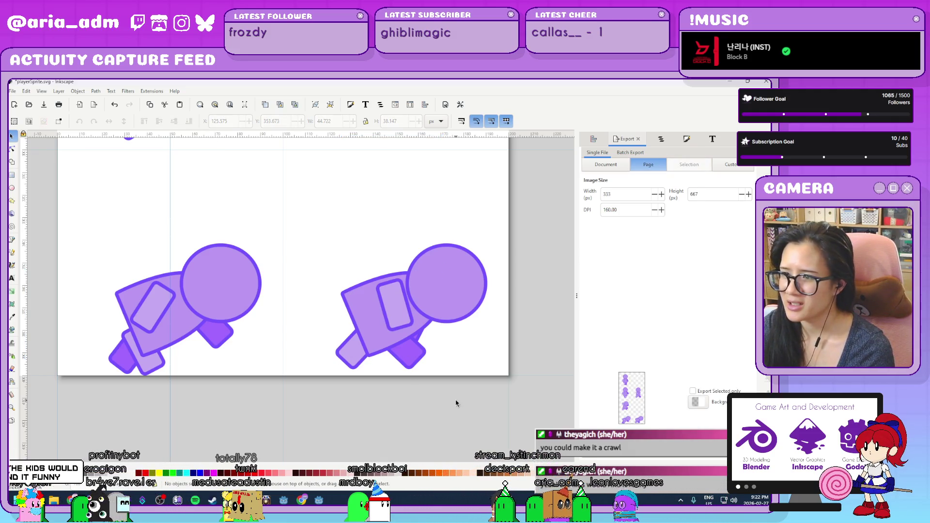
left_click(368, 342)
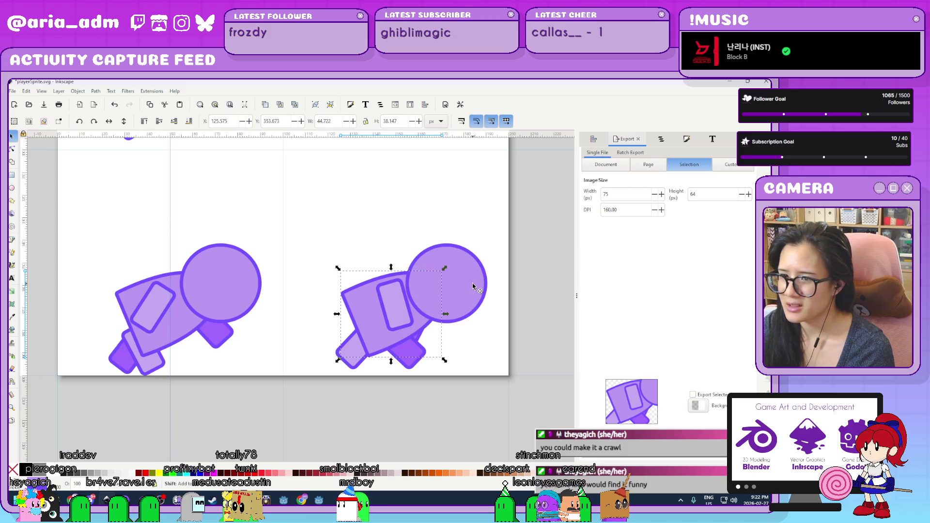
- Nudge the figures' bodies and heads down slightly and save playerSprite.svg
left_click(181, 315)
left_click(246, 293, "shift")
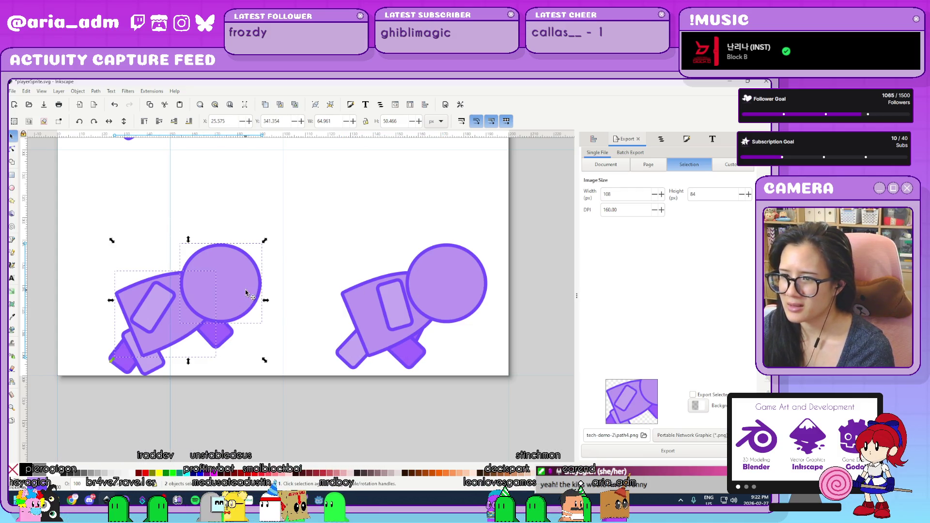
key("Down")
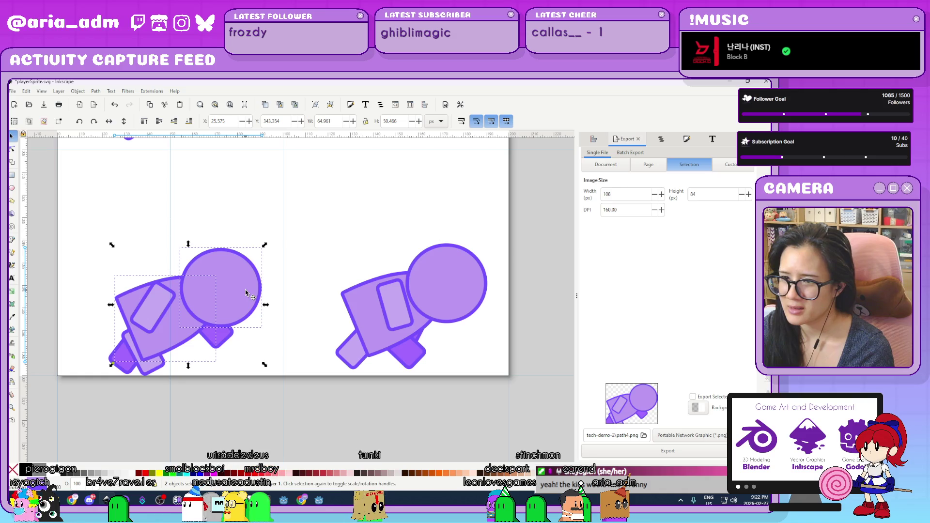
left_click(247, 307)
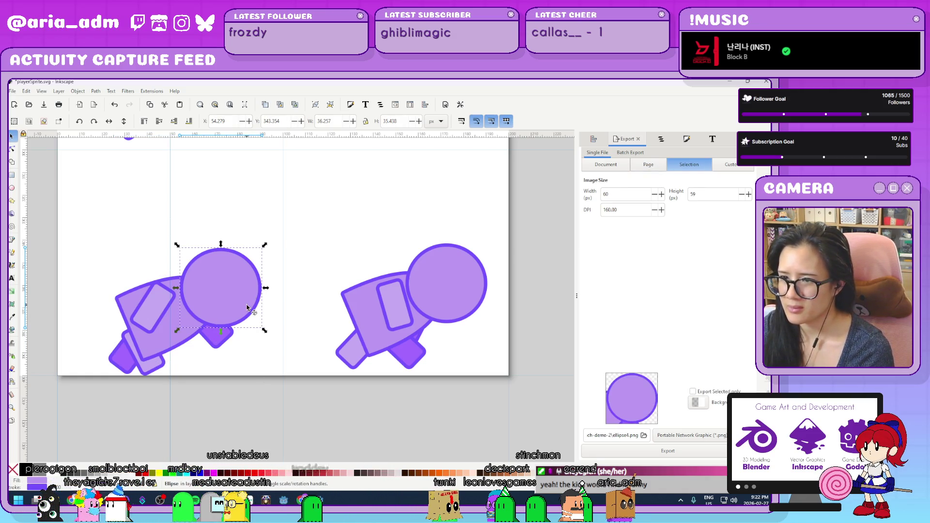
key("Down")
key("Down")
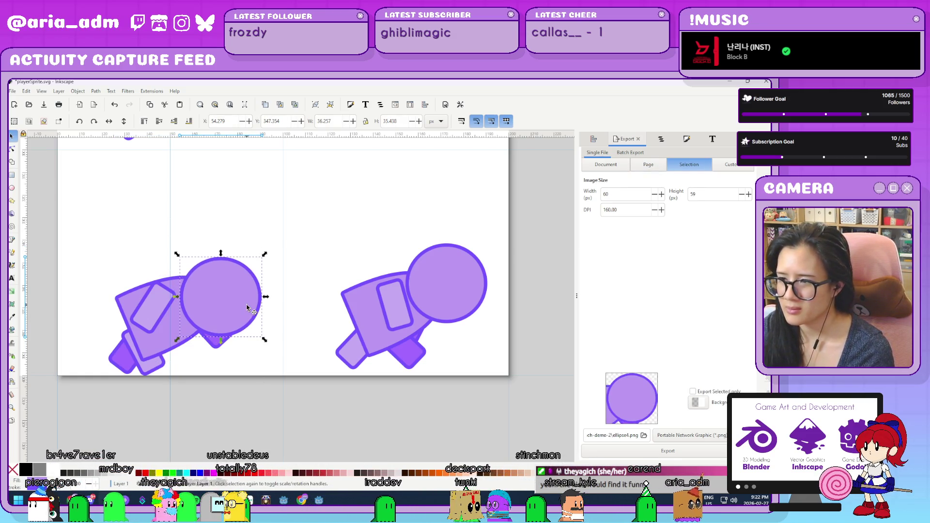
left_click(460, 310)
key("Down")
key("Down")
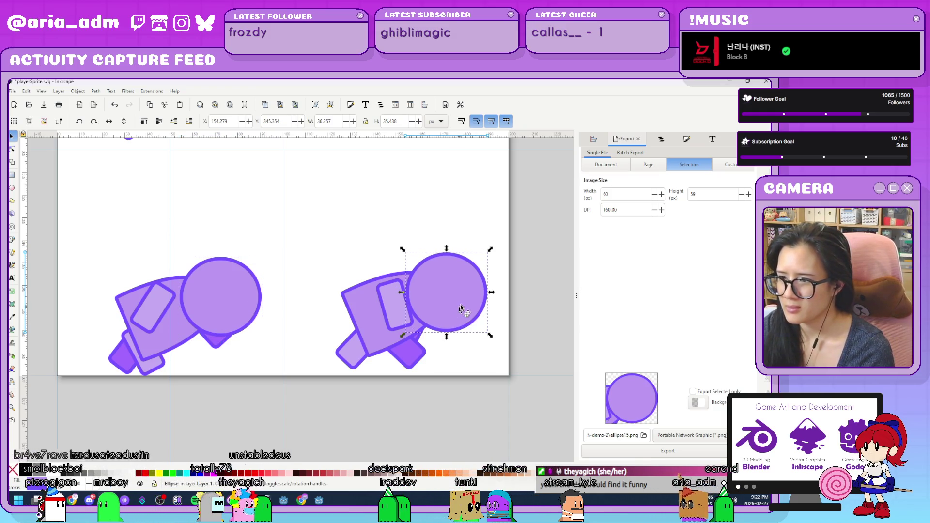
left_click(367, 415)
key("ctrl+s")
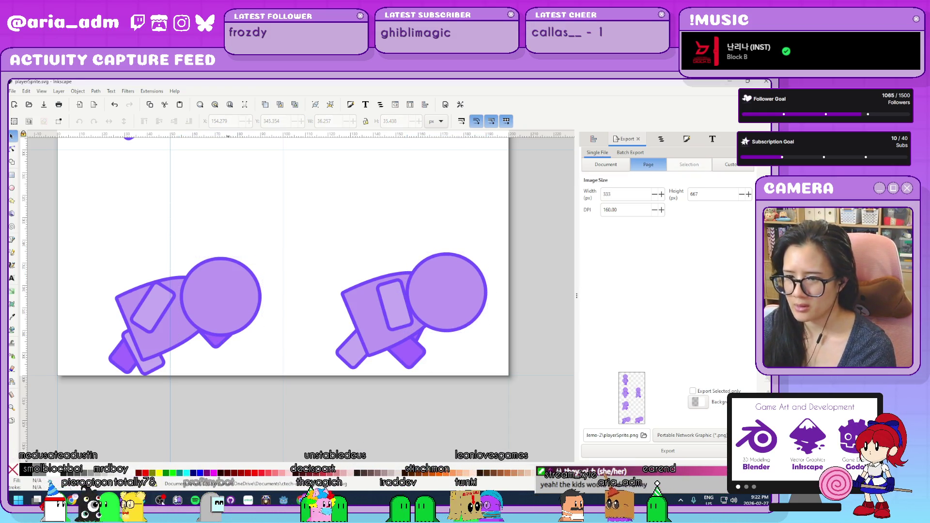
key("alt+Tab")
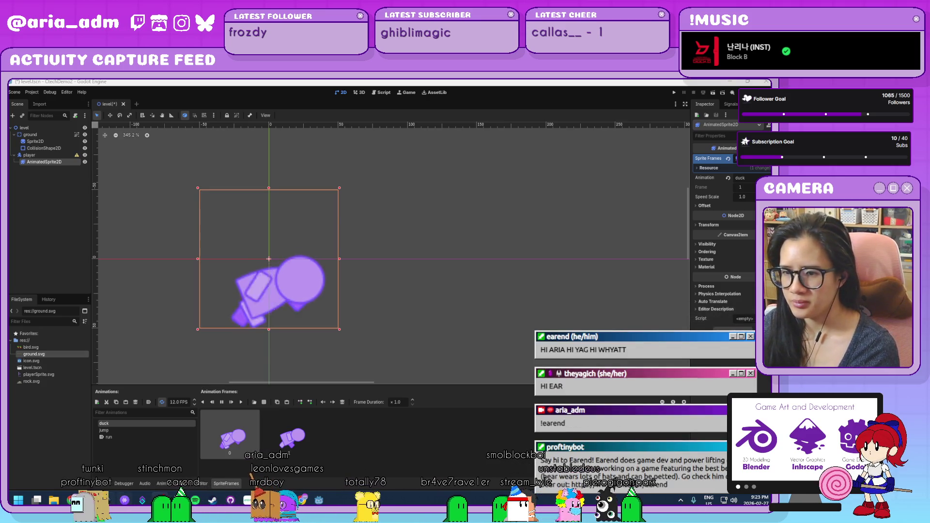
left_click(107, 462)
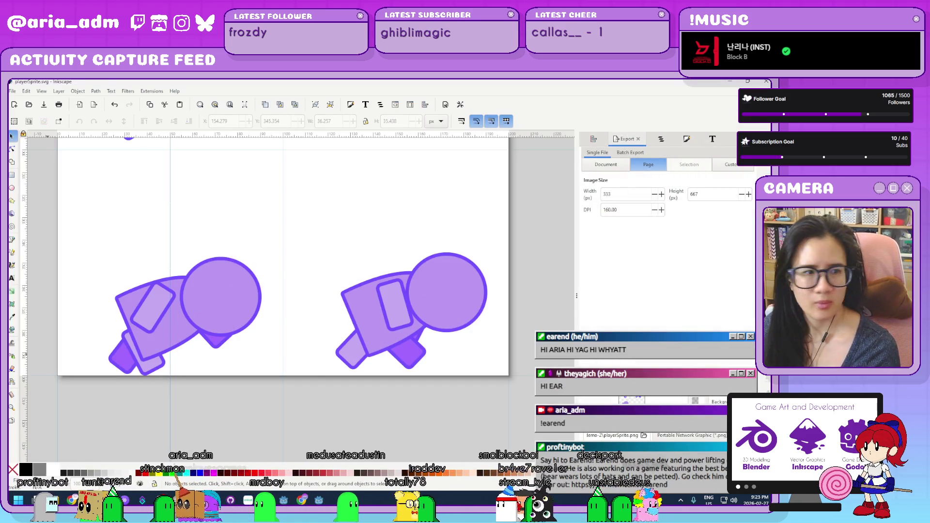
- Nudge the left figure's lower leg, then rotate its upper-left rectangle horizontal and move it down-right
left_click(152, 368)
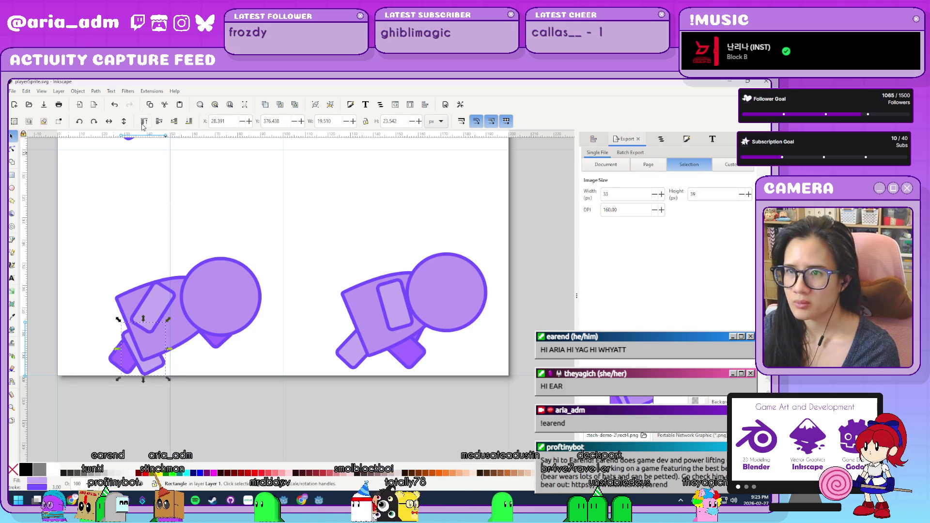
left_click_drag(209, 358, 203, 358)
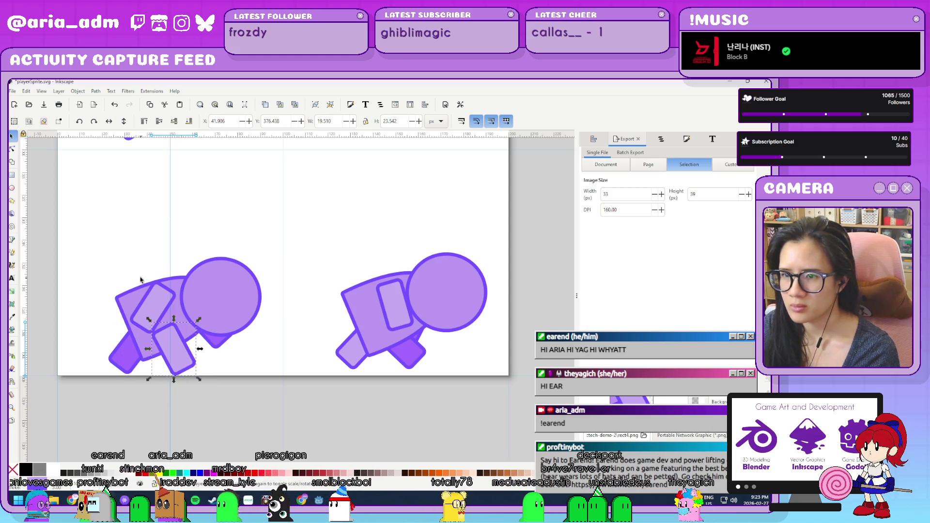
left_click(159, 306)
left_click(128, 303)
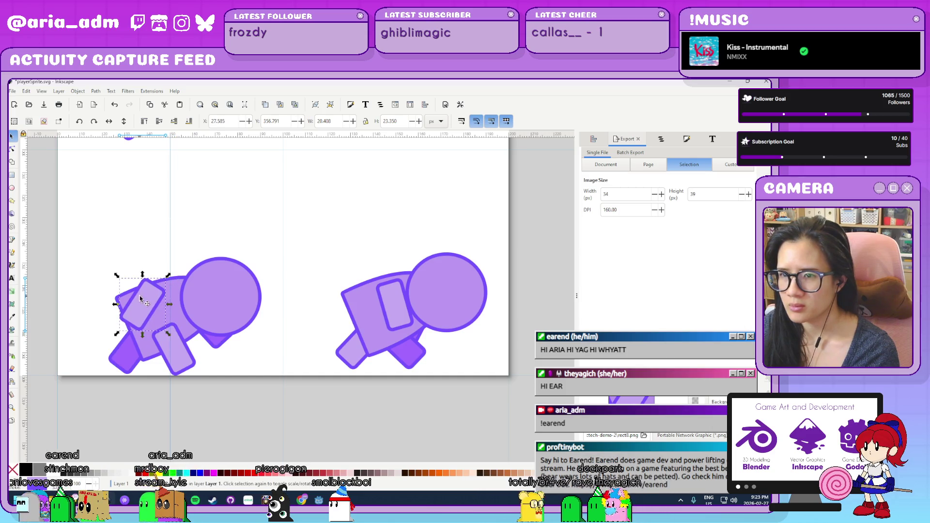
left_click_drag(166, 279, 206, 312)
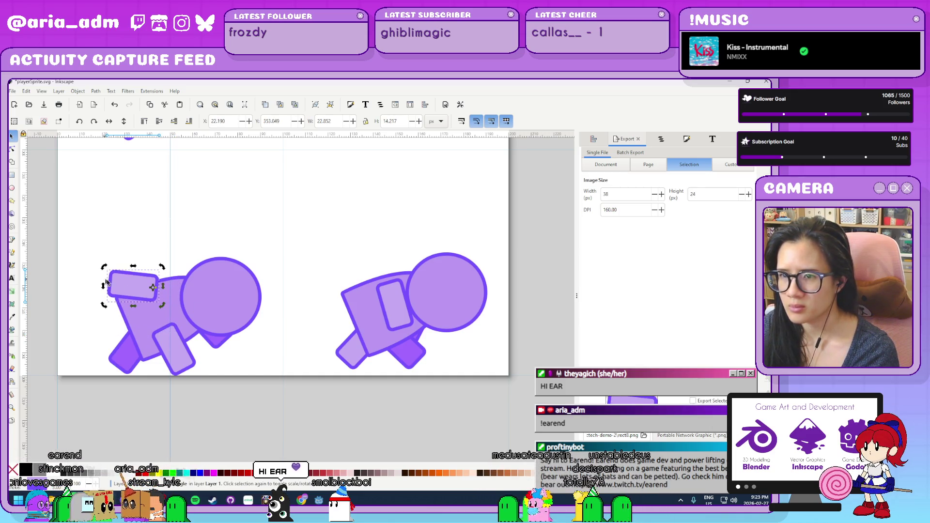
left_click_drag(142, 311, 153, 321)
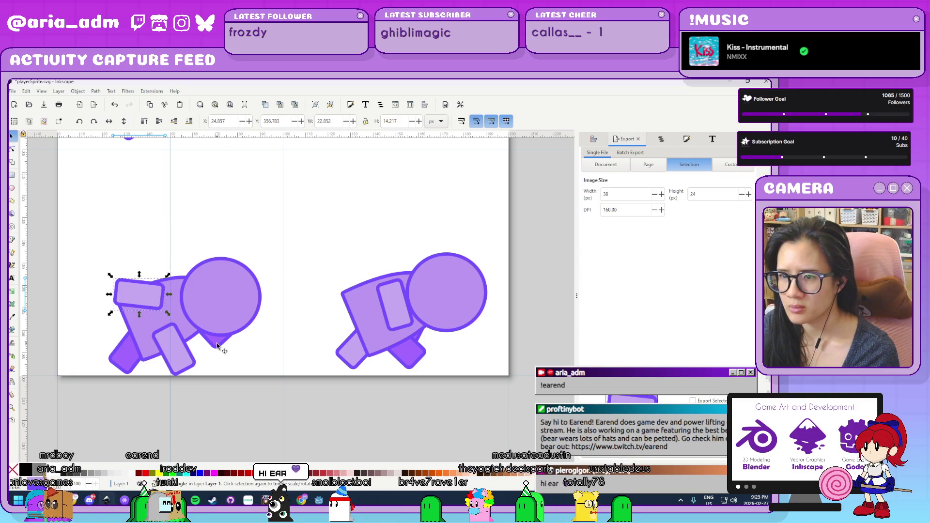
- Undo a trial move and rotate the figure's small ear shape
key("r")
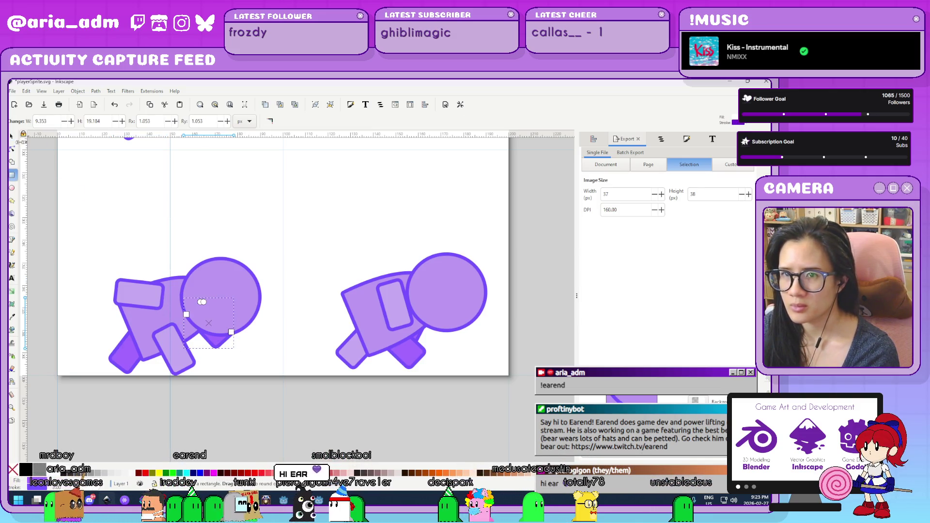
left_click(12, 136)
left_click_drag(163, 325, 157, 317)
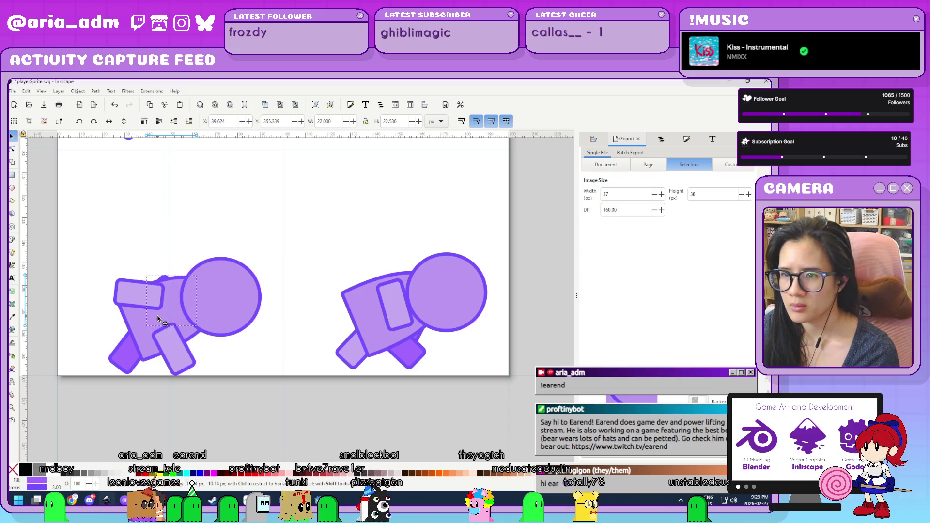
key("ctrl+z")
key("ctrl+z")
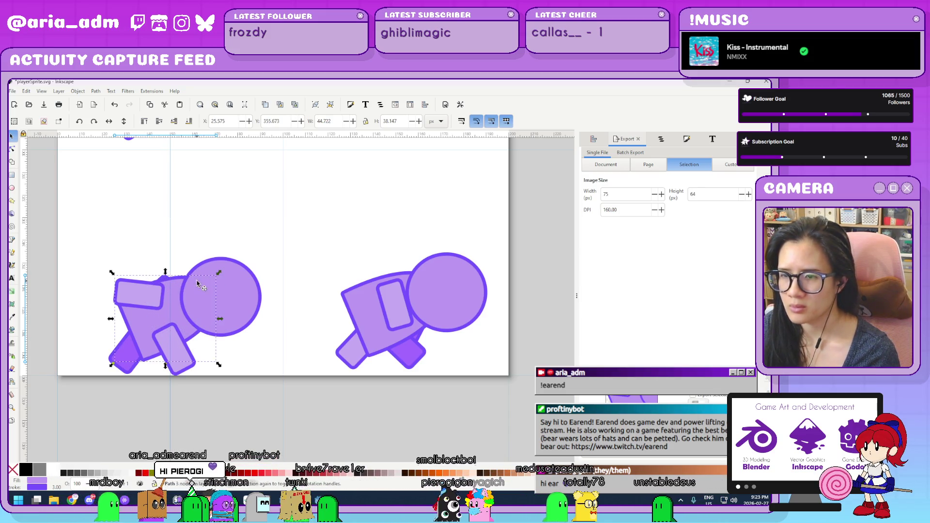
left_click(222, 346)
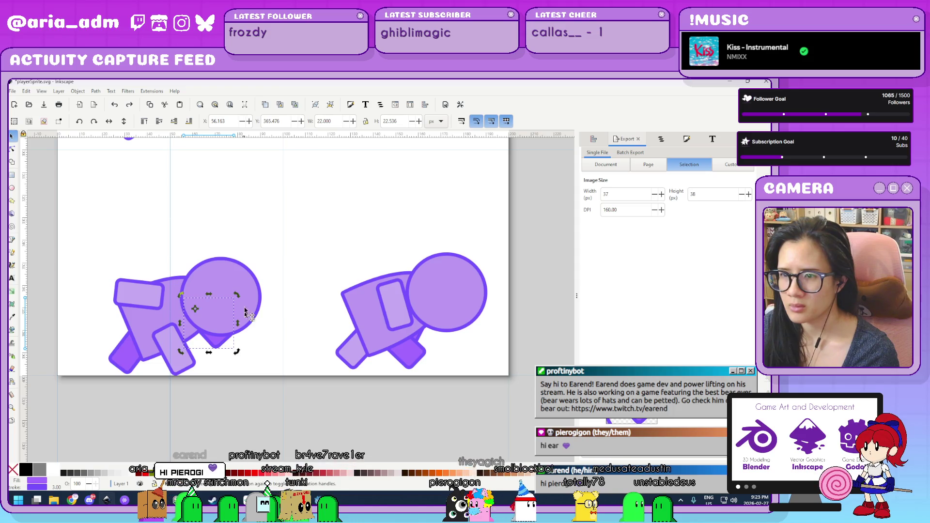
mouse_move(238, 291)
left_mouse_down()
mouse_move(112, 256)
mouse_move(139, 280)
left_mouse_up()
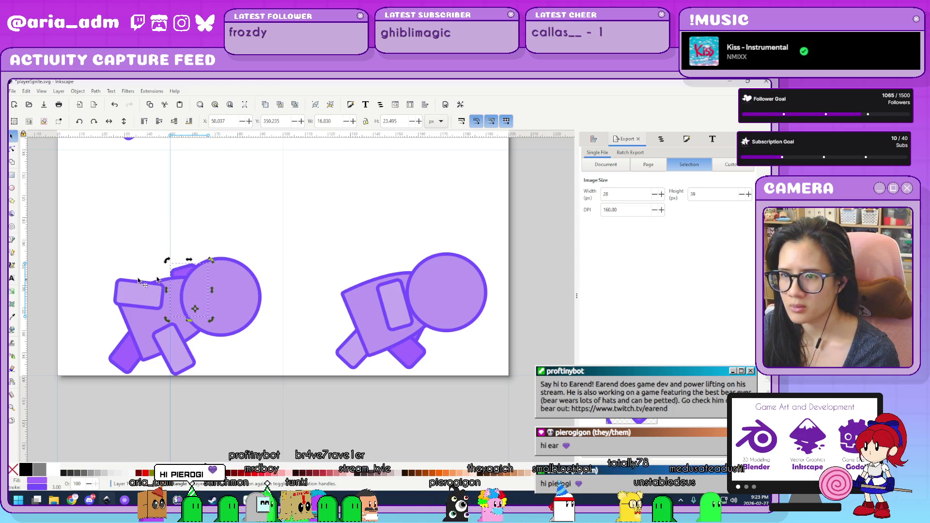
- Move the ear shape right and up, then rotate the rectangle 90° counter-clockwise and shift it right
left_click(189, 278)
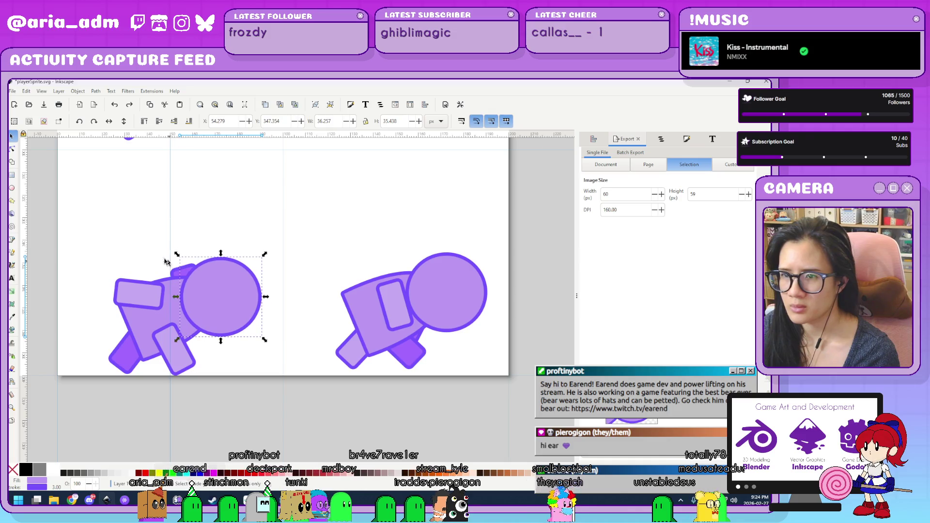
left_click(182, 272)
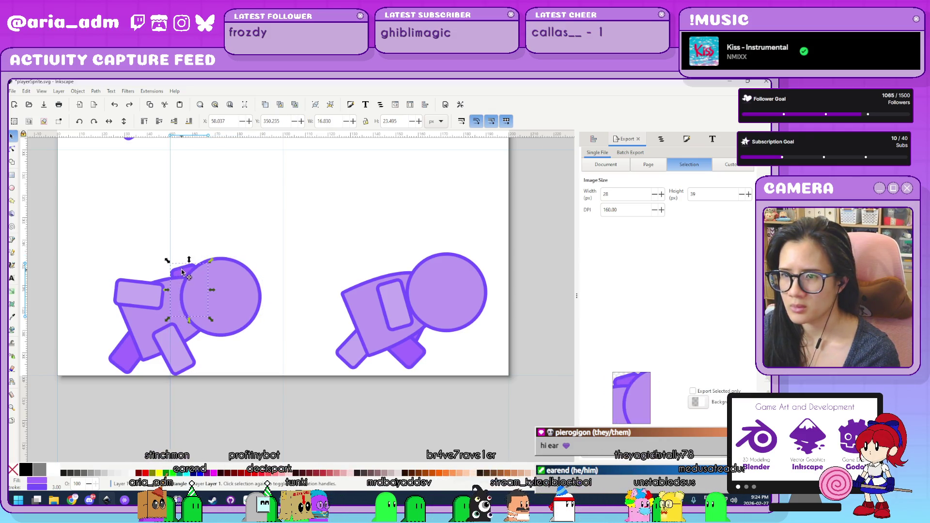
left_click_drag(124, 241, 146, 233)
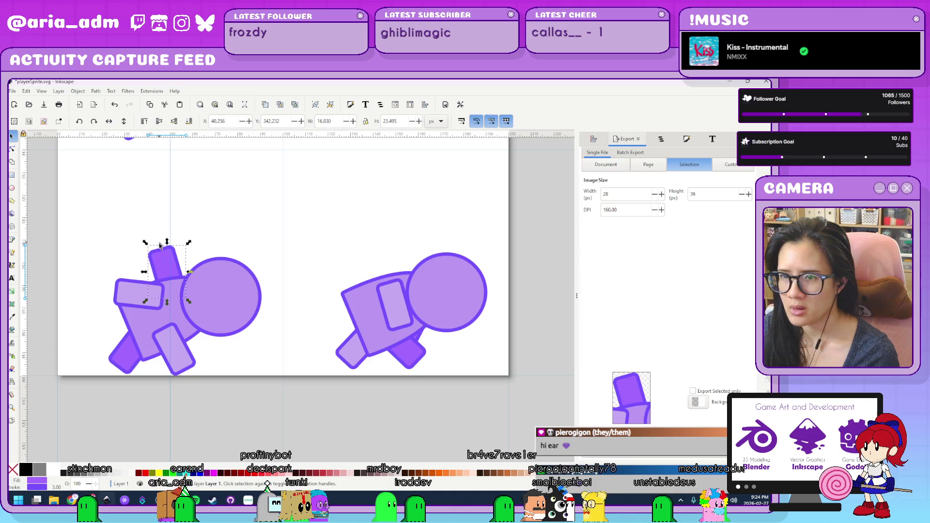
key("ctrl+bracketleft")
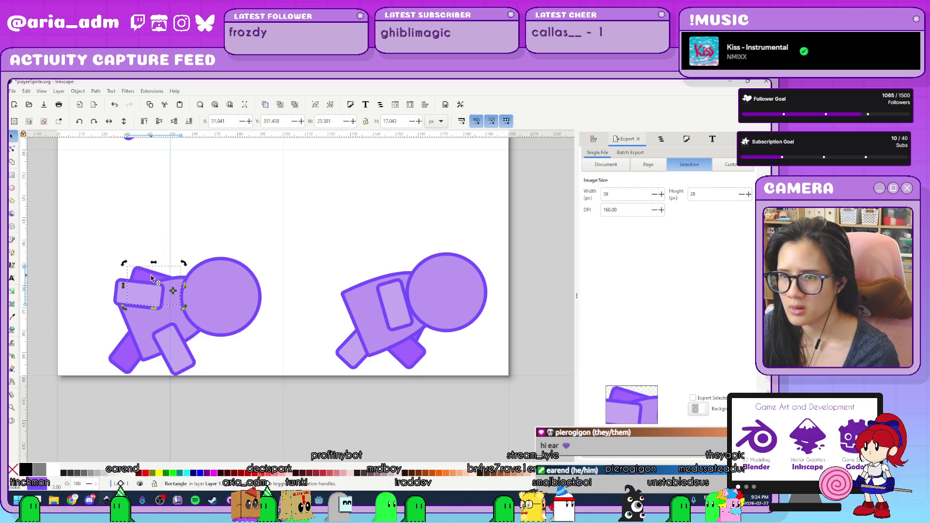
left_click_drag(109, 264, 116, 269)
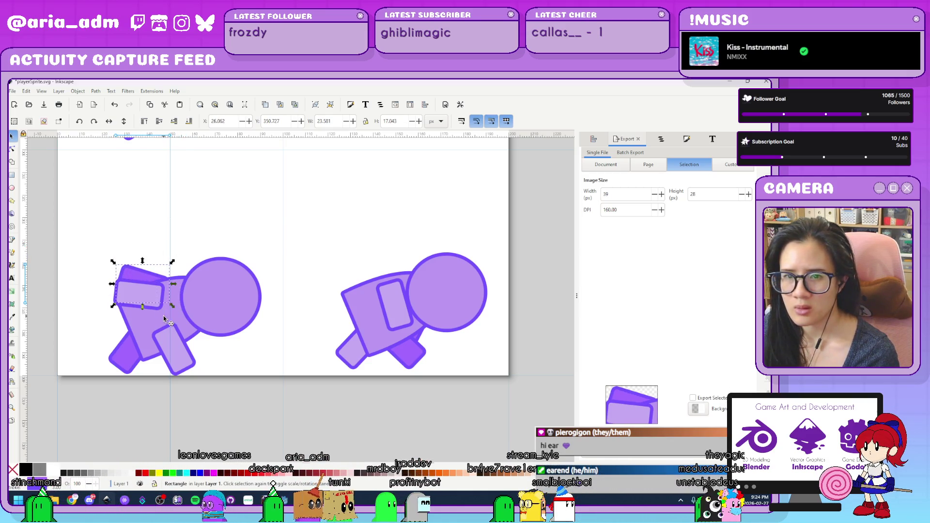
- Nudge the lower leg piece and move the back leg up into place
mouse_move(191, 362)
left_mouse_down()
mouse_move(234, 365)
mouse_move(197, 365)
mouse_move(201, 359)
left_mouse_up()
left_click(127, 359)
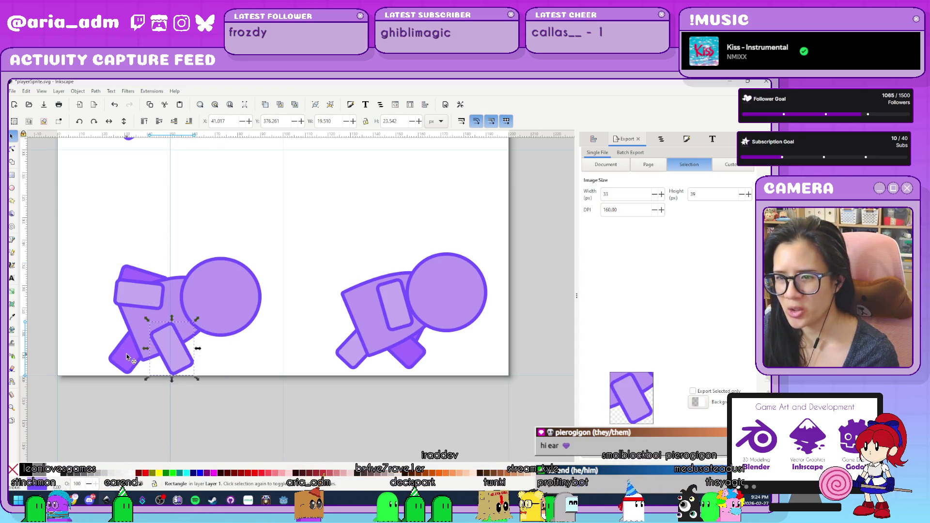
left_click_drag(127, 360, 146, 348)
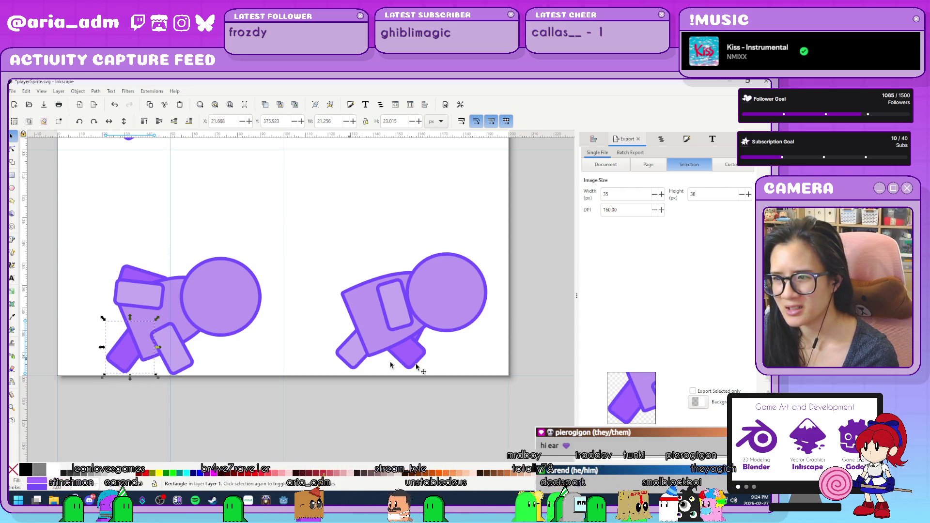
- Move the right figure's leg rectangle left and slightly adjust the arm rectangle
left_click(347, 356)
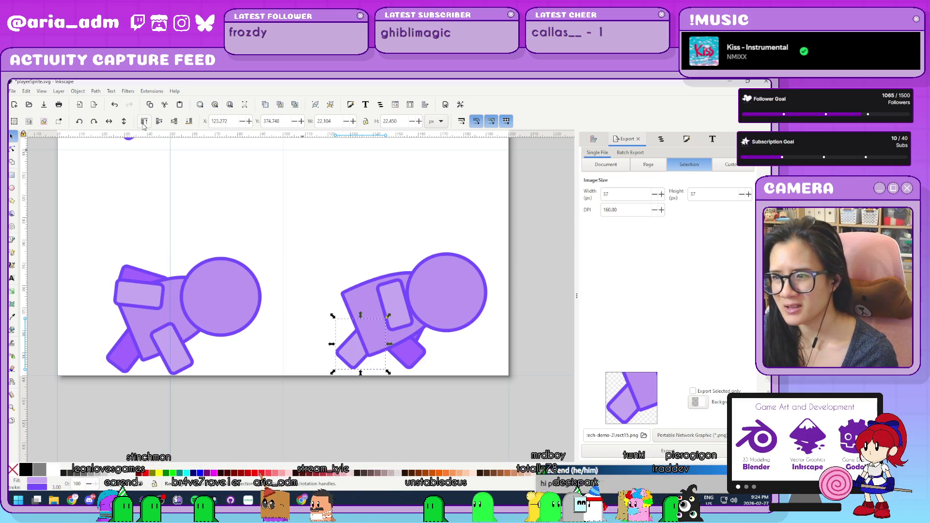
mouse_move(358, 344)
left_mouse_down()
mouse_move(300, 360)
mouse_move(318, 376)
left_mouse_up()
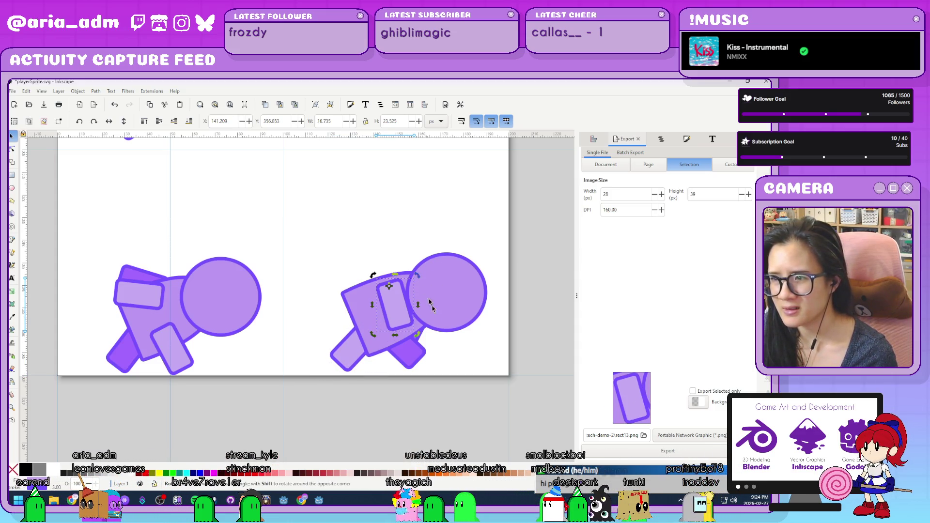
key("alt+bracketleft")
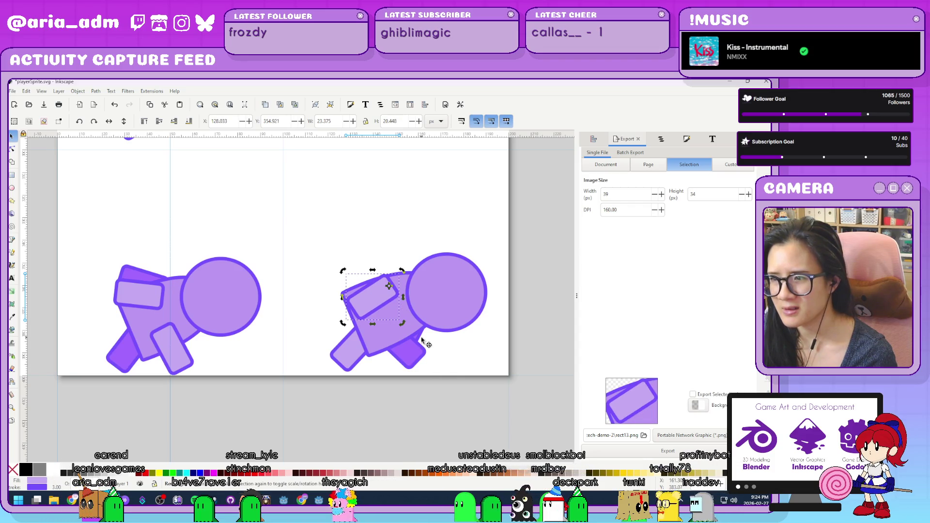
- Rotate the right figure's back piece to near horizontal and place it onto the body
key("shift+Tab")
left_click_drag(317, 280, 317, 283)
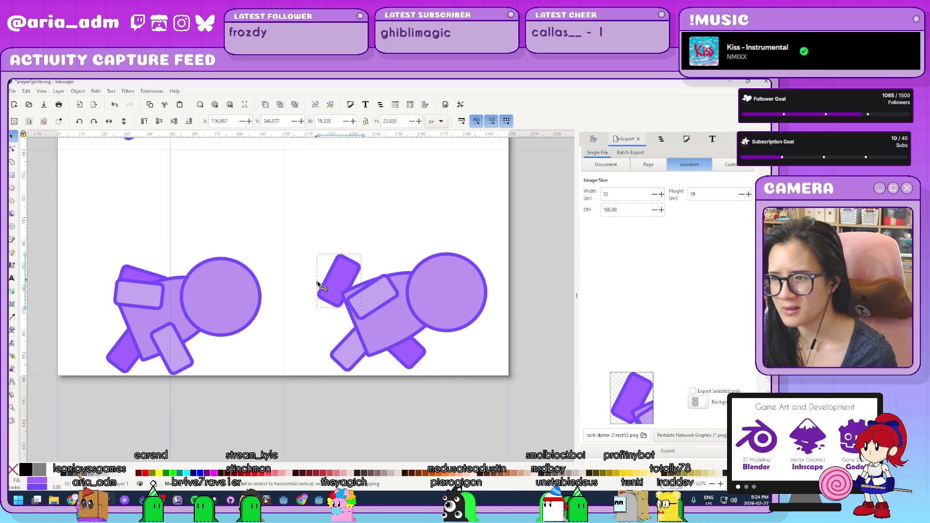
left_click_drag(370, 262, 425, 279)
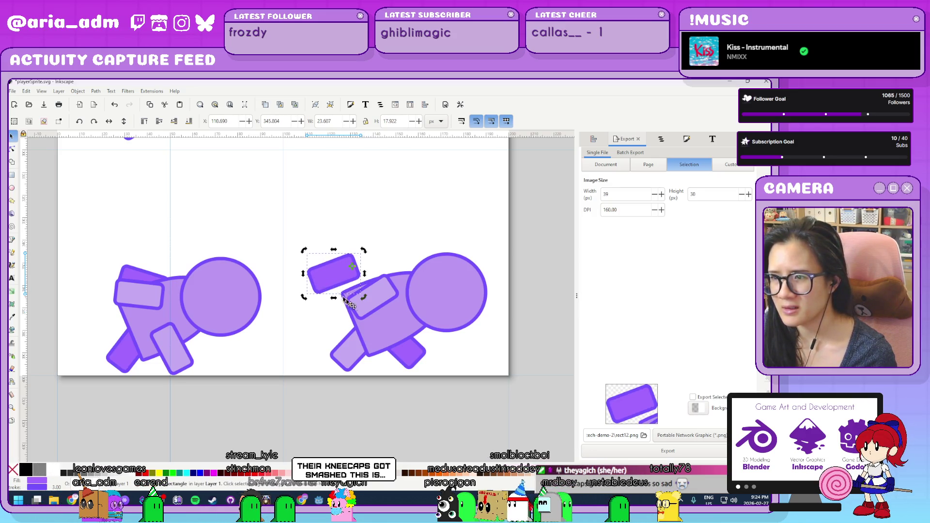
left_click_drag(369, 285, 378, 317)
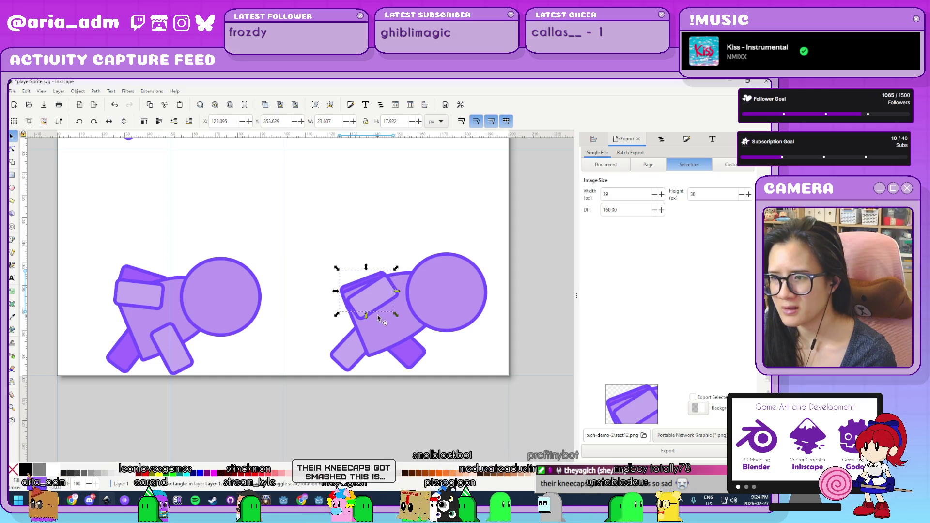
- Reposition the small dark back rectangle down-right onto the body
left_click(359, 283)
left_click(360, 283, "alt")
mouse_move(361, 284)
left_mouse_down()
mouse_move(338, 278)
mouse_move(382, 242)
mouse_move(398, 246)
left_mouse_up()
left_click(331, 280)
left_click(331, 280)
key("Escape")
left_click_drag(346, 271, 389, 317)
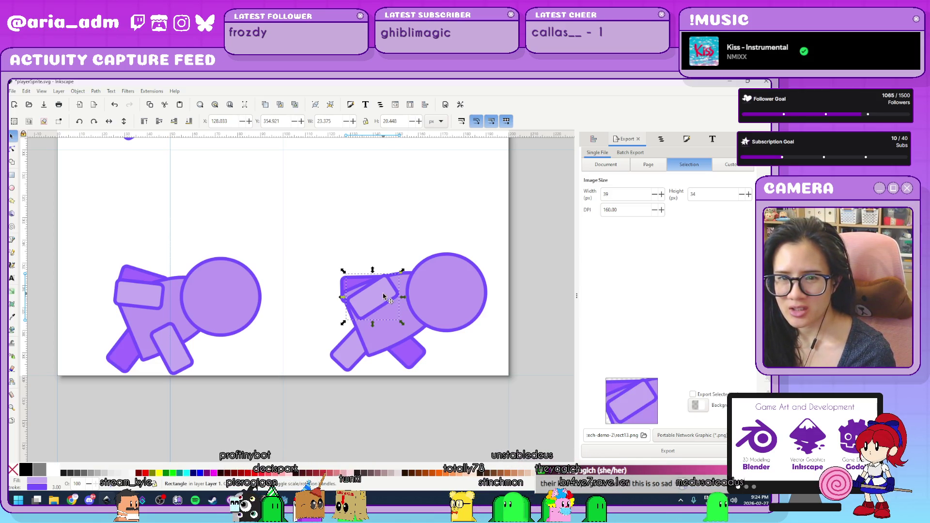
- Lower the upper arm rectangle slightly and nudge the lower leg down and right
mouse_move(380, 311)
left_mouse_down()
mouse_move(379, 332)
mouse_move(380, 320)
left_mouse_up()
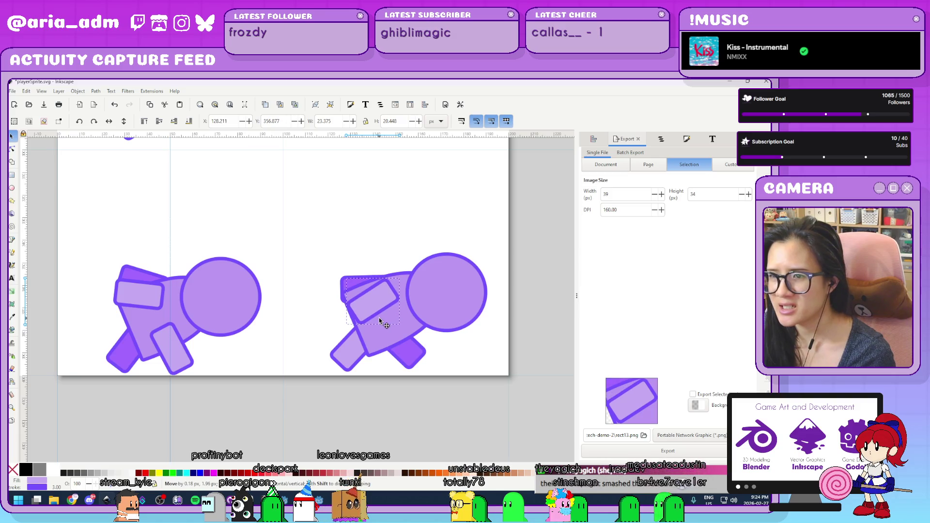
left_click(395, 394)
left_click(423, 367)
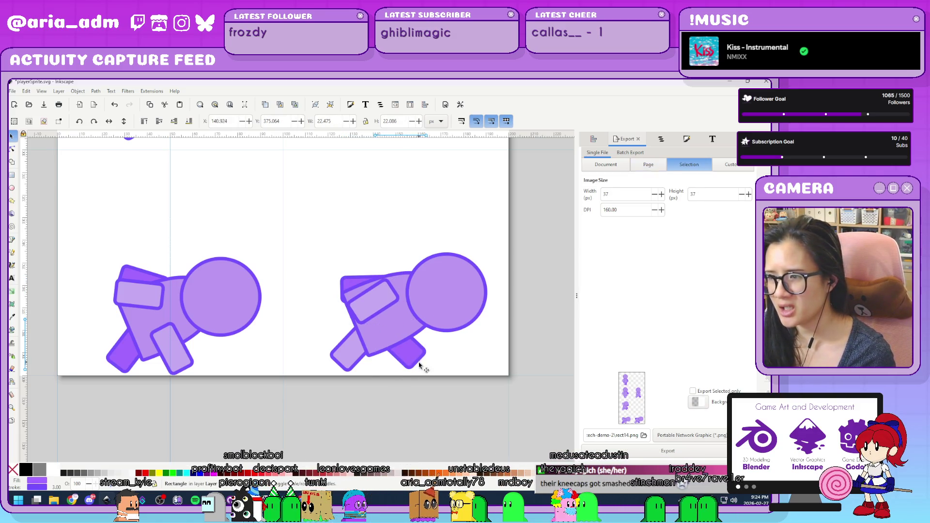
left_click_drag(423, 369, 442, 381)
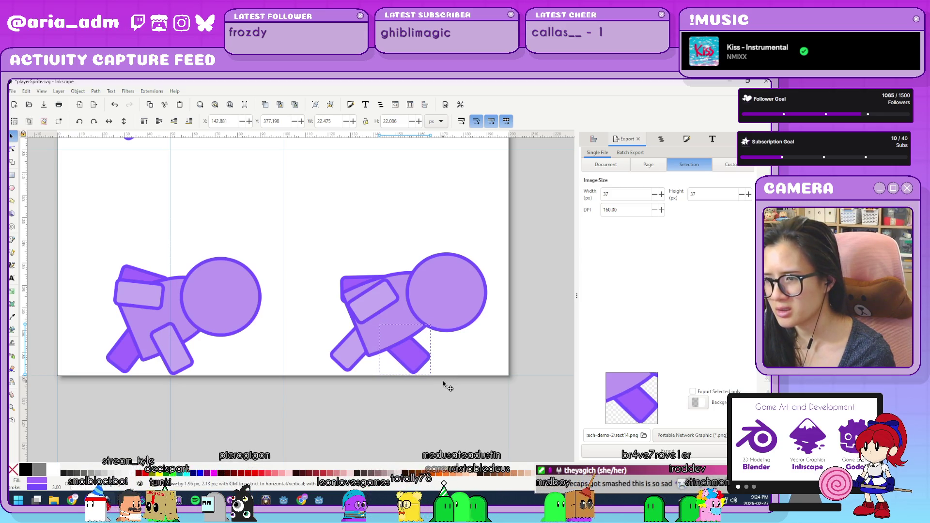
left_click(463, 403)
- Save playerSprite.svg, check the updated duck frames in Godot, and return to Inkscape
key("ctrl+s")
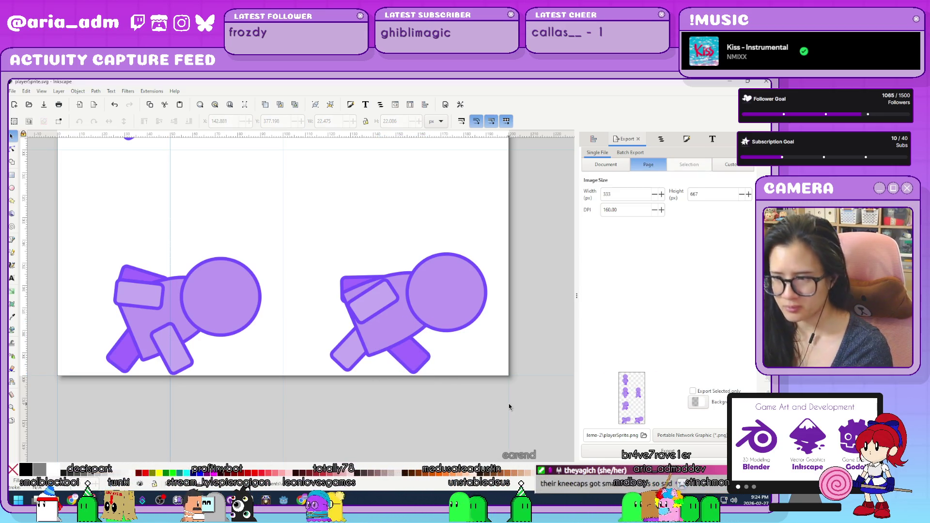
mouse_move(324, 497)
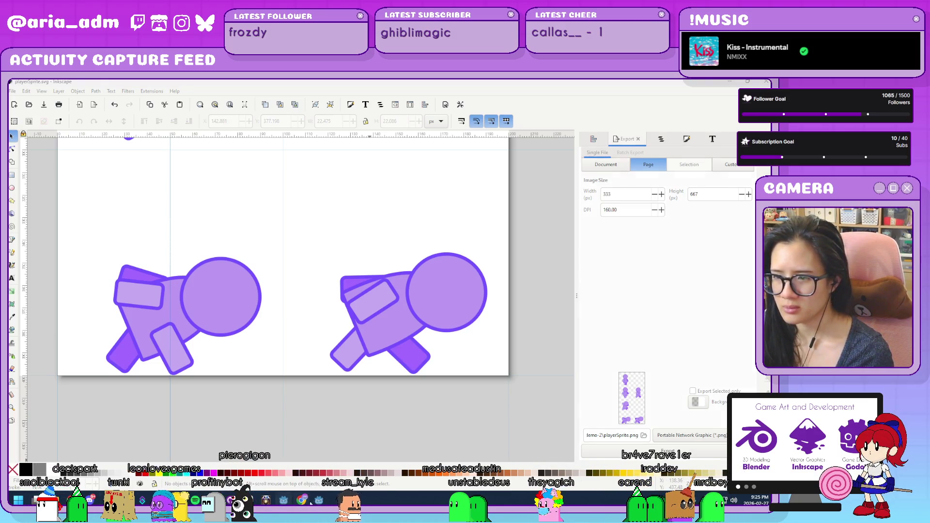
left_click(284, 456)
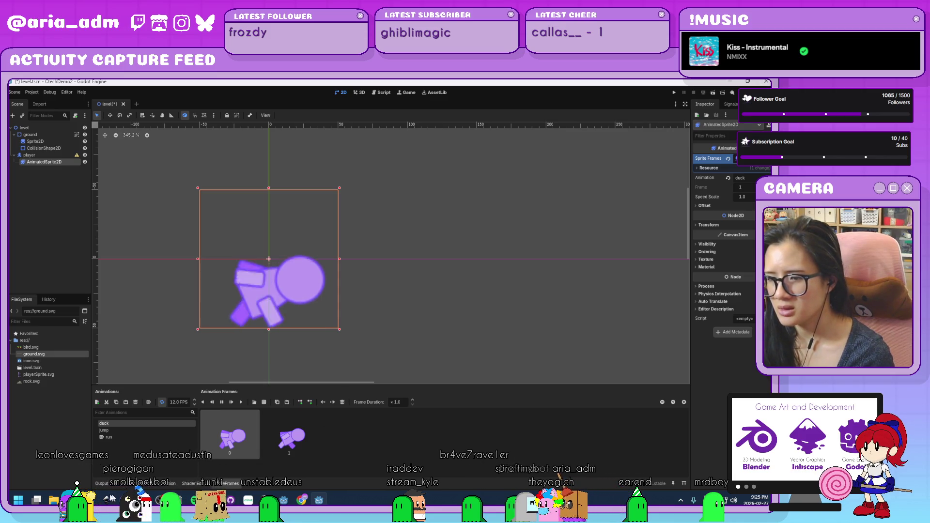
key("alt+Tab")
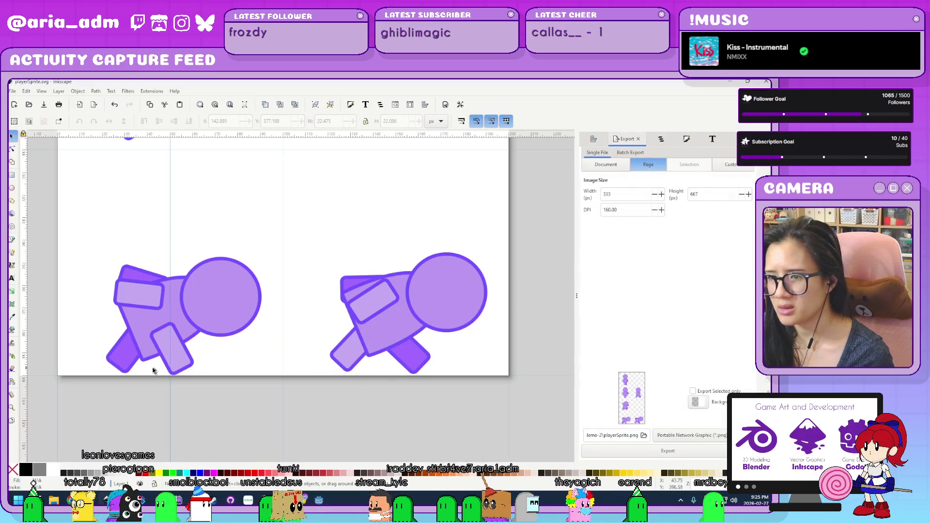
- Move the left figure's second leg onto the lower leg, turn it horizontal, and lower it behind the body
left_click(106, 349)
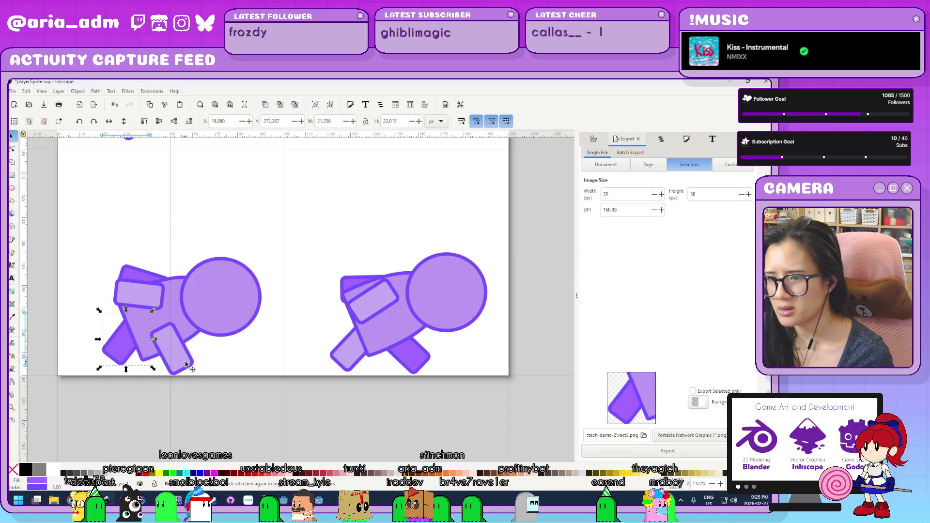
left_click(187, 343)
mouse_move(187, 343)
left_mouse_down()
mouse_move(119, 348)
mouse_move(143, 347)
left_mouse_up()
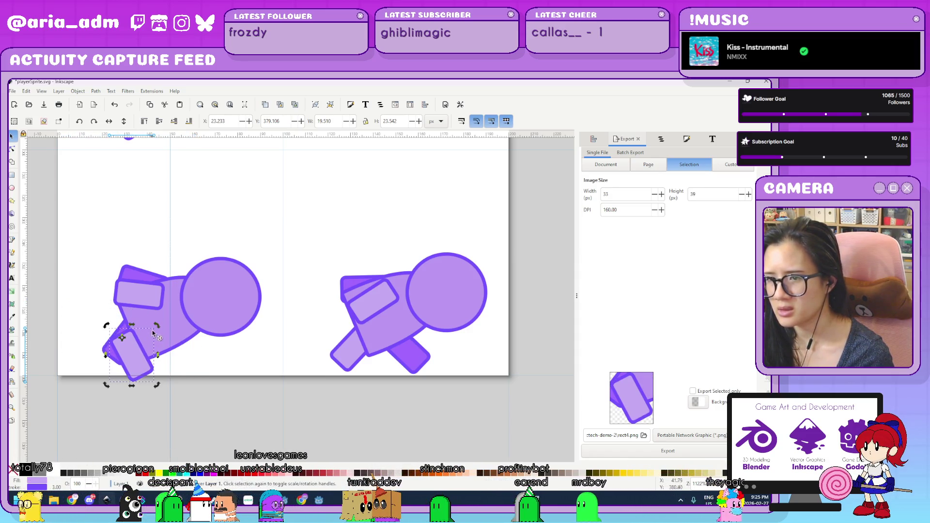
left_click(144, 347)
mouse_move(156, 385)
left_mouse_down()
mouse_move(159, 443)
mouse_move(177, 433)
left_mouse_up()
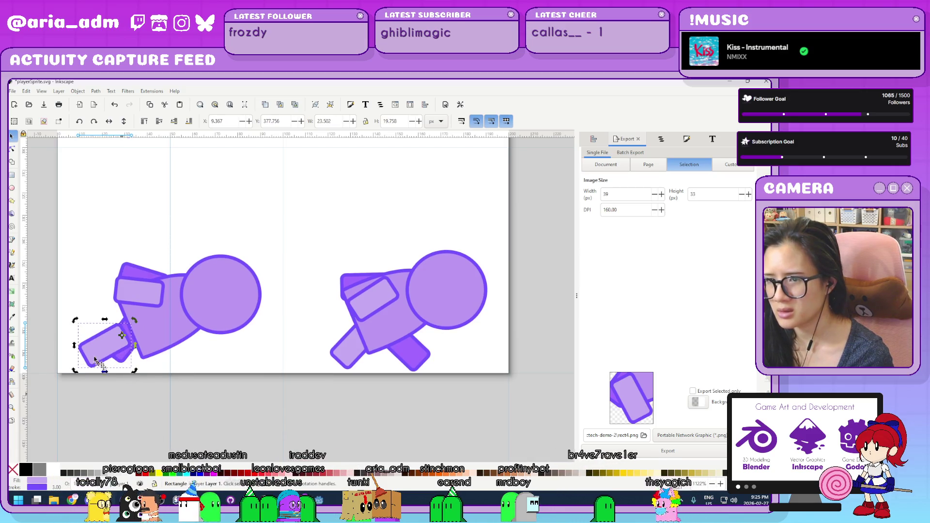
left_click_drag(117, 360, 140, 364)
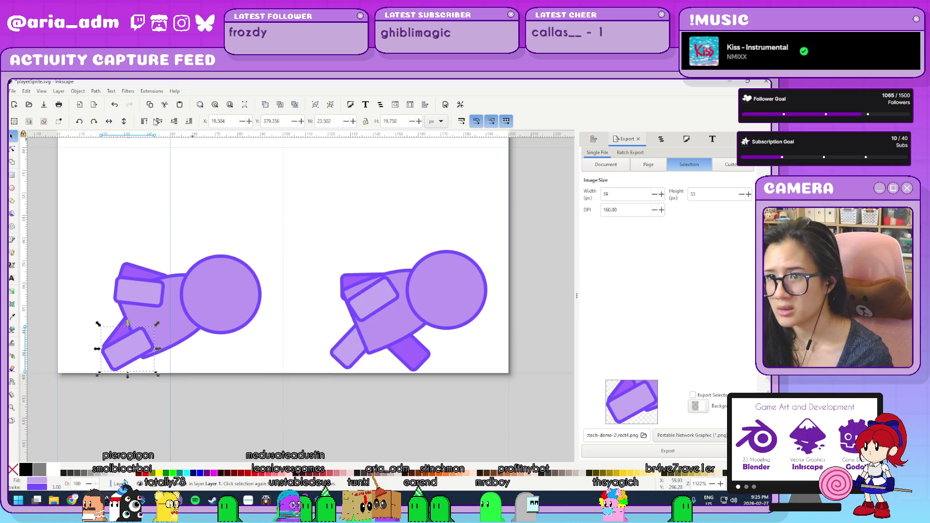
left_click(175, 123)
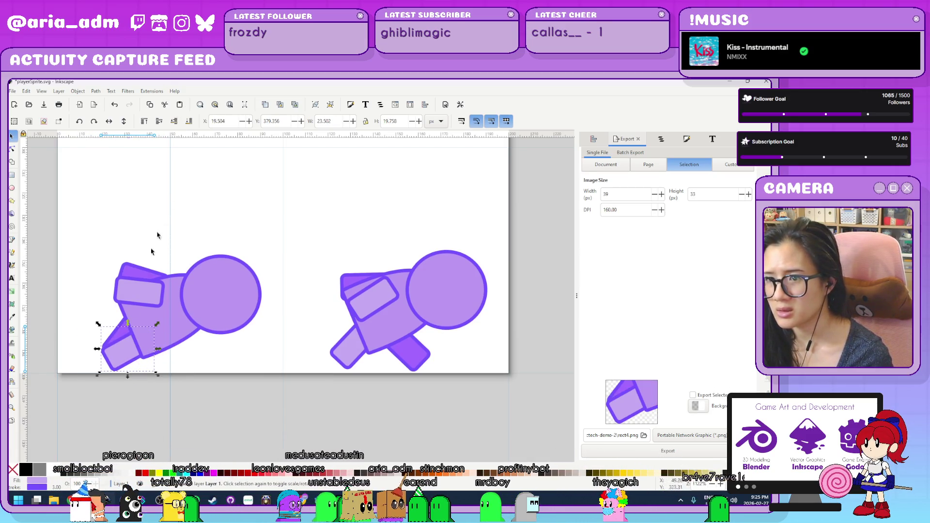
- Rotate the left figure's lower leg pieces so they point left
left_click(118, 336)
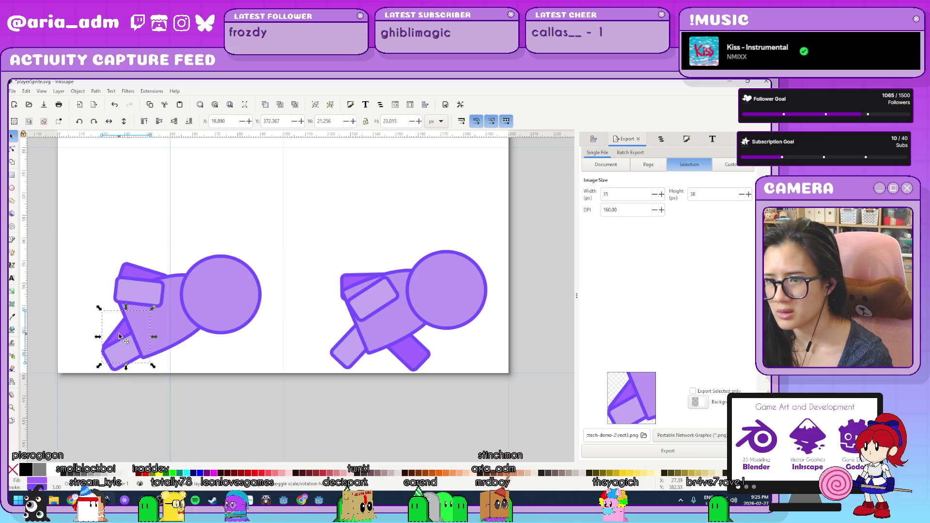
left_click(121, 358)
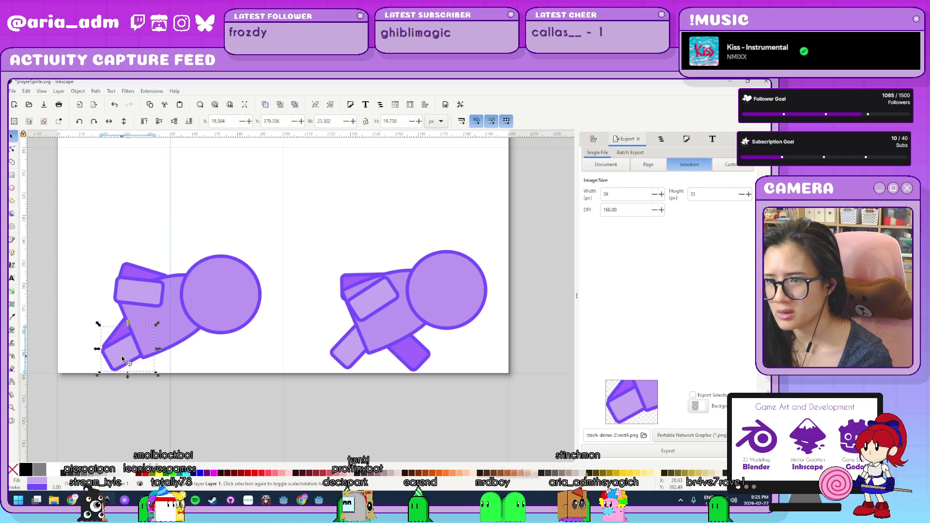
left_click(122, 358)
left_click_drag(149, 302, 166, 316)
left_click(139, 397)
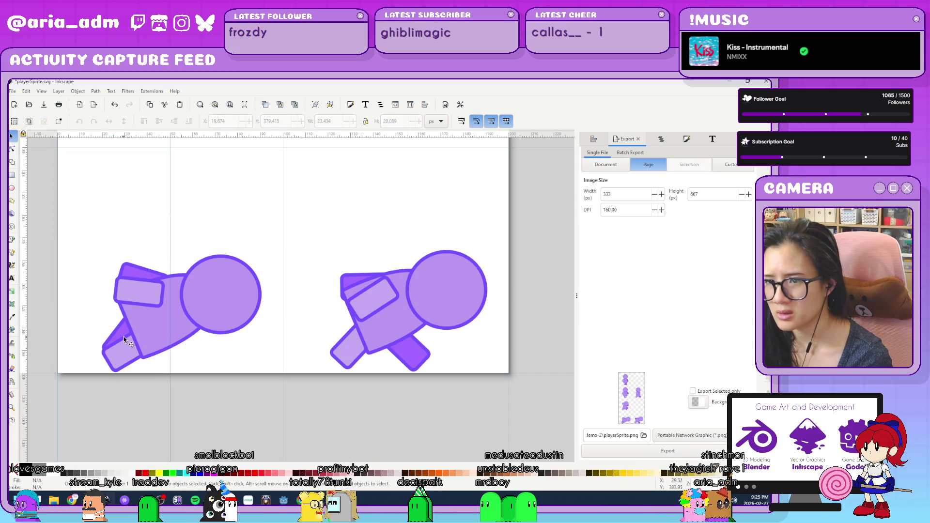
left_click(121, 333)
mouse_move(158, 312)
left_mouse_down()
mouse_move(206, 359)
mouse_move(199, 325)
left_mouse_up()
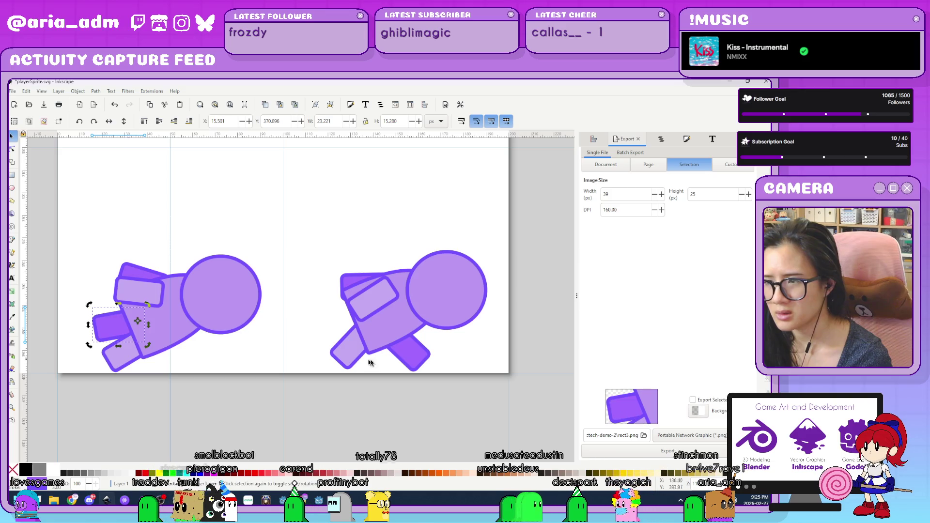
- Rotate the right figure's legs to point left, turning the dark bottom leg about 75° clockwise
left_click(367, 348)
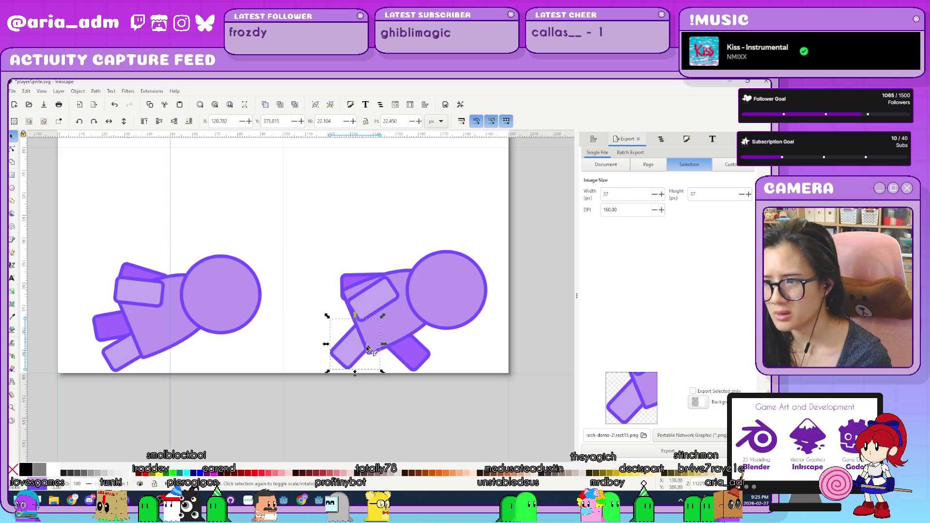
left_click_drag(382, 316, 414, 348)
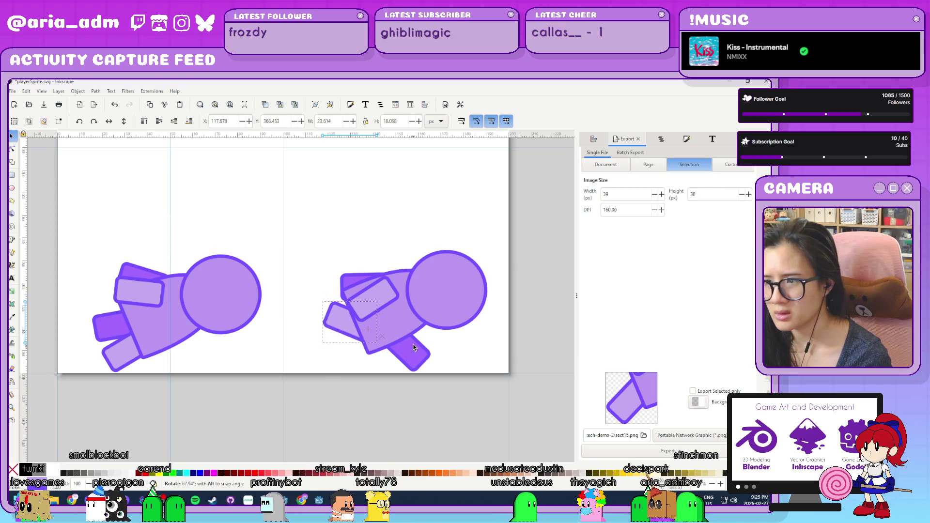
left_click(415, 364)
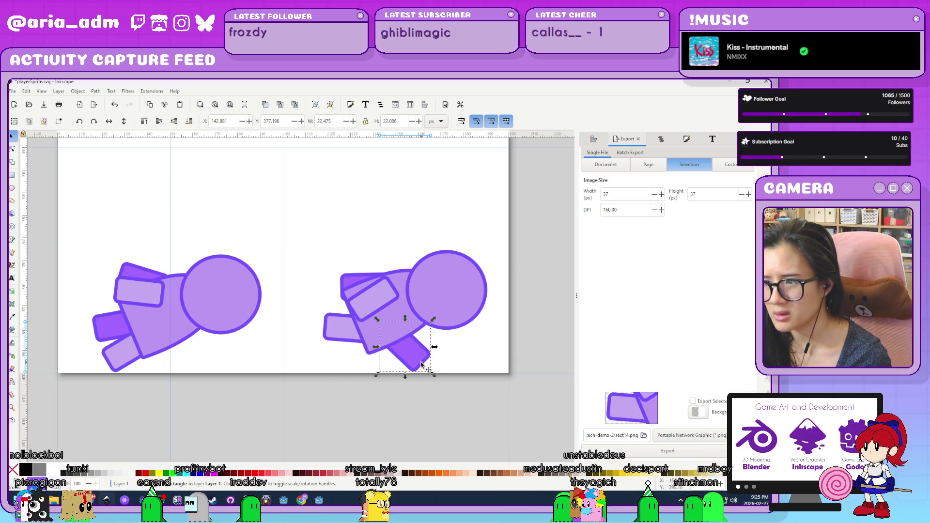
left_click(415, 363)
left_click_drag(432, 375, 329, 363)
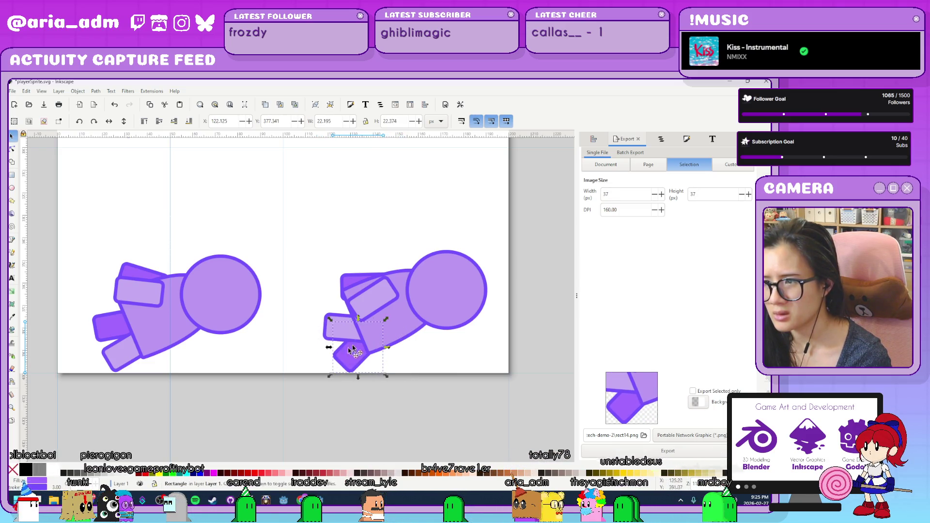
left_click(359, 284)
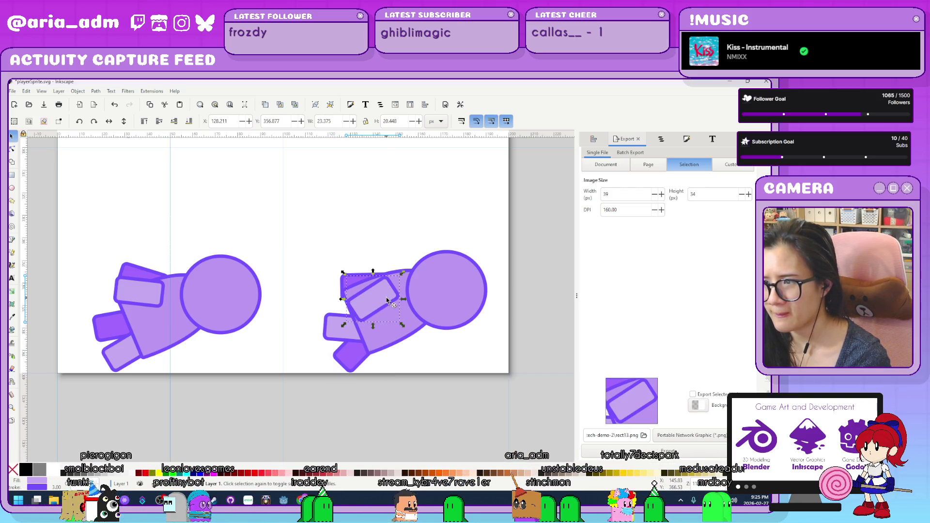
- Select the back limbs of the bottom, middle-left and top sprite figures together
left_click(390, 385)
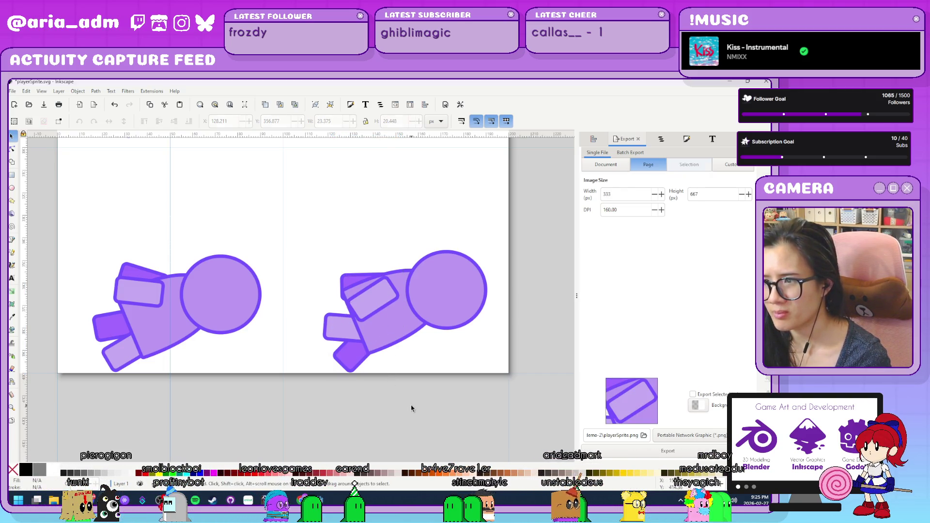
scroll(411, 406, "down", 3, "ctrl")
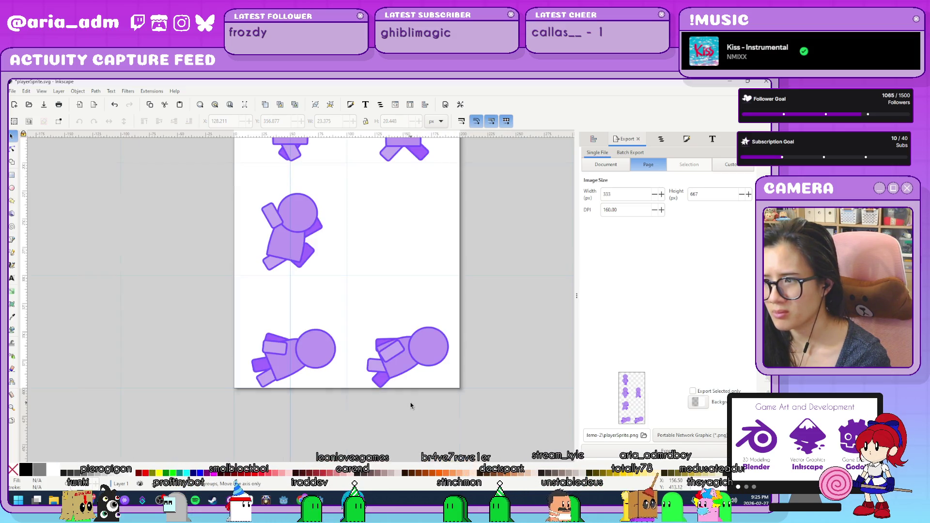
scroll(468, 379, "up", 1, "ctrl")
scroll(456, 324, "up", 1, "ctrl")
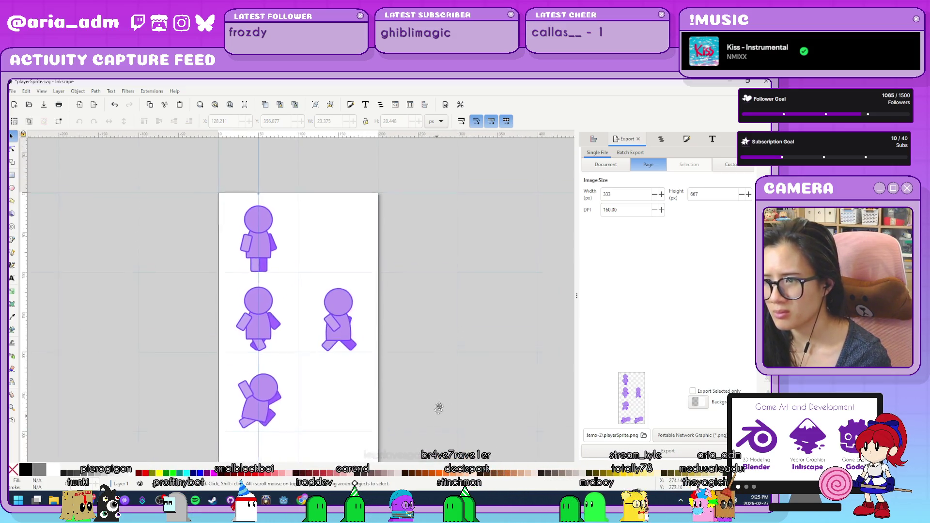
scroll(440, 343, "down", 1, "ctrl")
left_click(337, 416)
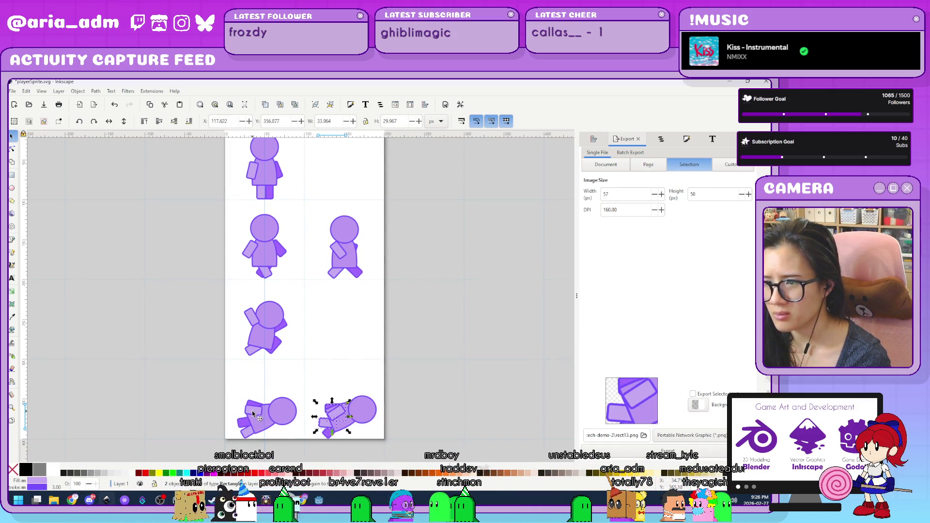
left_click(274, 421, "shift")
left_click(253, 319, "shift")
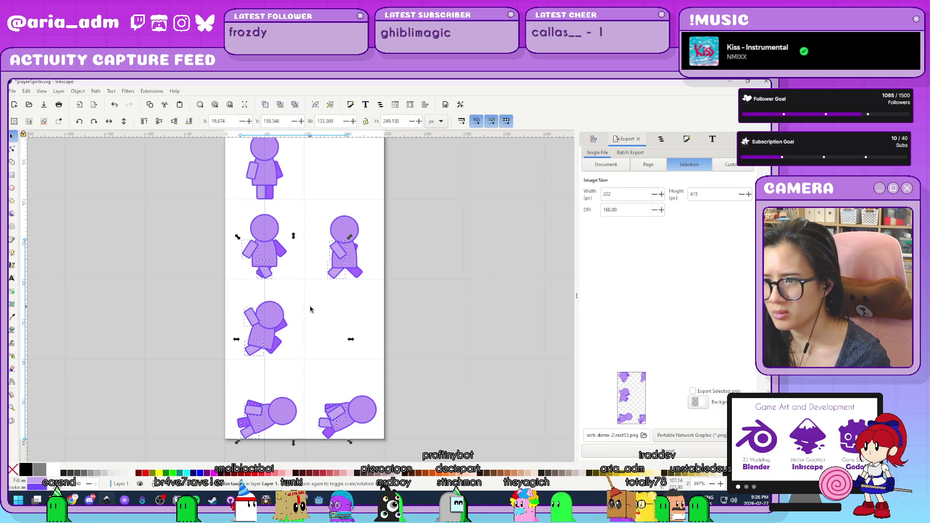
scroll(270, 278, "up", 2)
left_click(253, 217, "shift")
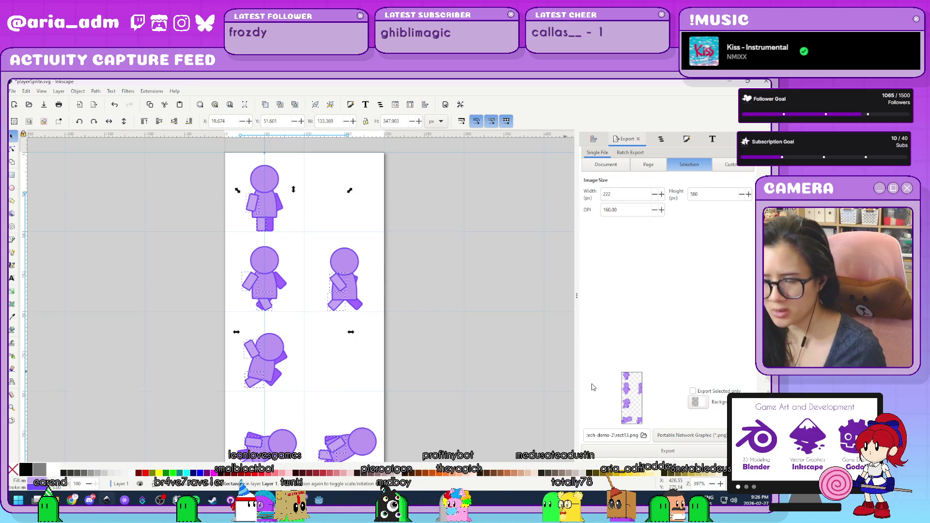
- Lighten the selected limbs' fill in Fill and Stroke and save the sprite sheet
key("ctrl+shift+f")
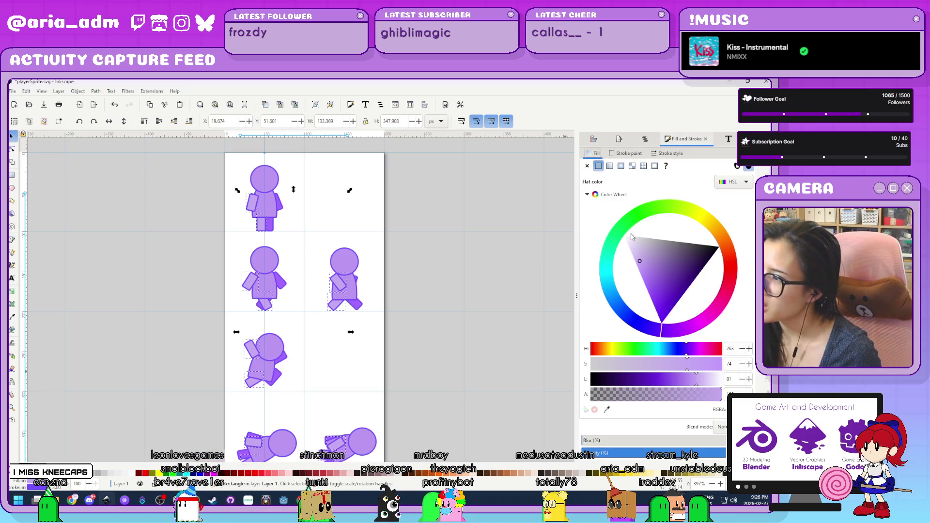
left_click(633, 254)
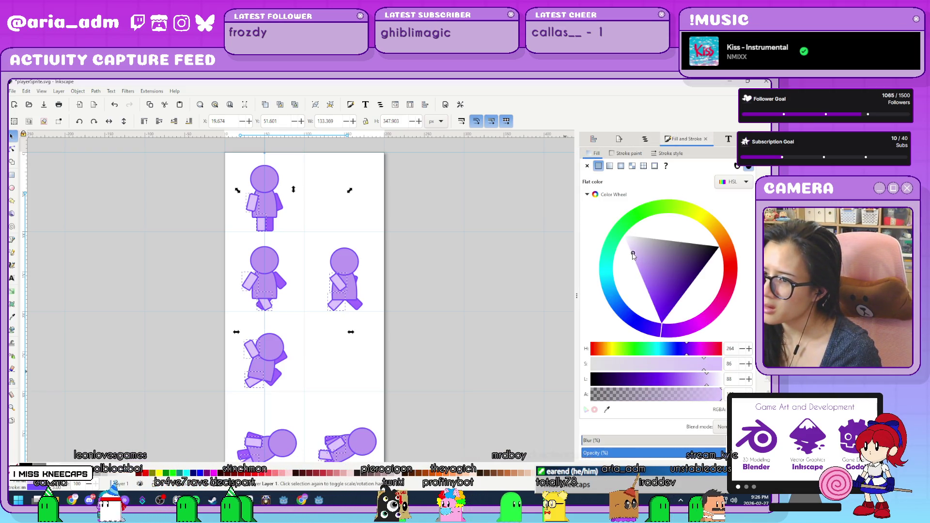
left_click(423, 357)
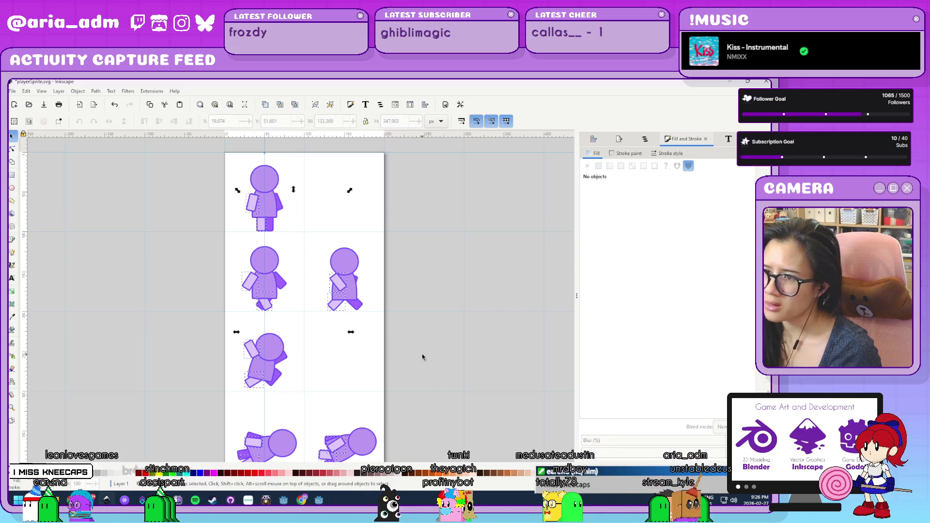
key("ctrl+s")
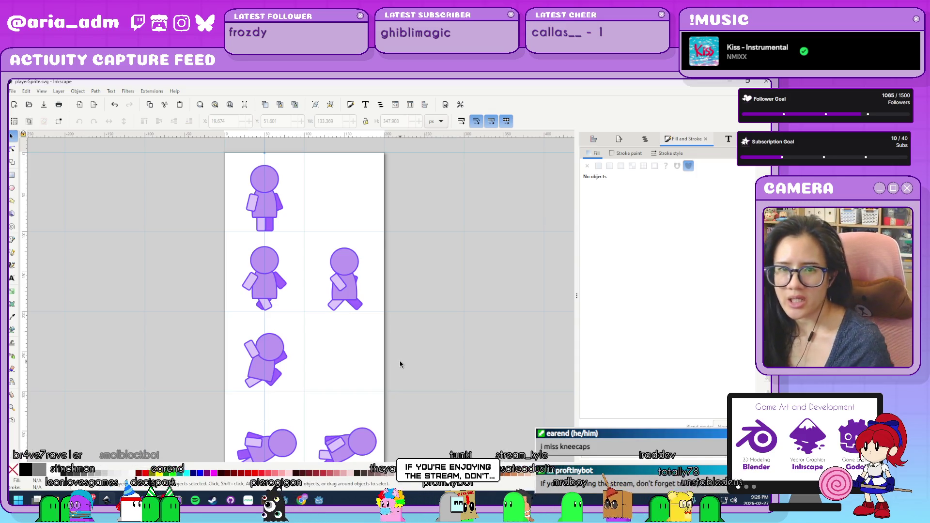
key("alt+Tab")
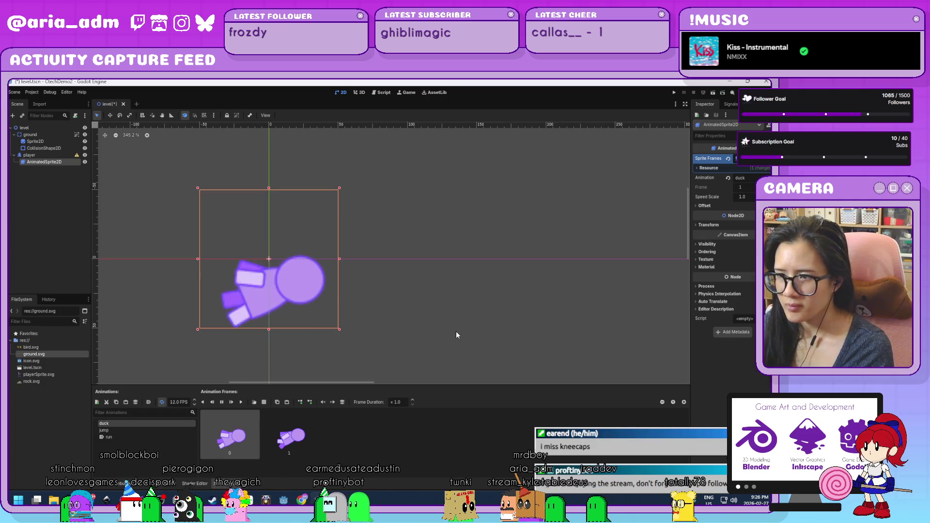
- Zoom and pan Godot's 2D viewport to inspect the crawling player above the ground strip, then minimize Godot
scroll(455, 330, "down", 4)
scroll(455, 331, "down", 15)
mouse_move(455, 330)
left_mouse_down()
mouse_move(349, 187)
mouse_move(324, 230)
left_mouse_up()
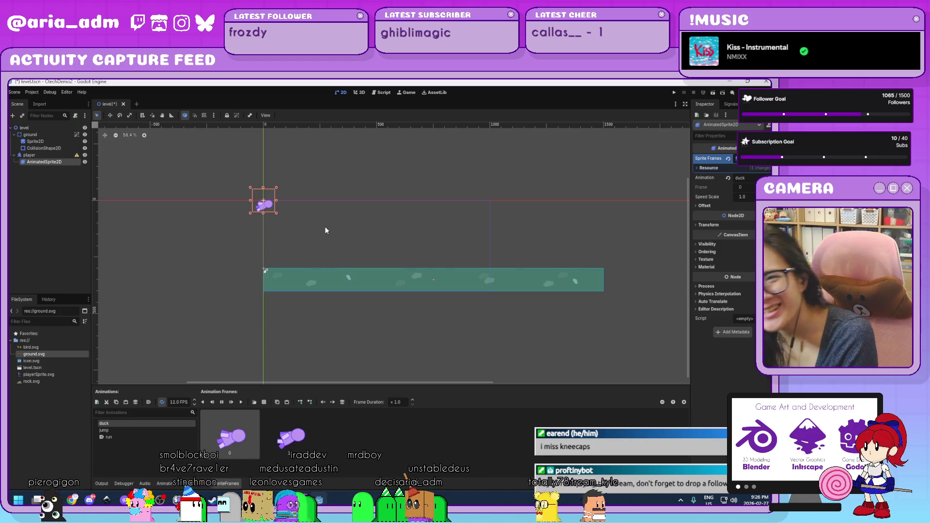
scroll(231, 199, "up", 6)
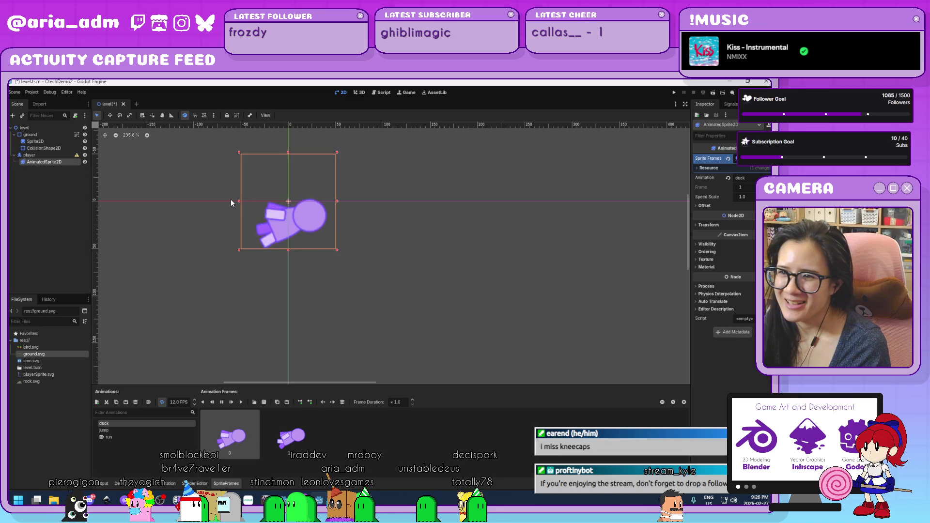
scroll(230, 199, "down", 5)
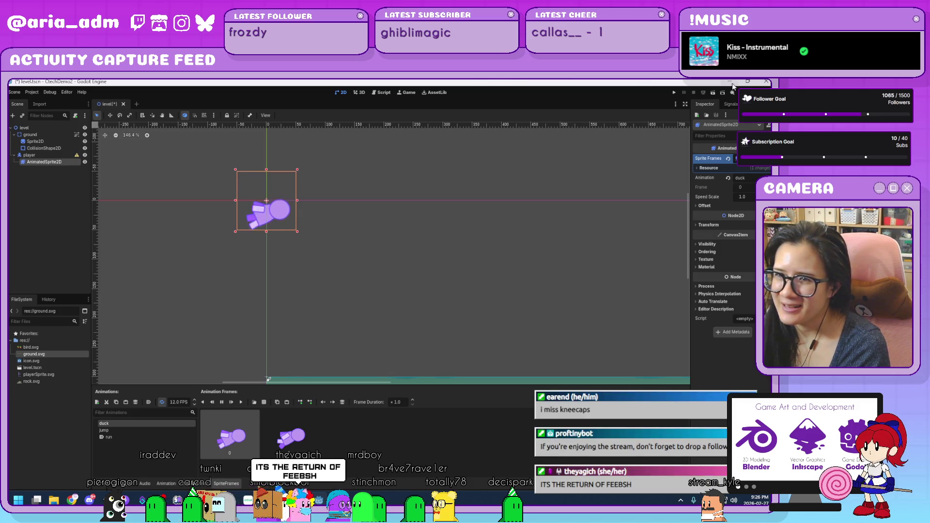
left_click(733, 86)
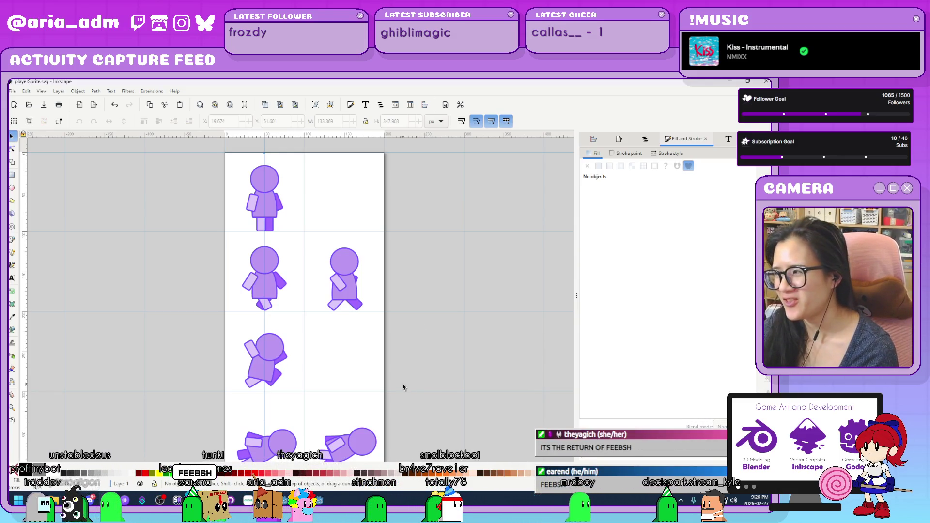
- Delete the extra lying sprite at bottom right and shift two pieces of the remaining lying figure
scroll(420, 317, "down", 5)
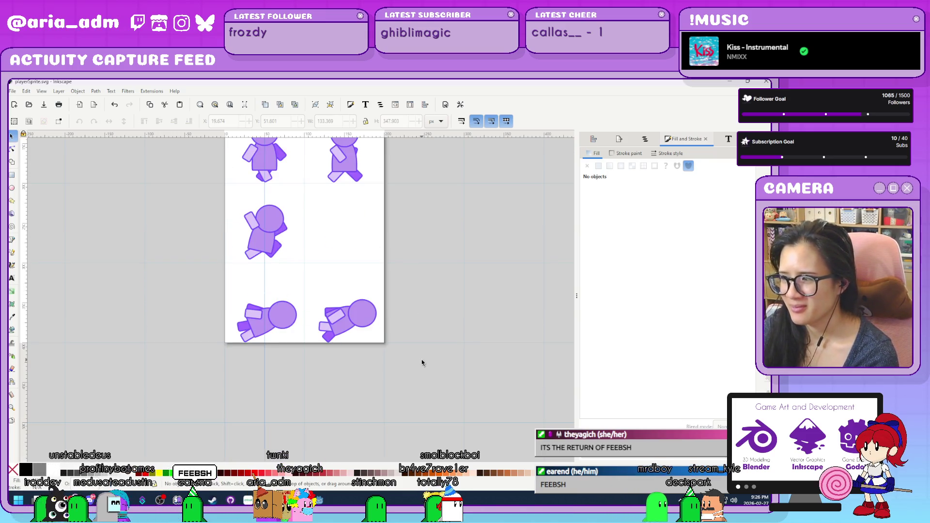
mouse_move(447, 391)
left_mouse_down()
mouse_move(320, 279)
mouse_move(308, 281)
left_mouse_up()
key("Delete")
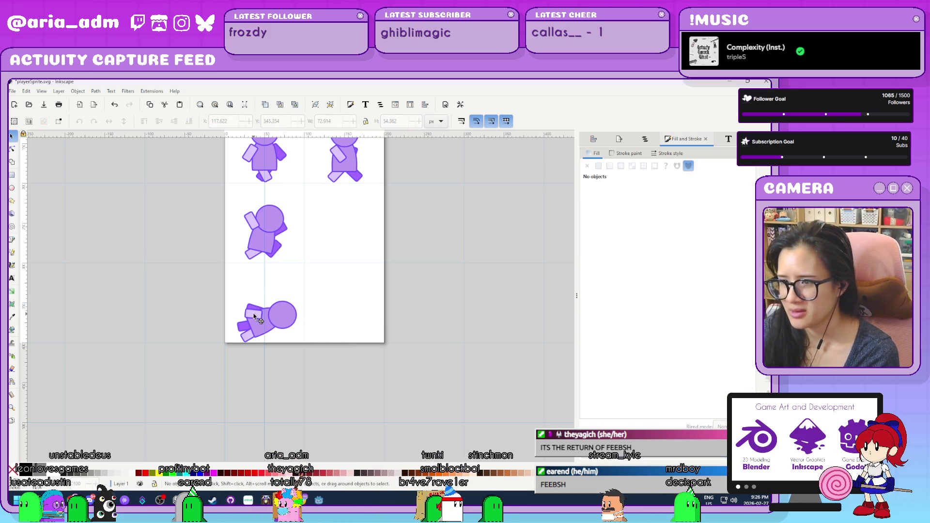
mouse_move(274, 317)
left_mouse_down()
mouse_move(318, 332)
mouse_move(305, 339)
left_mouse_up()
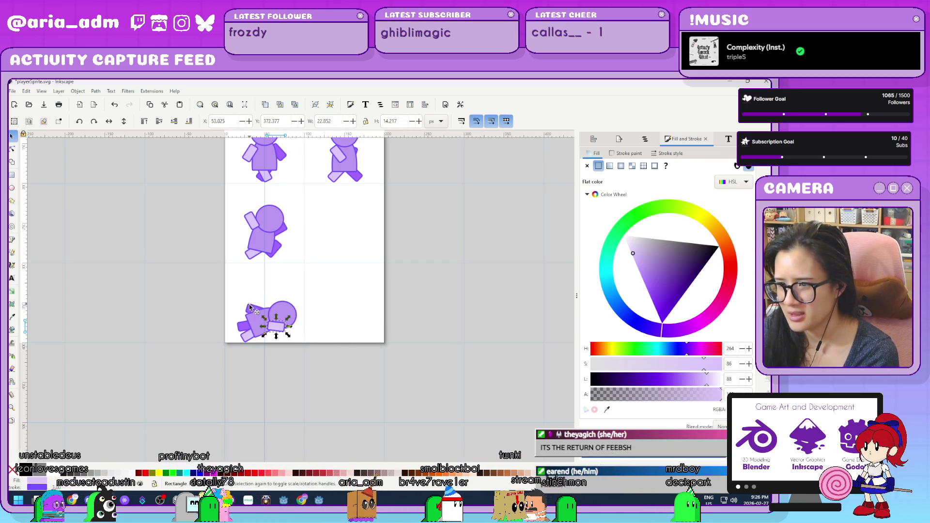
mouse_move(272, 310)
left_mouse_down()
mouse_move(321, 315)
mouse_move(303, 321)
left_mouse_up()
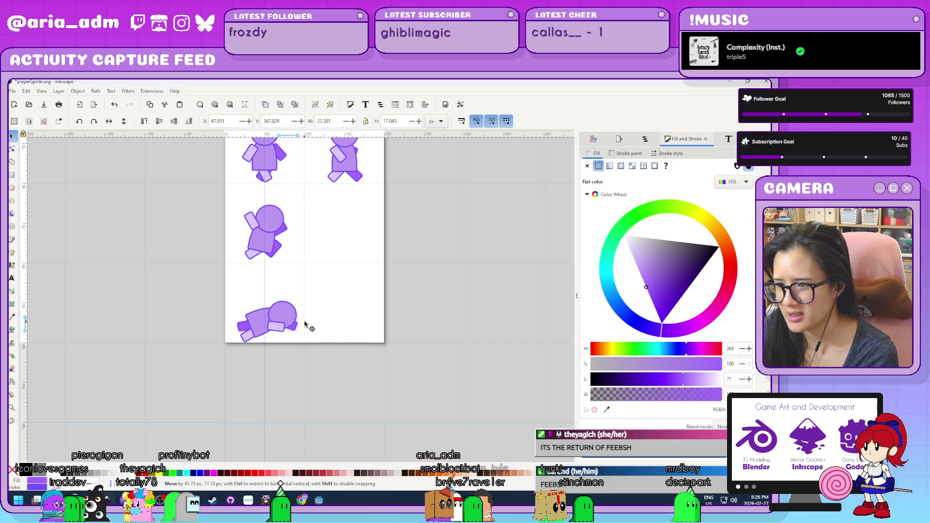
left_click(352, 392)
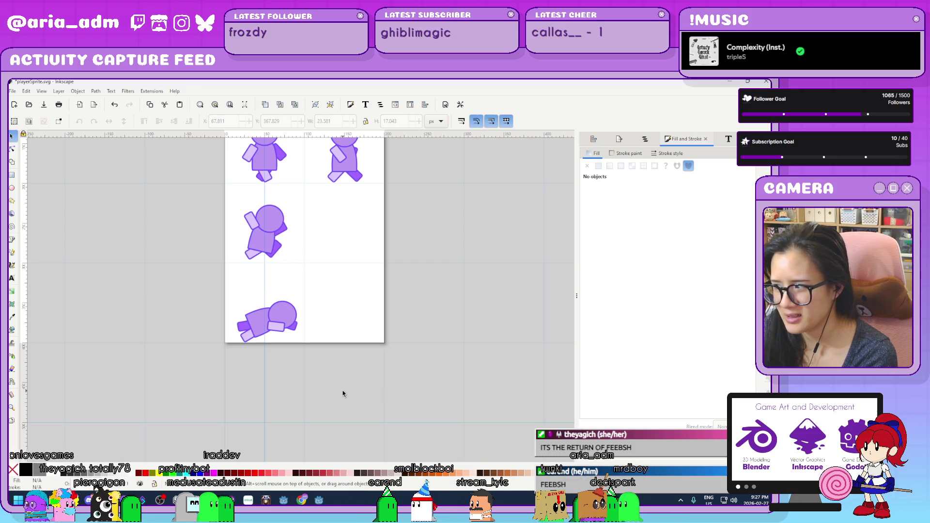
- Rotate the whole lying figure flatter and move it right and down in its cell
left_click_drag(226, 281, 342, 388)
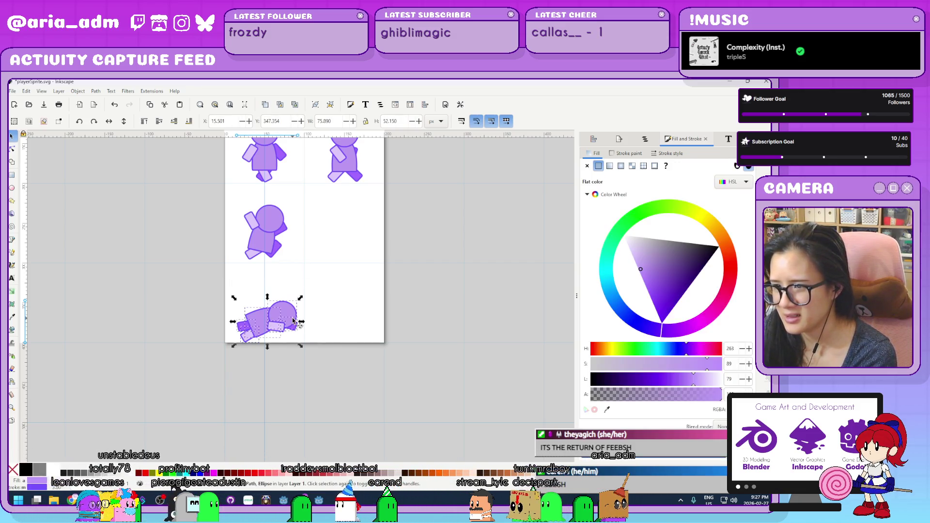
left_click_drag(300, 298, 322, 291)
left_click_drag(287, 323, 292, 340)
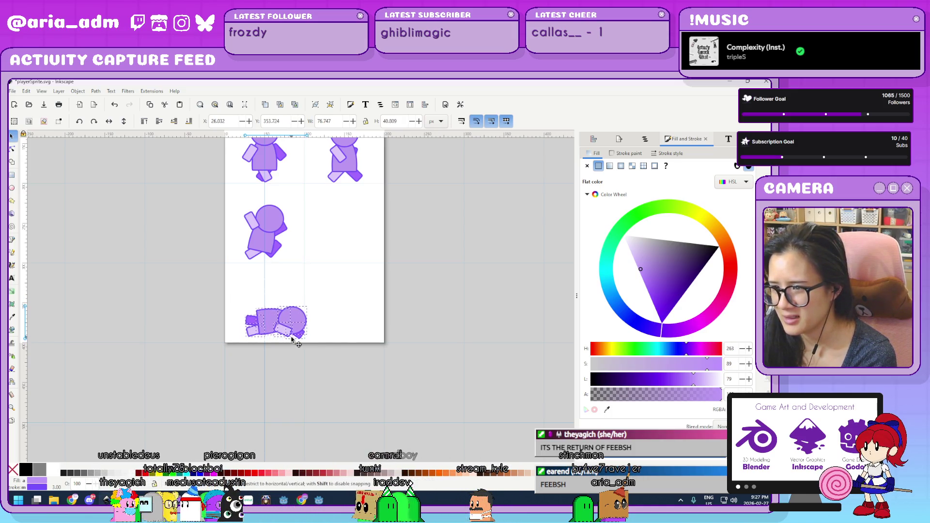
mouse_move(296, 285)
left_mouse_down()
mouse_move(308, 297)
mouse_move(288, 318)
mouse_move(286, 300)
left_mouse_up()
left_click_drag(285, 300, 285, 301)
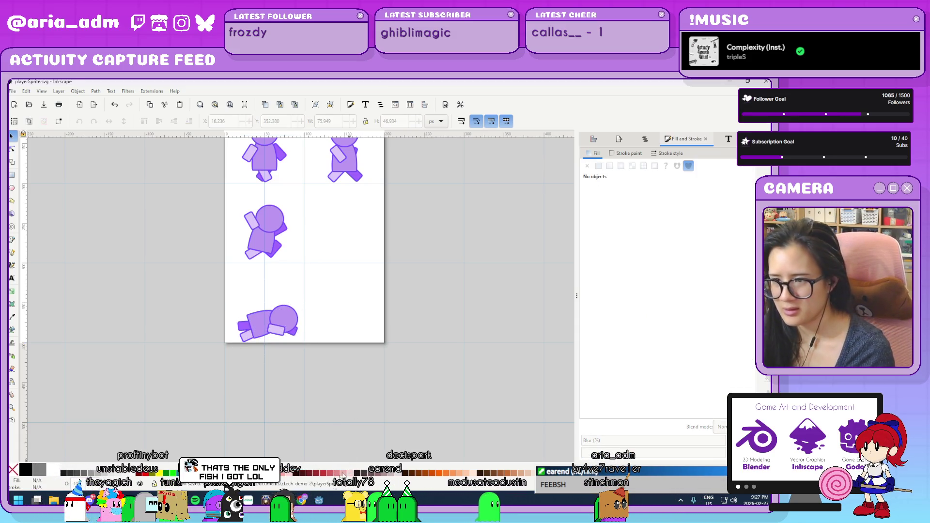
- Check the first and second frames of the duck animation in Godot
left_click(319, 500)
left_click(312, 435)
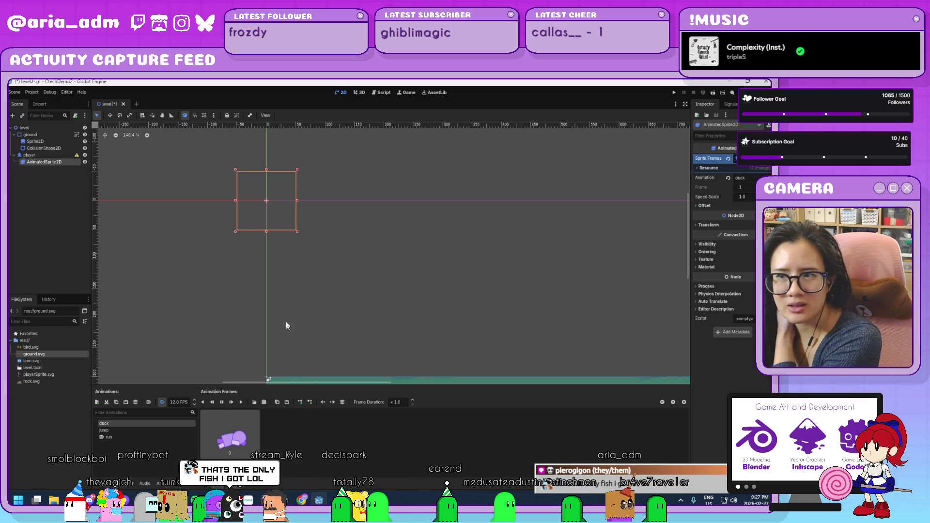
left_click(203, 444)
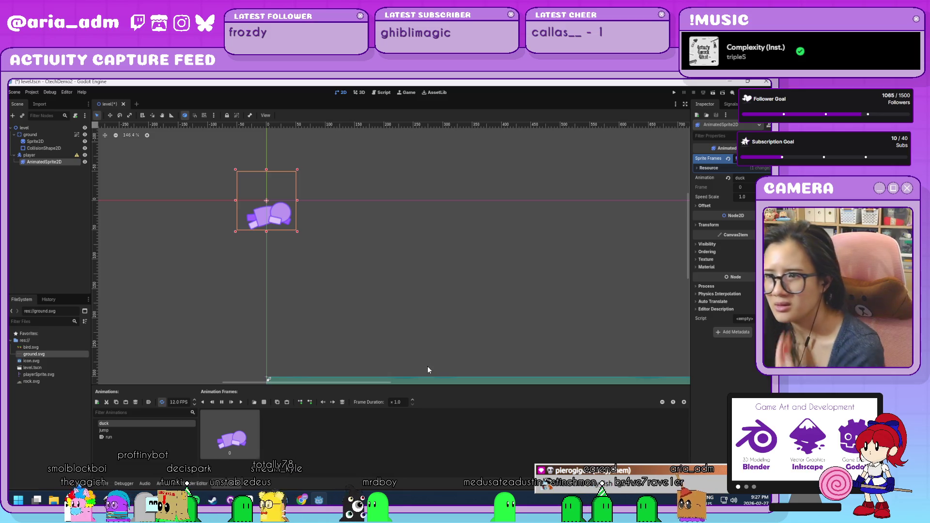
- Preview the run, duck and jump animations in the SpriteFrames panel
left_click(150, 436)
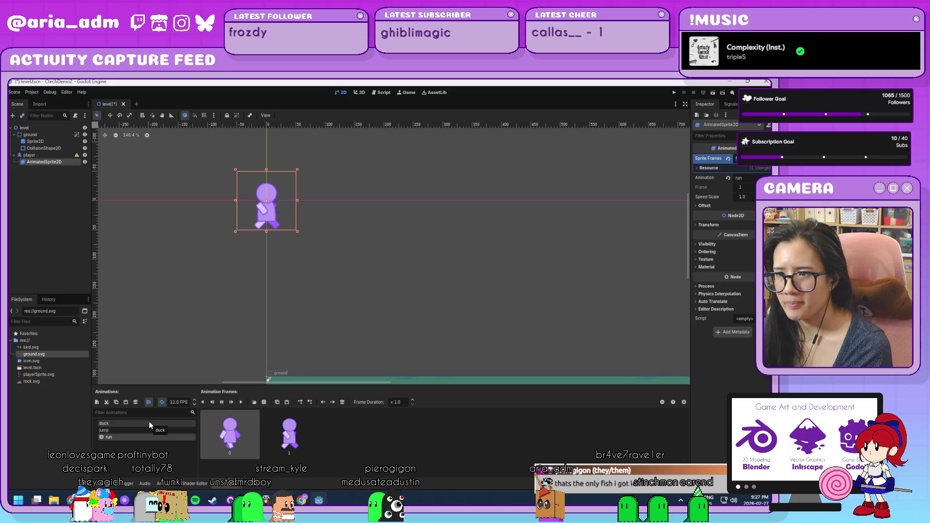
left_click(150, 424)
left_click(147, 435)
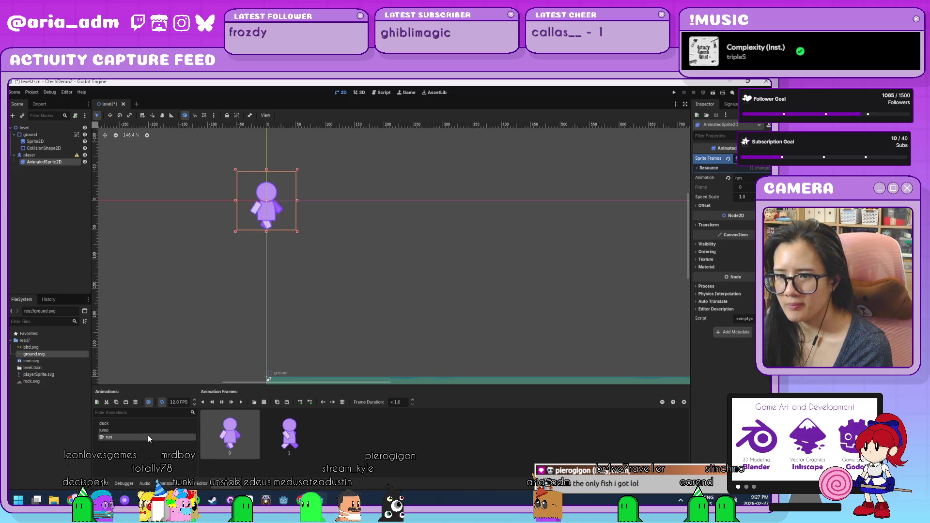
key("Up")
left_click(144, 436)
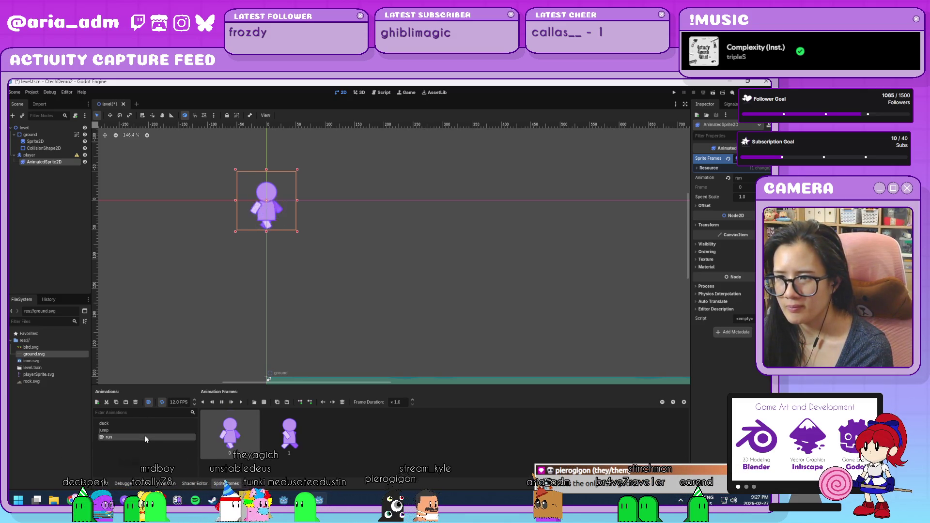
left_click(144, 429)
left_click(143, 437)
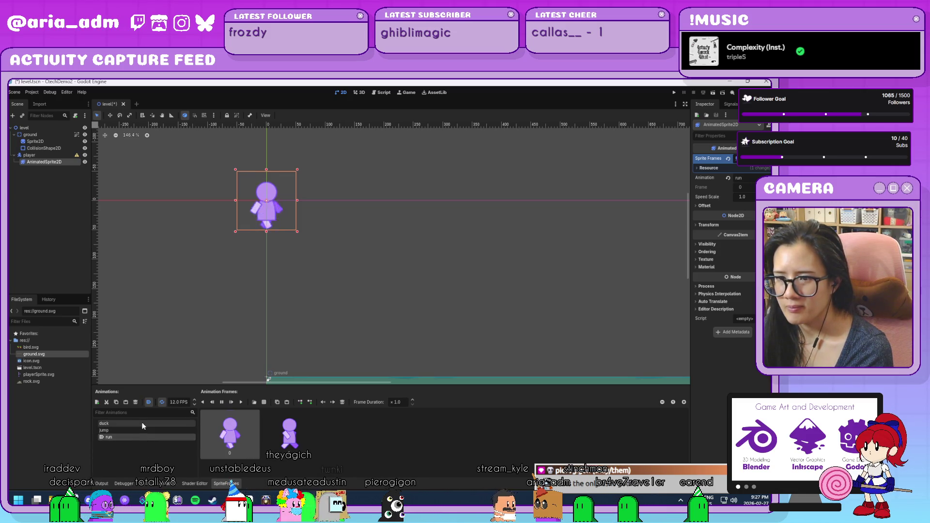
left_click(142, 422)
left_click(143, 435)
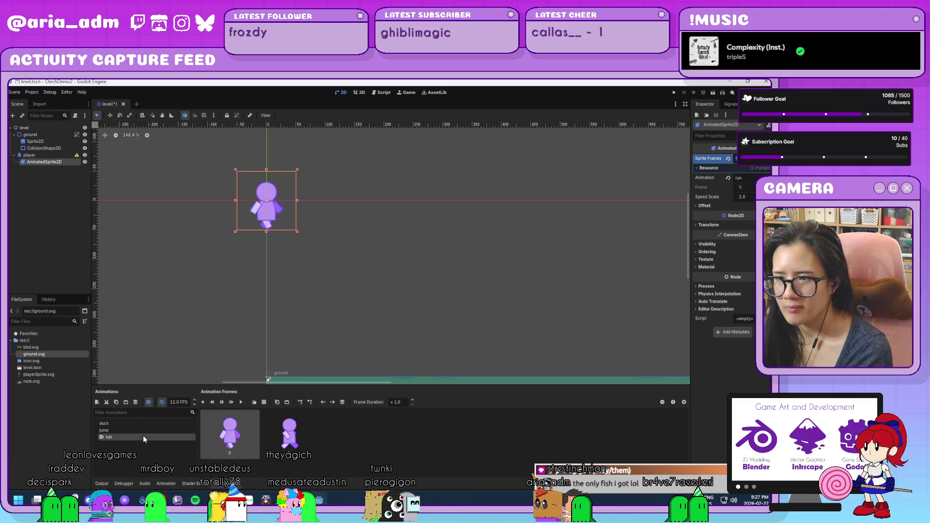
left_click(142, 425)
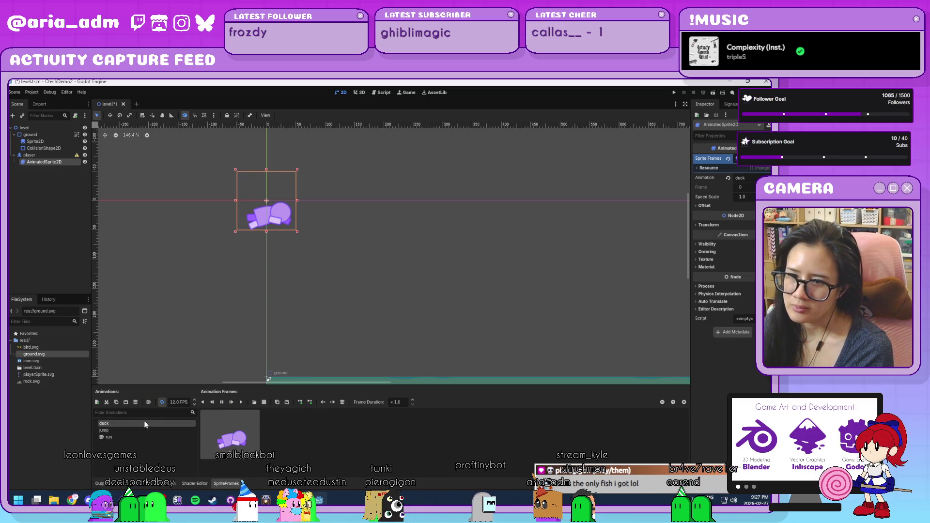
left_click(144, 429)
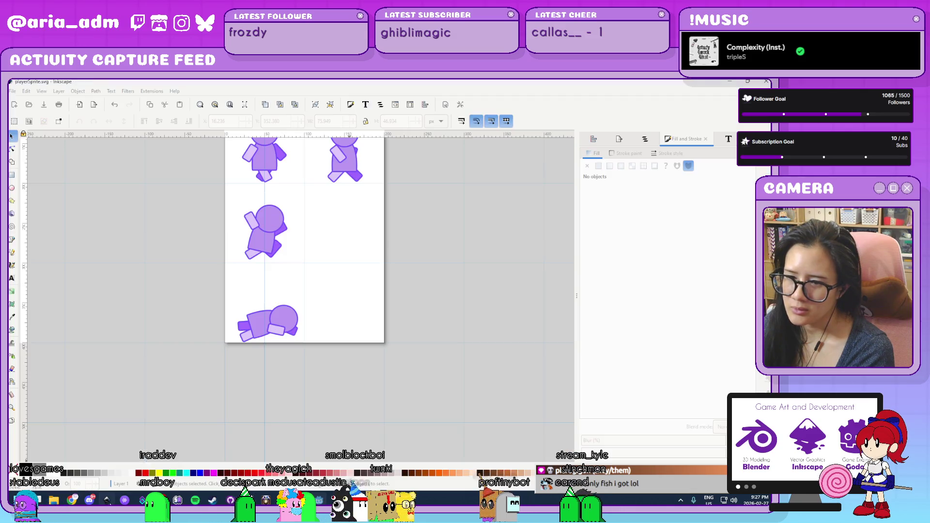
- In Inkscape, nudge the middle jumping sprite upward and save the sheet
key("alt+Tab")
left_click_drag(315, 278, 221, 201)
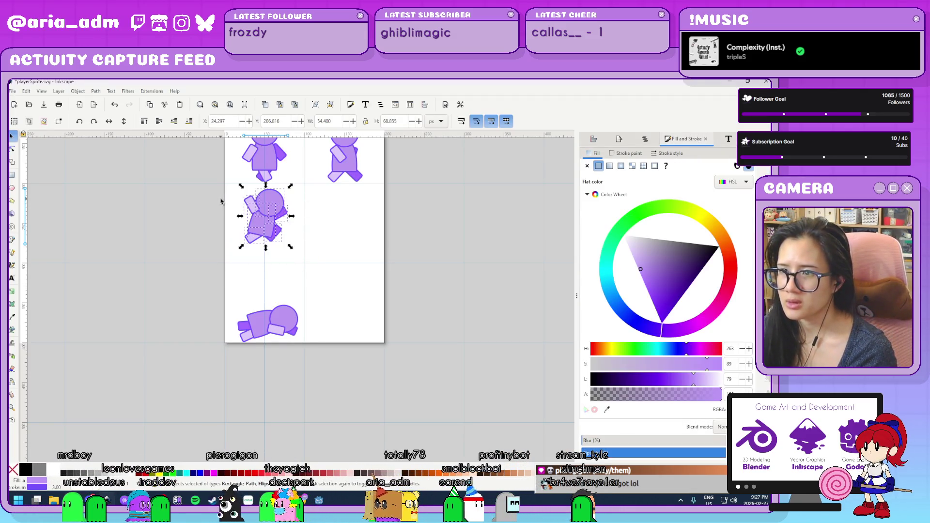
key("Up")
key("Up")
key("Escape")
key("ctrl+s")
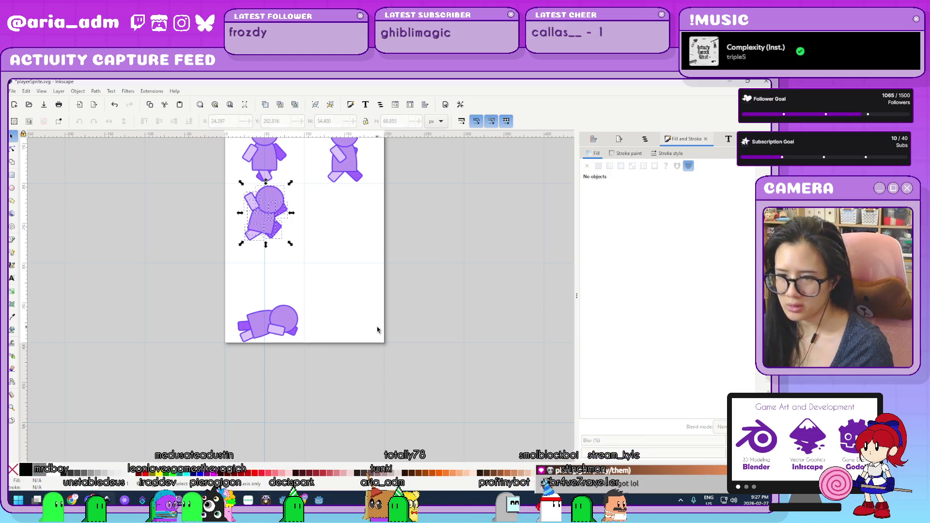
- Select the player's AnimatedSprite2D and set its animation from duck to run
left_click(318, 500)
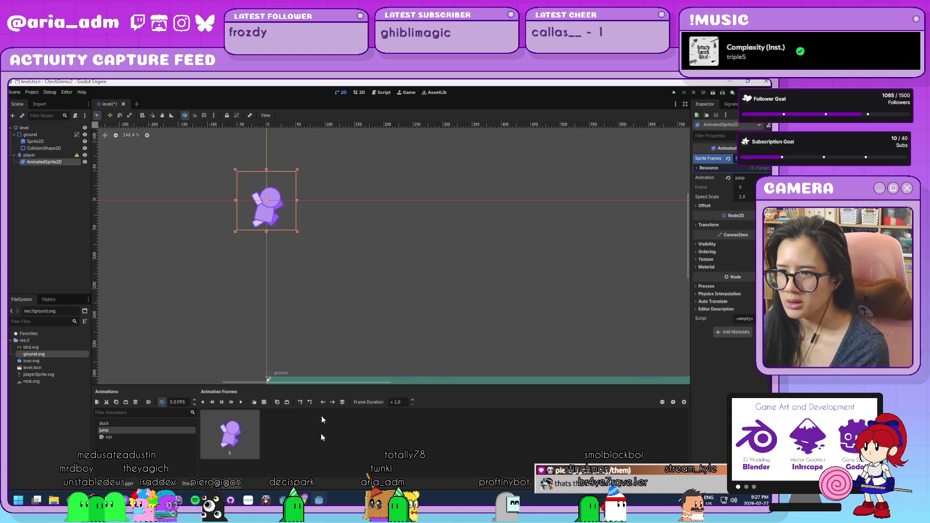
left_click(51, 154)
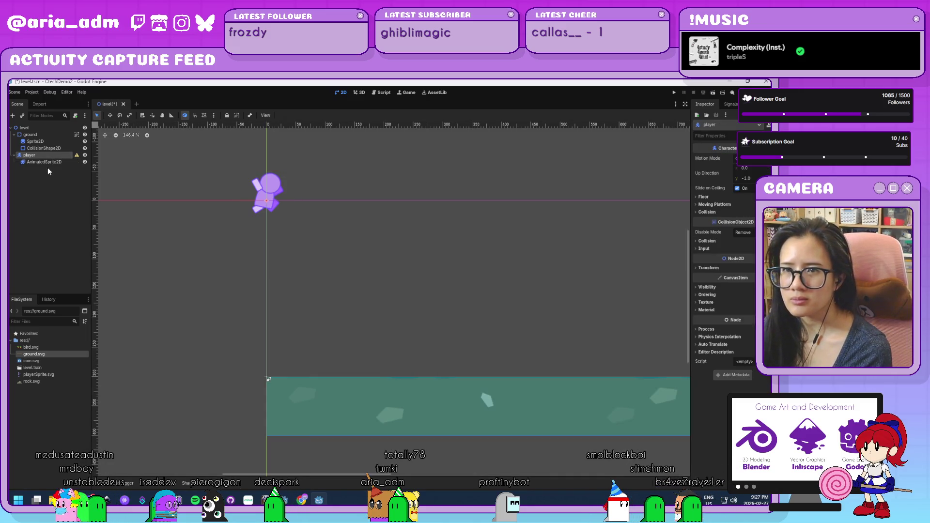
left_click(52, 162)
left_click(48, 158)
left_click(49, 161)
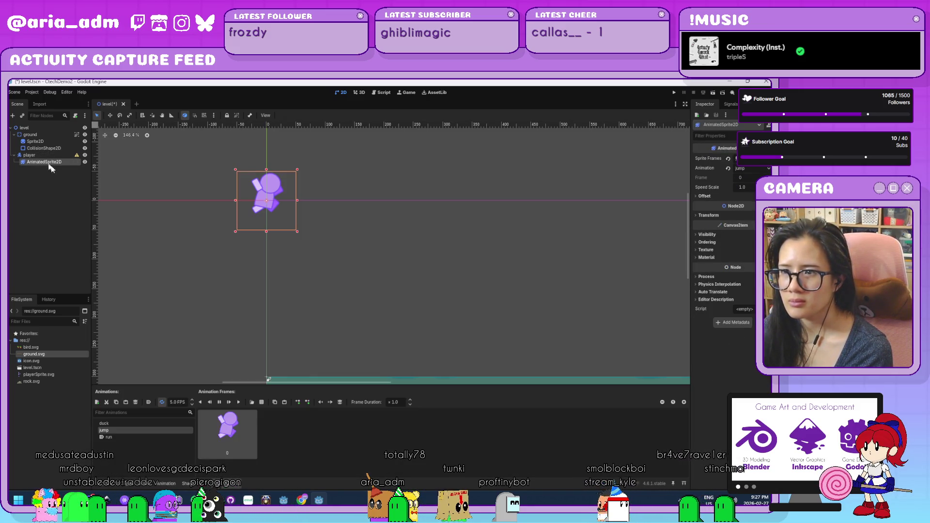
left_click(143, 422)
left_click(137, 437)
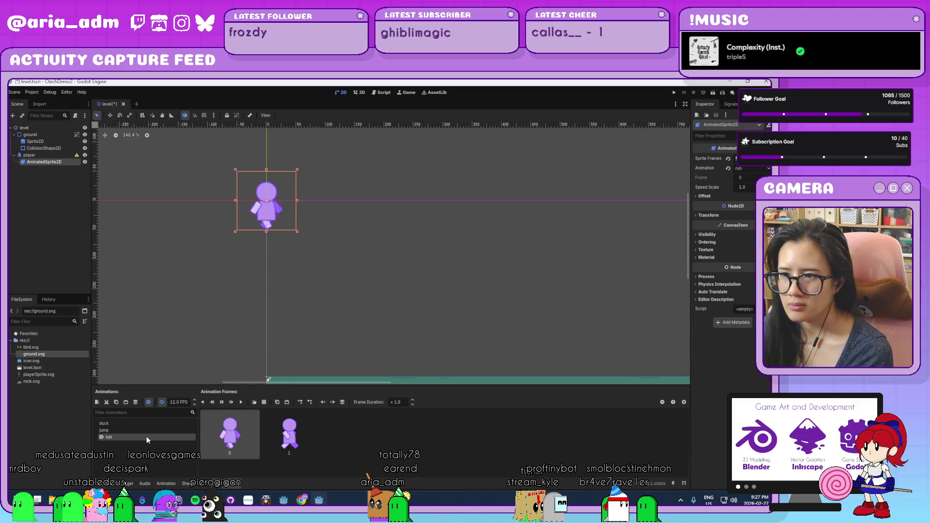
- Select the player body node to show its properties
left_click(56, 180)
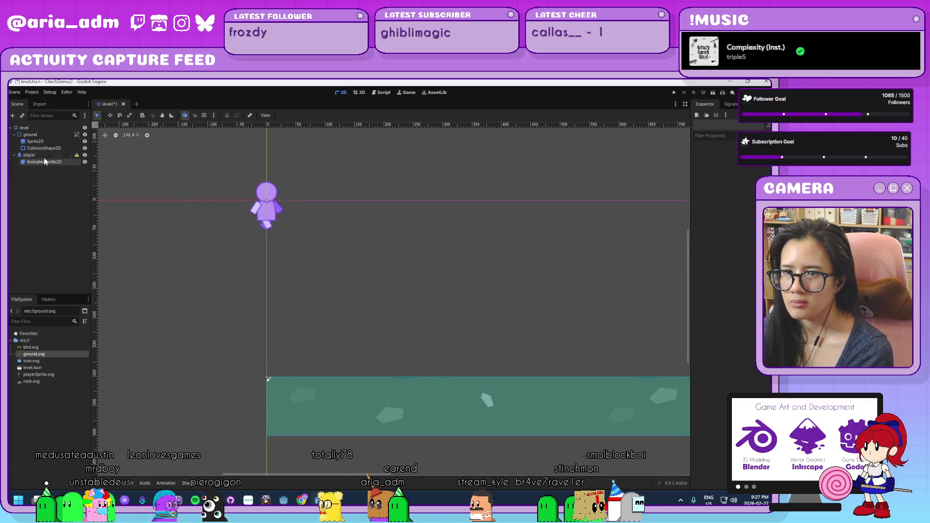
left_click(49, 162)
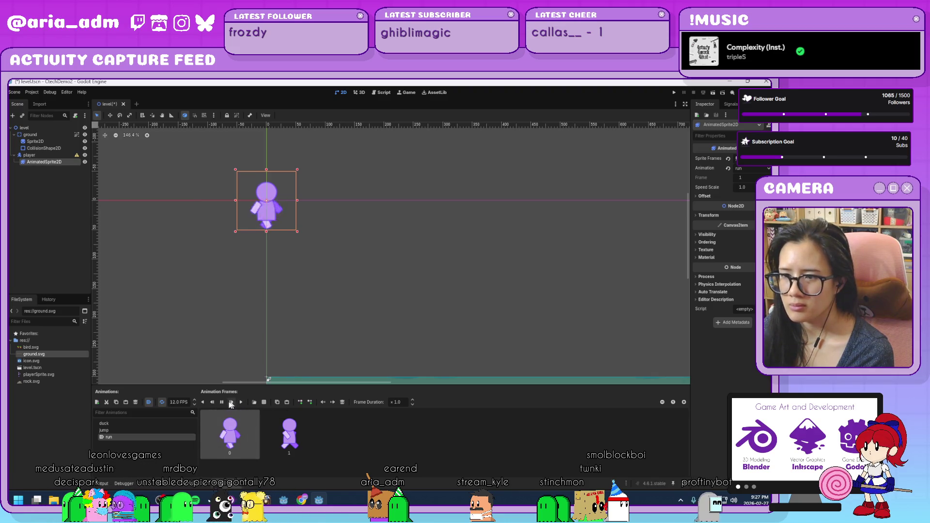
left_click(44, 155)
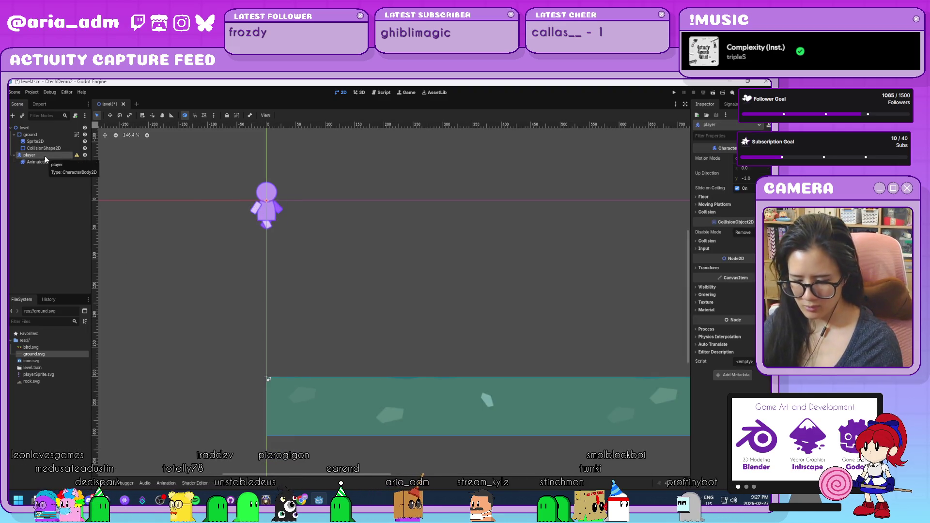
- Add a CollisionShape2D child under the player and give it a CapsuleShape2D
key("ctrl+a")
type("collision")
key("Return")
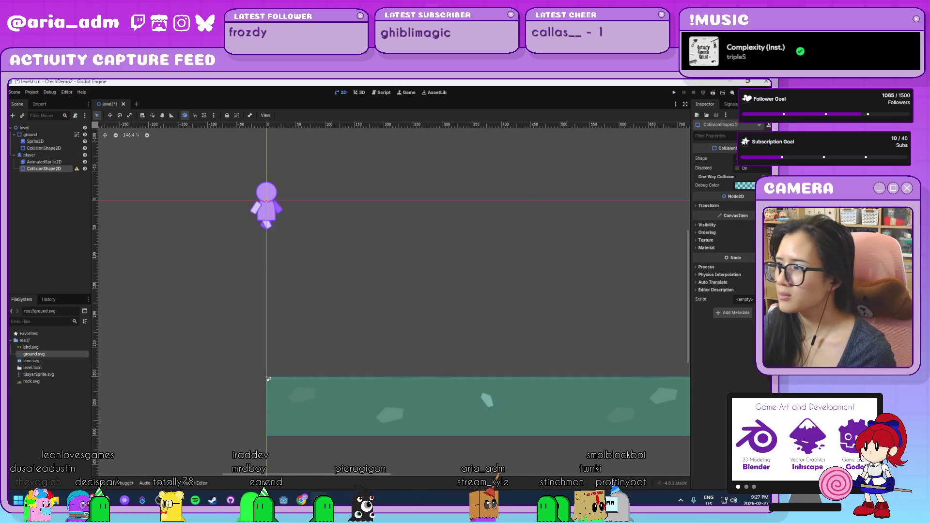
left_click(748, 158)
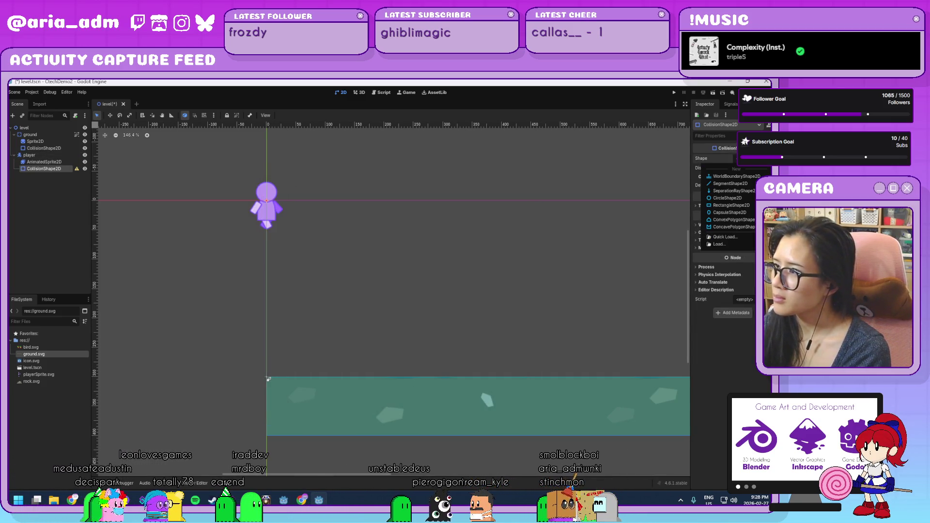
left_click(737, 211)
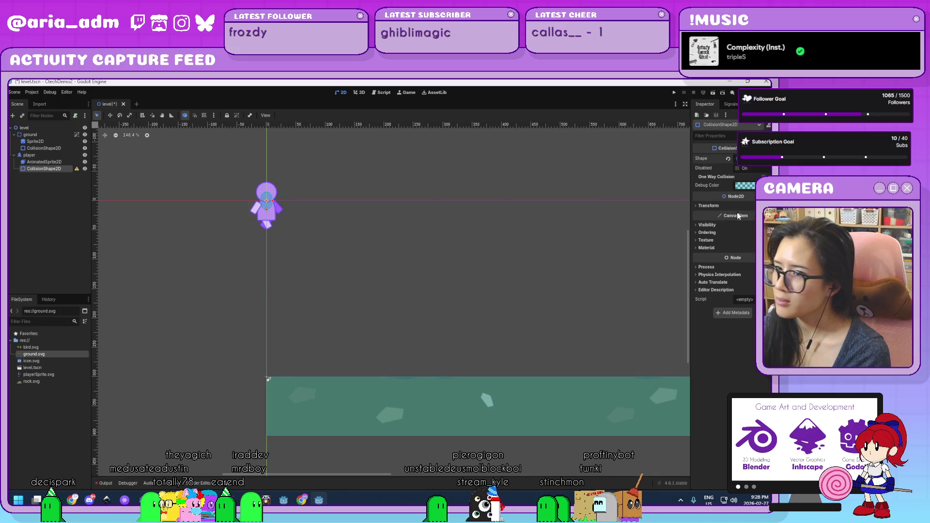
- Undo the capsule and assign a new RectangleShape2D to the collision shape instead
scroll(261, 193, "up", 5)
scroll(255, 195, "up", 3)
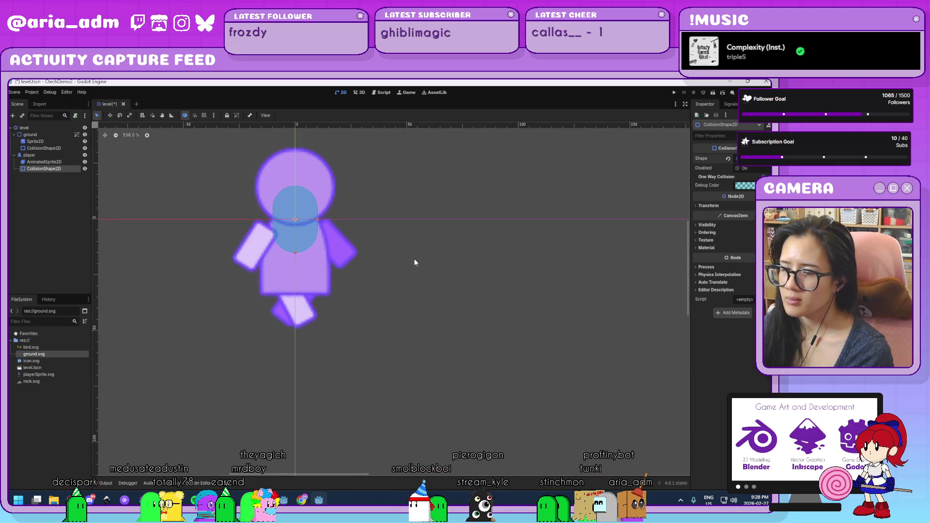
key("ctrl+z")
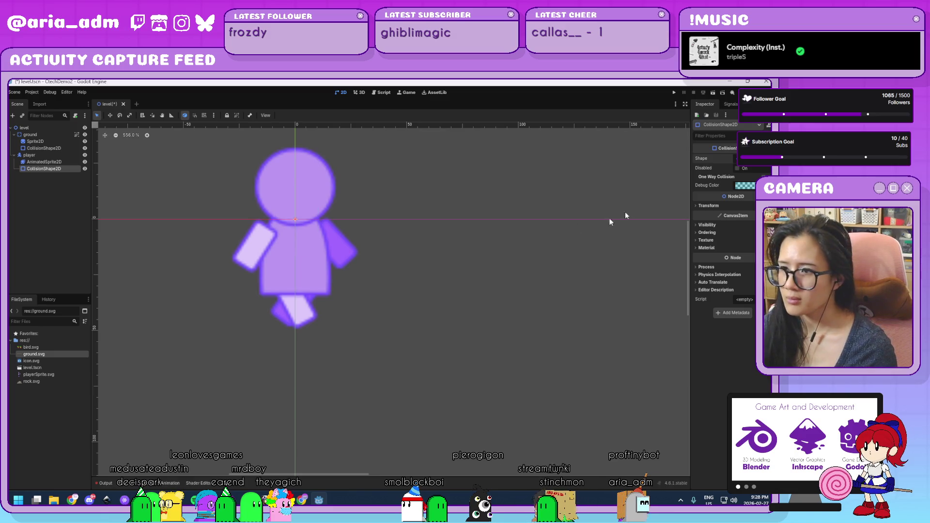
left_click(746, 158)
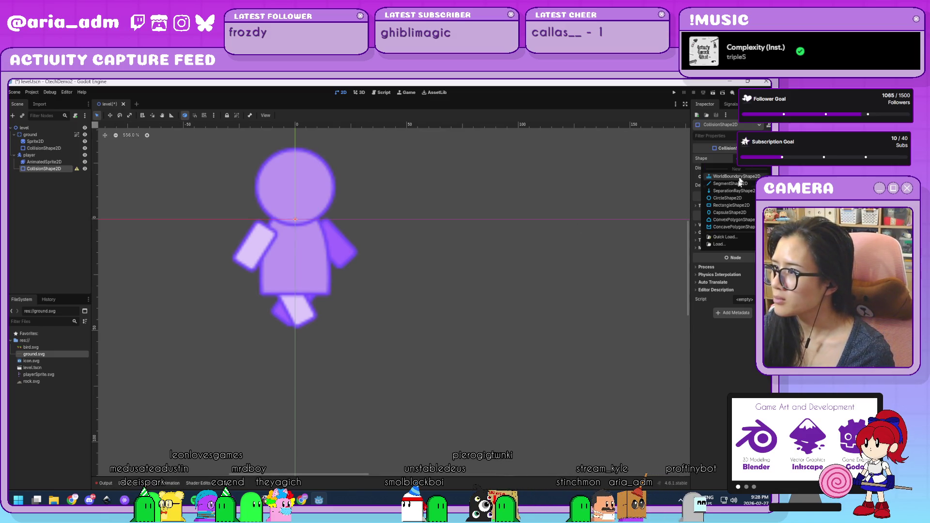
left_click(736, 207)
- Stretch the rectangle over the player's head, legs and left side, then zoom out
left_click_drag(322, 192, 327, 165)
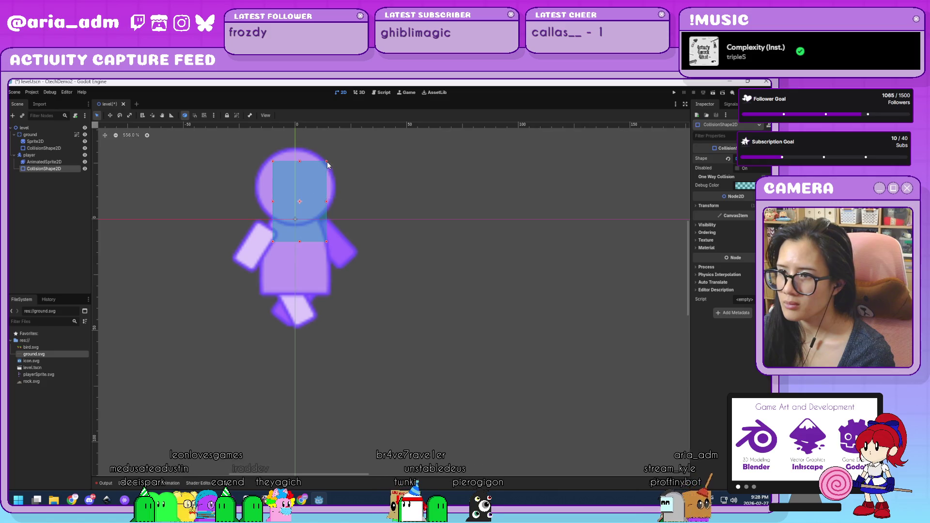
left_click_drag(305, 241, 304, 328)
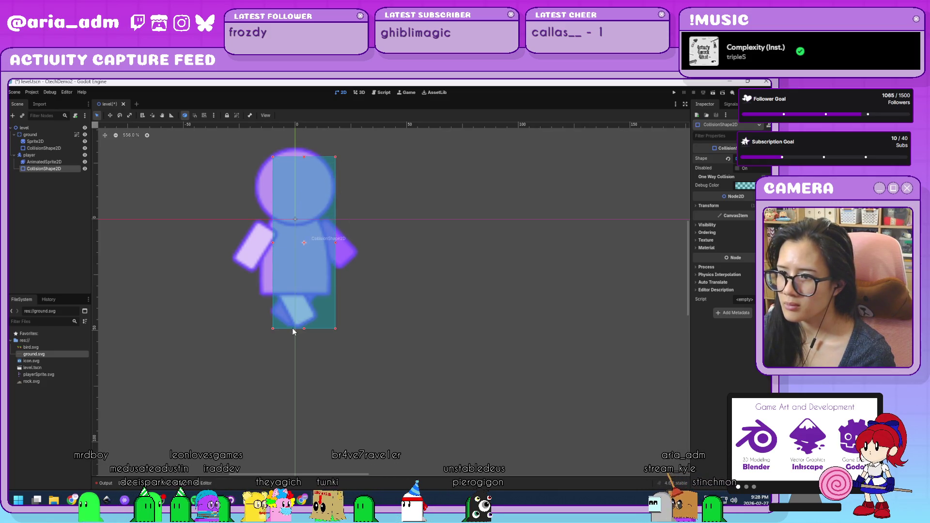
left_click_drag(272, 242, 257, 243)
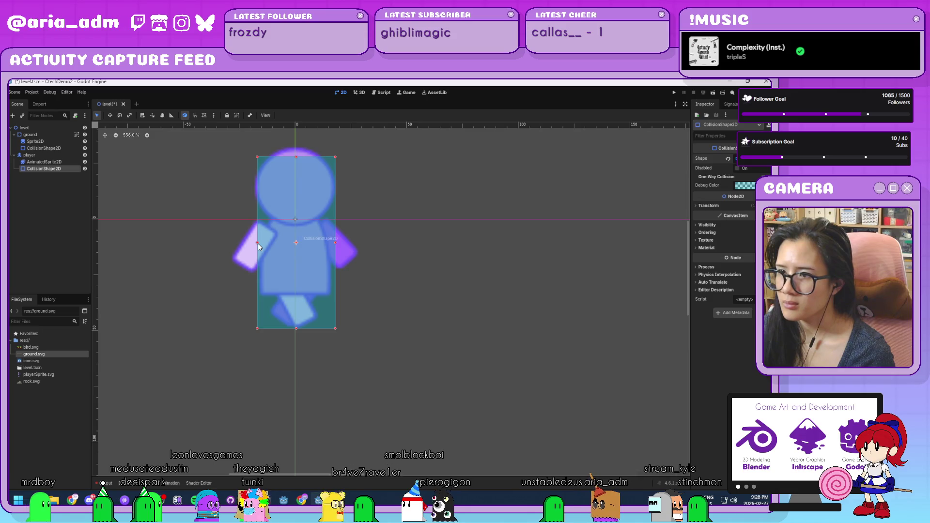
scroll(257, 243, "down", 8)
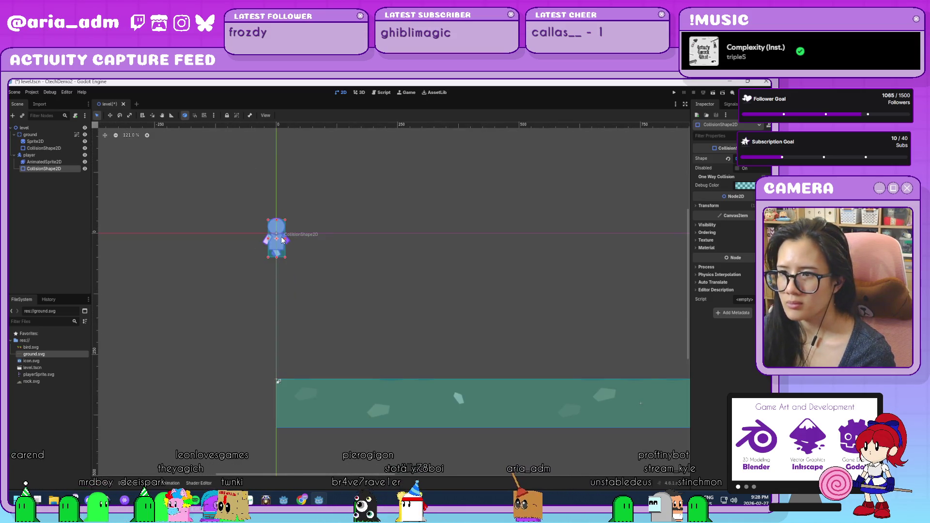
mouse_move(403, 319)
left_mouse_down()
mouse_move(319, 258)
mouse_move(448, 339)
mouse_move(331, 307)
left_mouse_up()
scroll(443, 335, "down", 1)
scroll(339, 305, "down", 4)
scroll(467, 293, "up", 3)
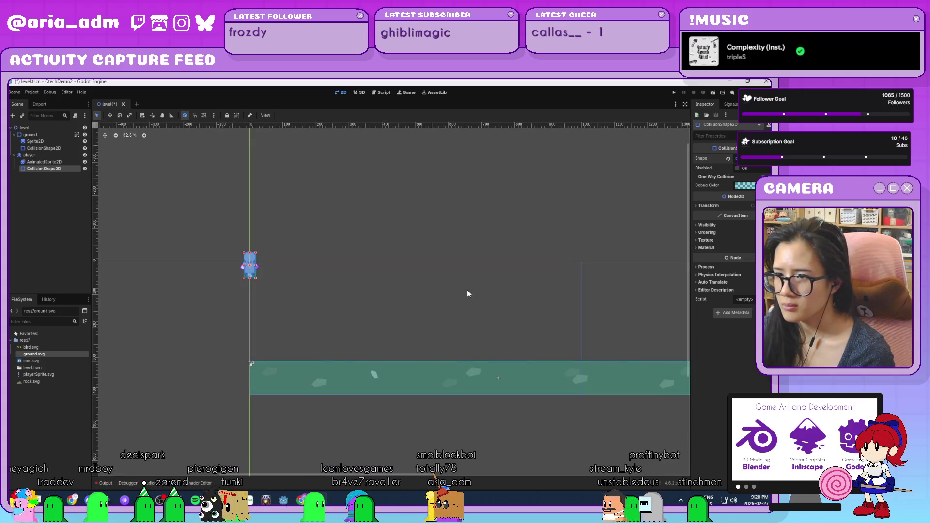
left_click(433, 302)
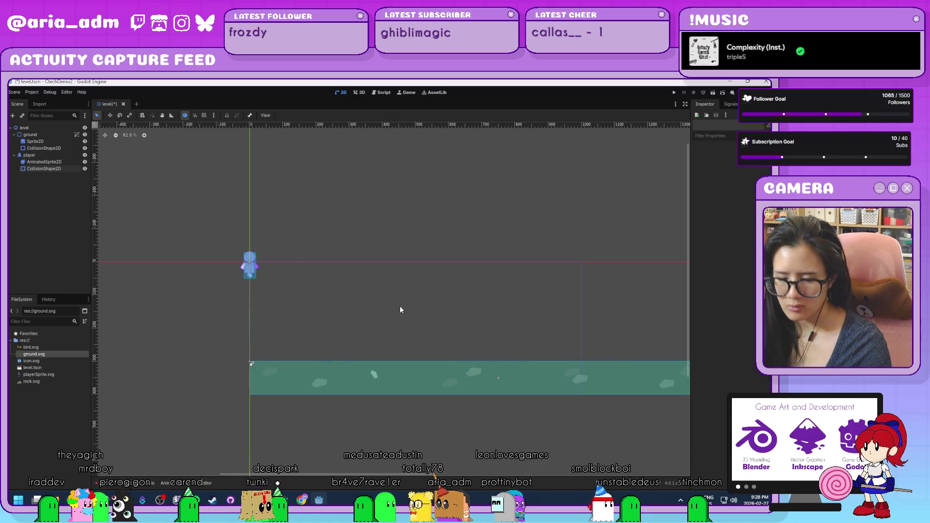
- Set the project's display viewport height to 300 in Project Settings
left_click(32, 92)
left_click(45, 103)
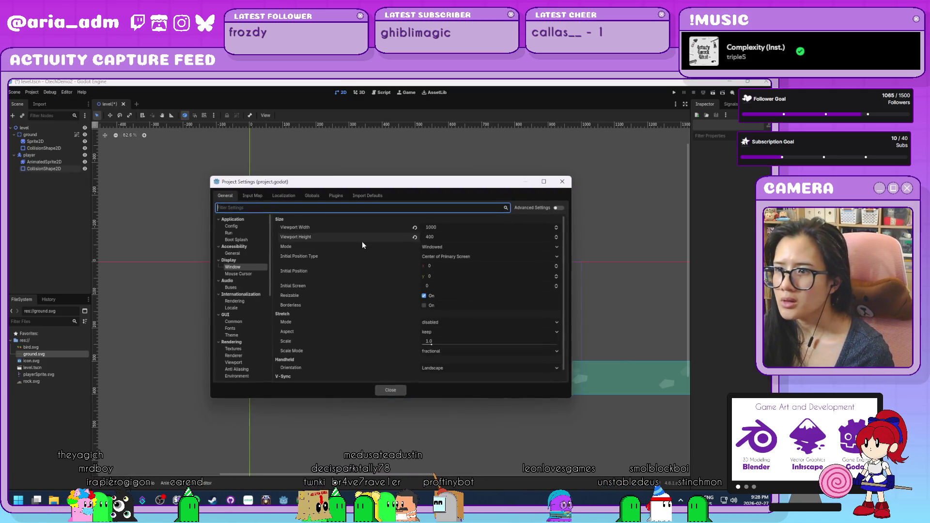
left_click(454, 237)
type("300")
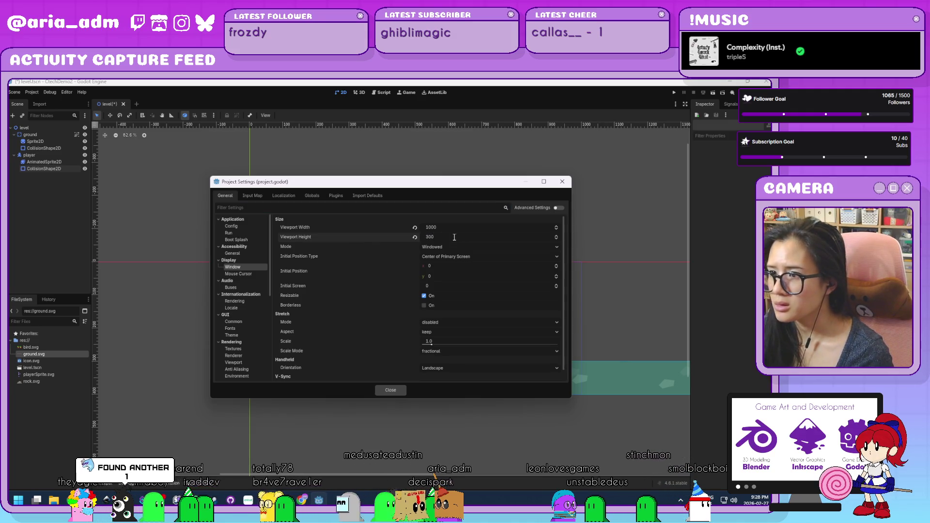
left_click(396, 392)
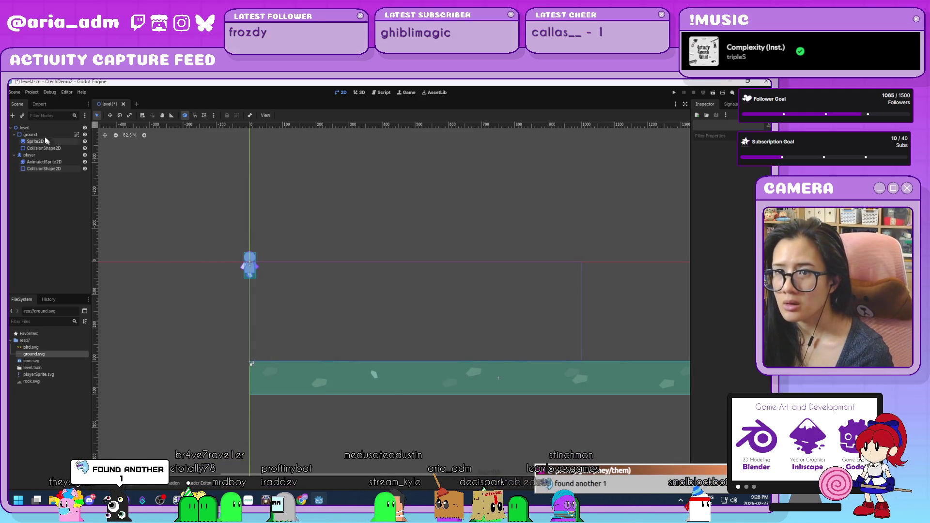
- Raise the ground strip closer to the player and lock the ground node
left_click(373, 374)
scroll(269, 399, "up", 2)
mouse_move(323, 357)
left_mouse_down()
mouse_move(323, 320)
mouse_move(338, 296)
mouse_move(326, 309)
left_mouse_up()
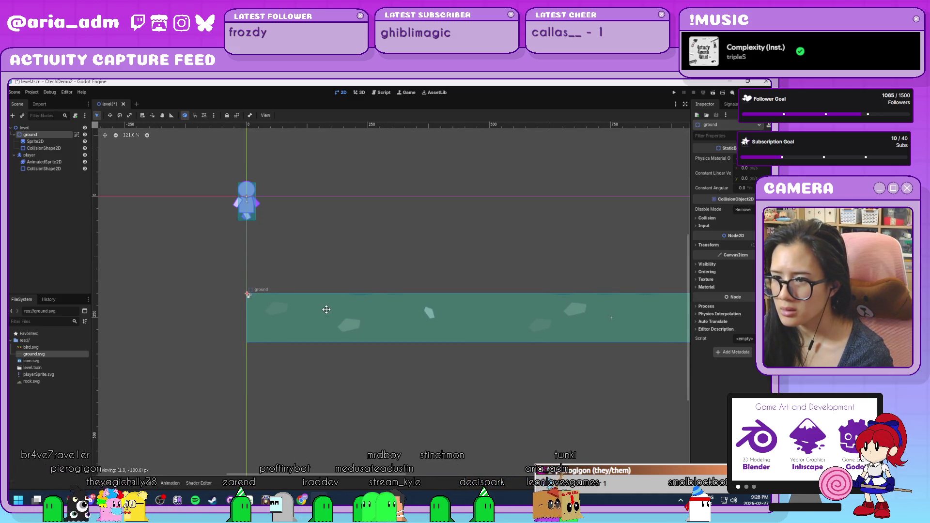
left_click(298, 382)
scroll(299, 382, "down", 3)
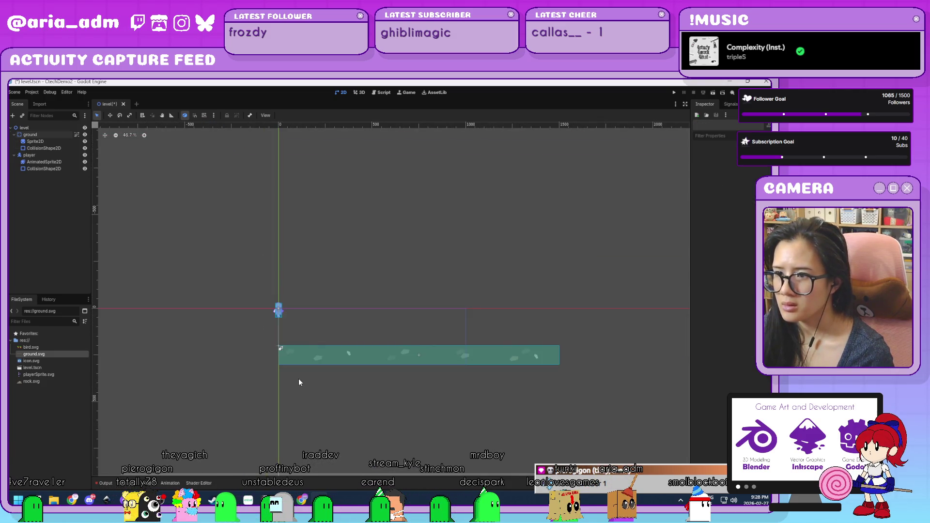
left_click(54, 135)
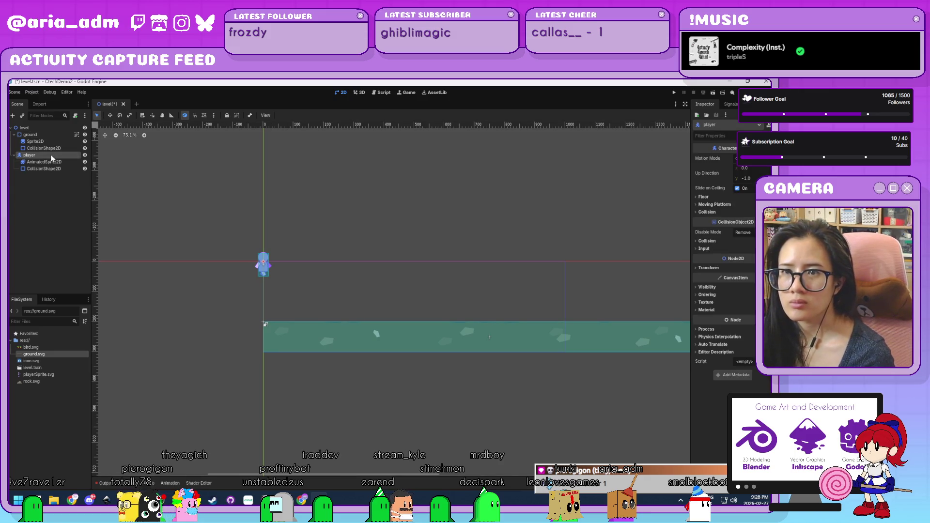
left_click(228, 118)
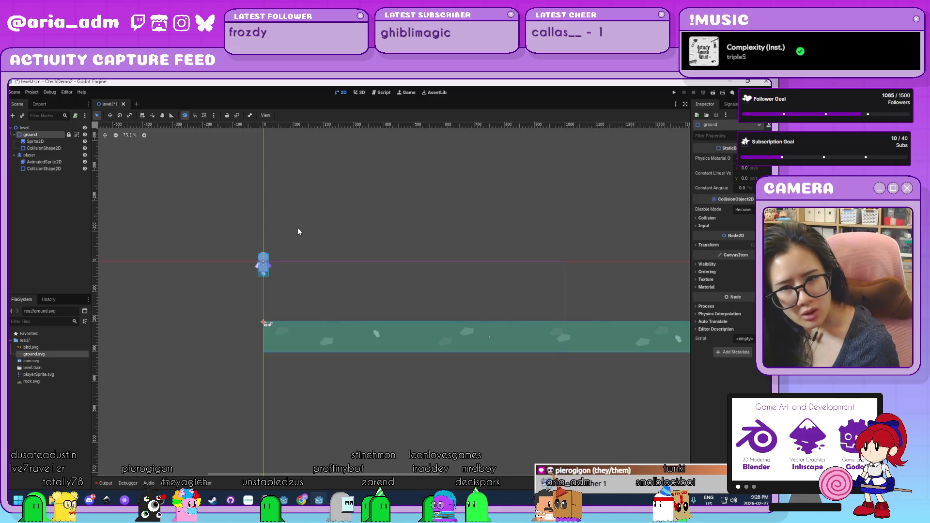
scroll(296, 254, "up", 6)
left_click(295, 255)
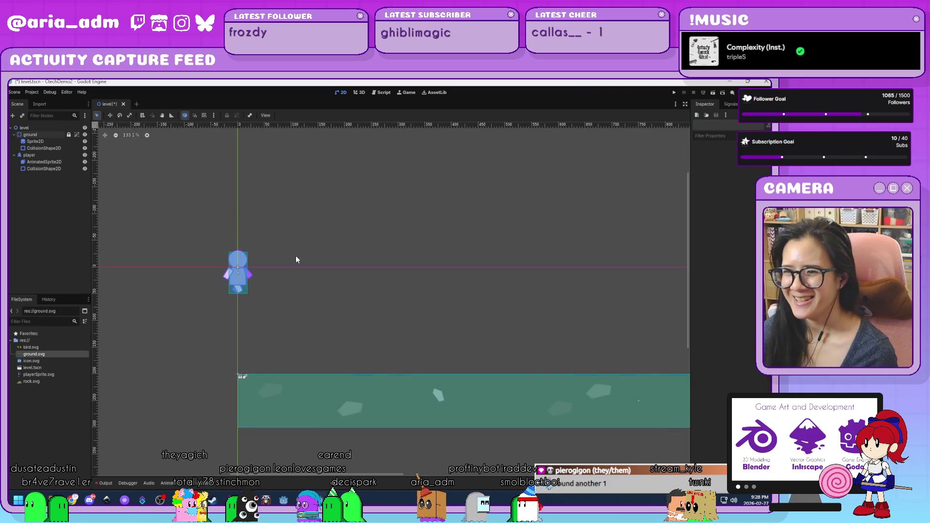
- Move the player body lower and slightly right, just above the ground
left_click(47, 155)
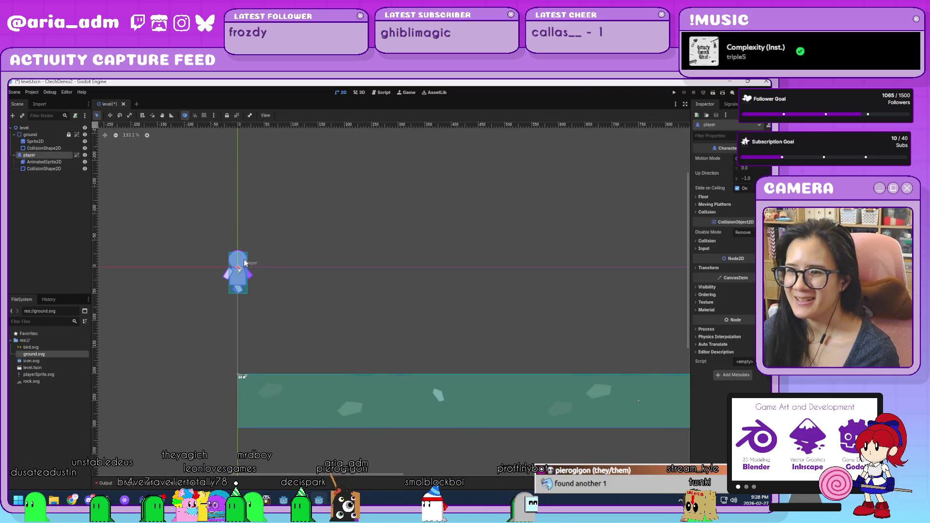
mouse_move(242, 262)
left_mouse_down()
mouse_move(290, 325)
mouse_move(281, 328)
mouse_move(289, 299)
left_mouse_up()
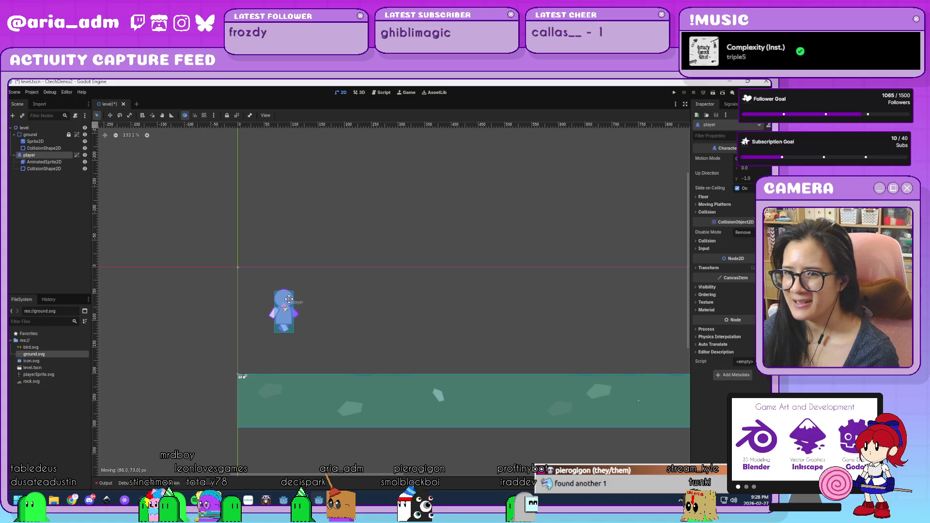
left_click(55, 233)
left_click(51, 154)
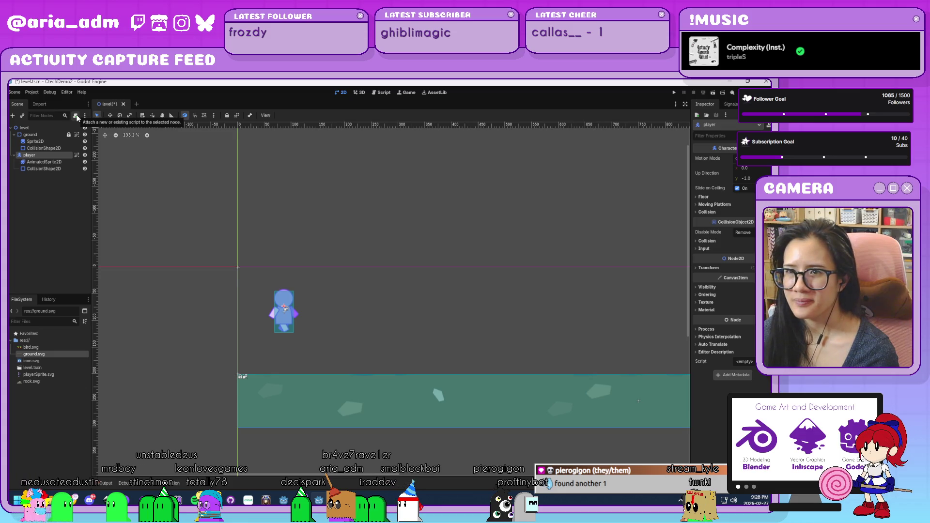
- Create player.gd on the player with #VARS AND CONSTS, #START FUNC and #UPDATE FUNC comments on separate lines
left_click(76, 117)
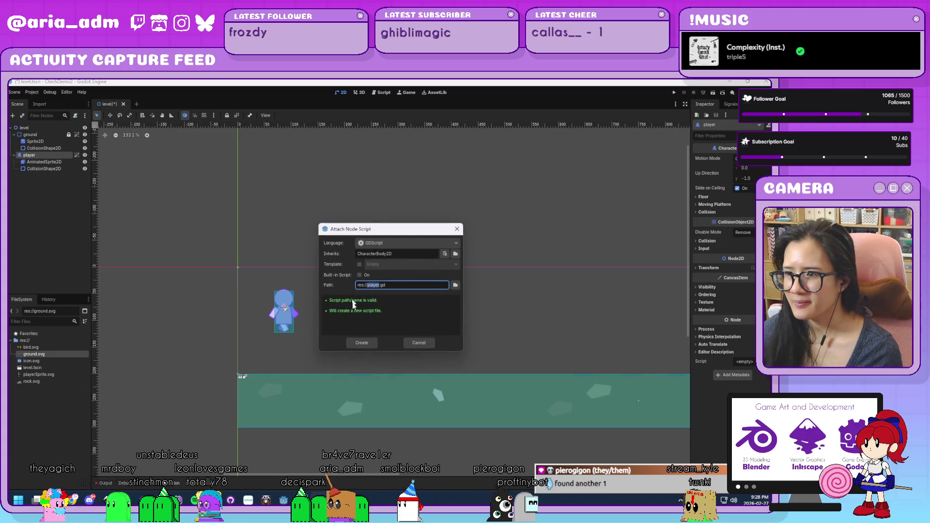
left_click(364, 343)
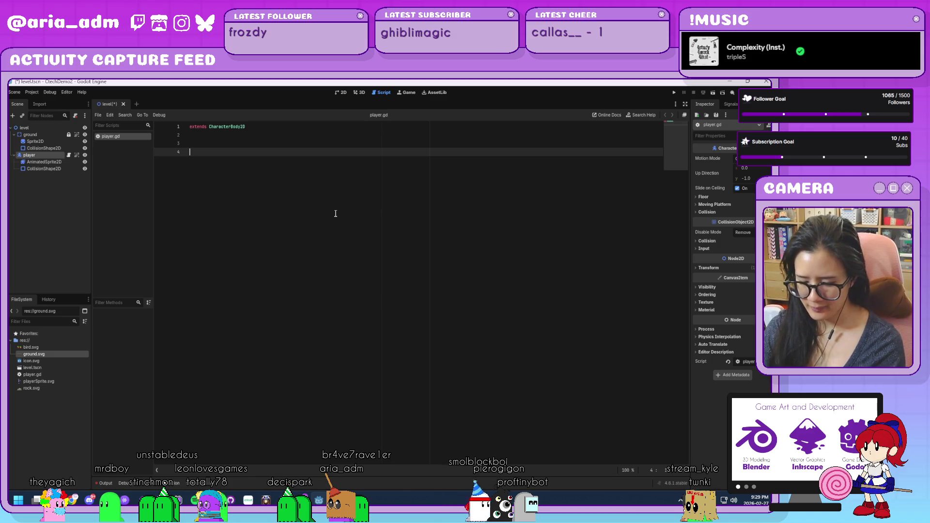
type("#VARS ")
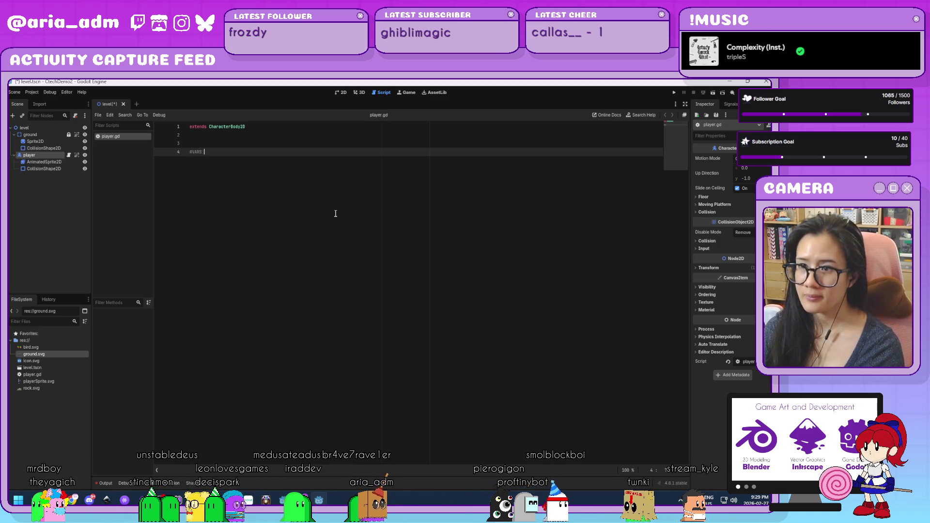
type("AND CONSTS")
key("Return")
key("Return")
key("Return")
type("#")
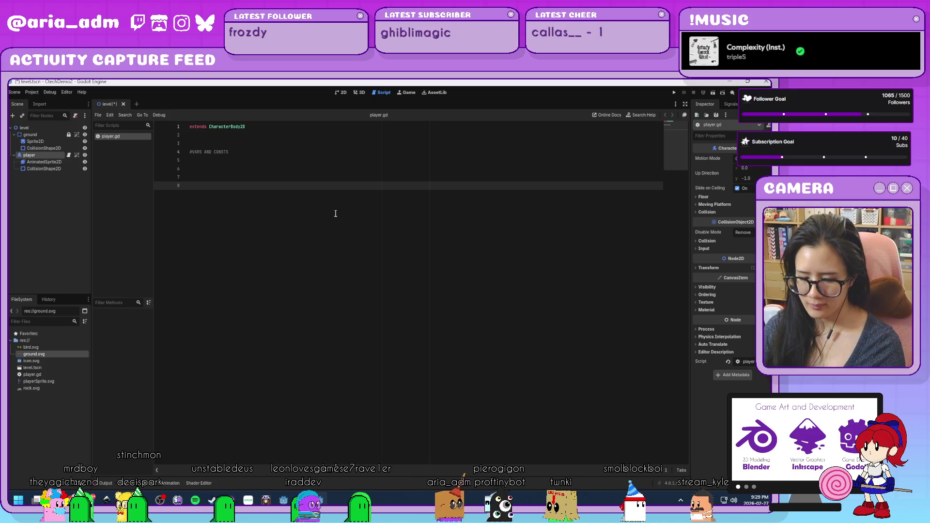
type("START FUNCT")
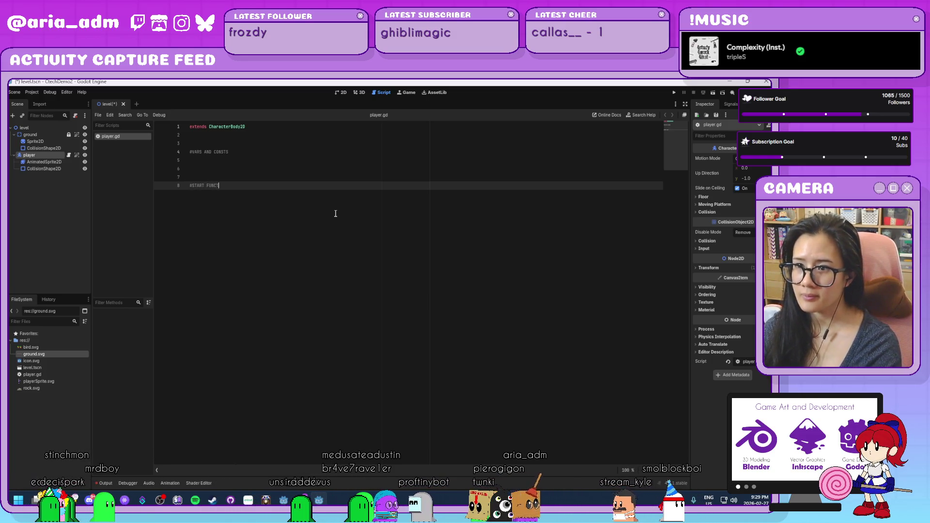
key("Return")
key("Return")
key("Return")
type("#")
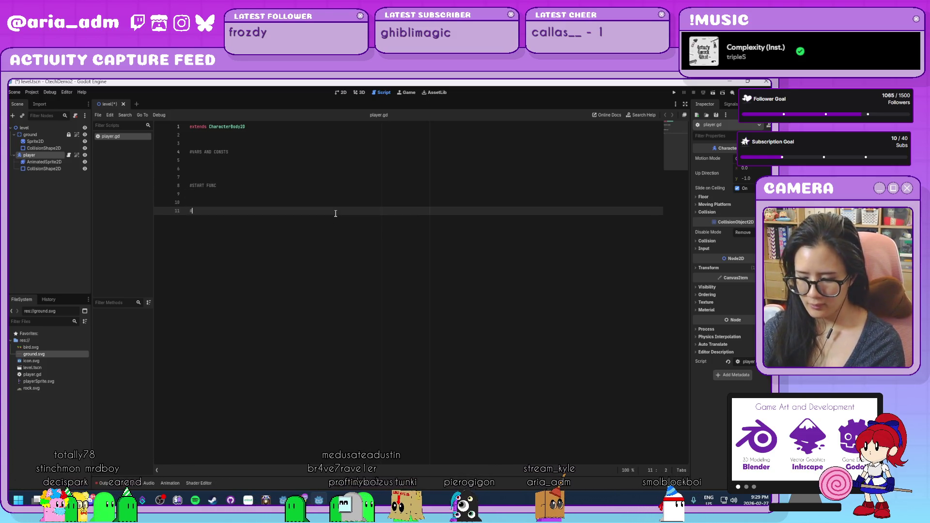
type("UPDATE FUNC")
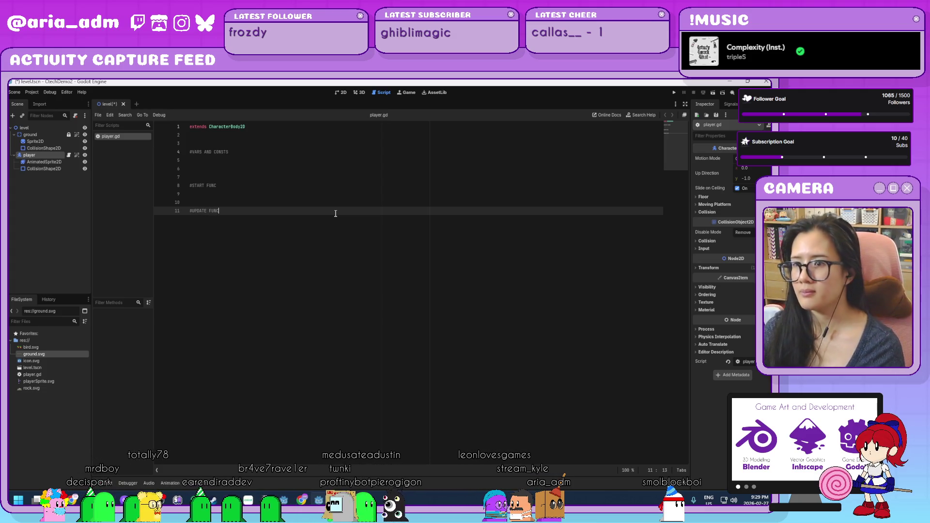
key("Up")
key("Up")
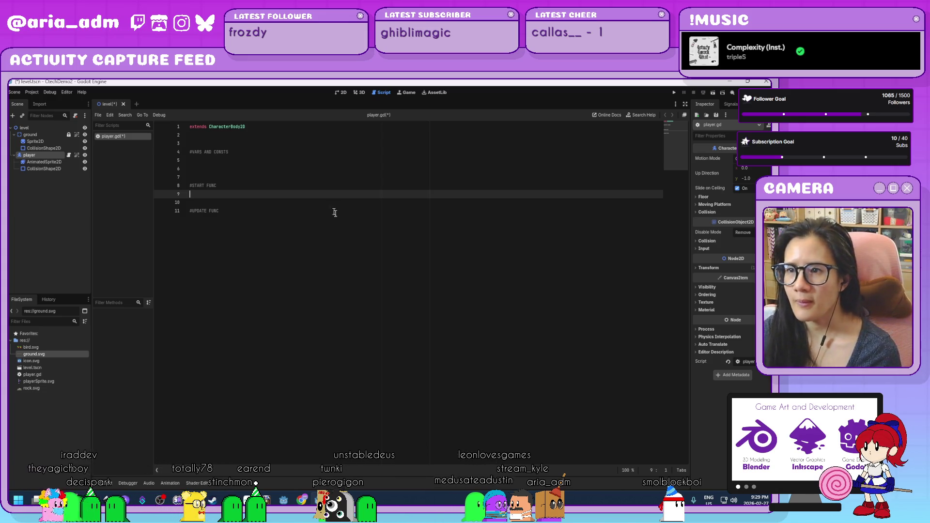
key("Return")
key("Up")
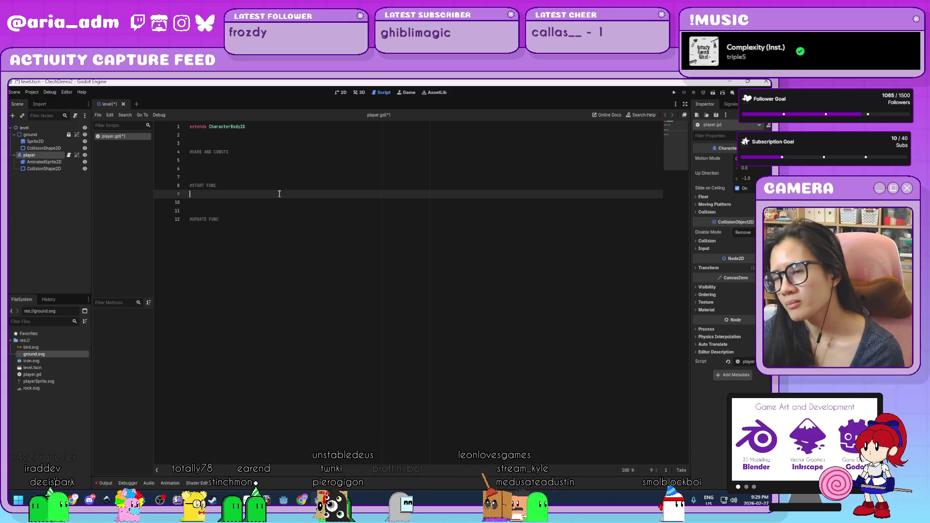
- Declare 'const GRAVITY = 100' under the #VARS AND CONSTS comment
left_click(256, 161)
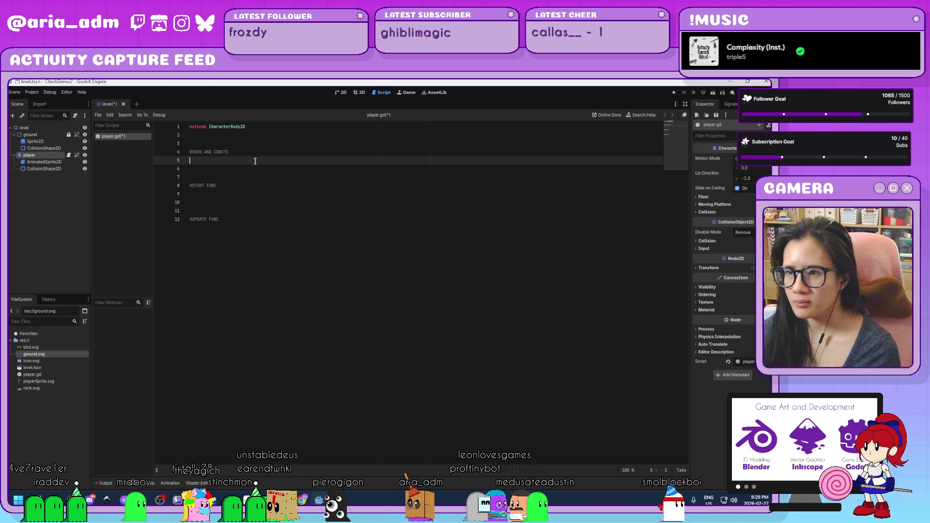
type("vargravity")
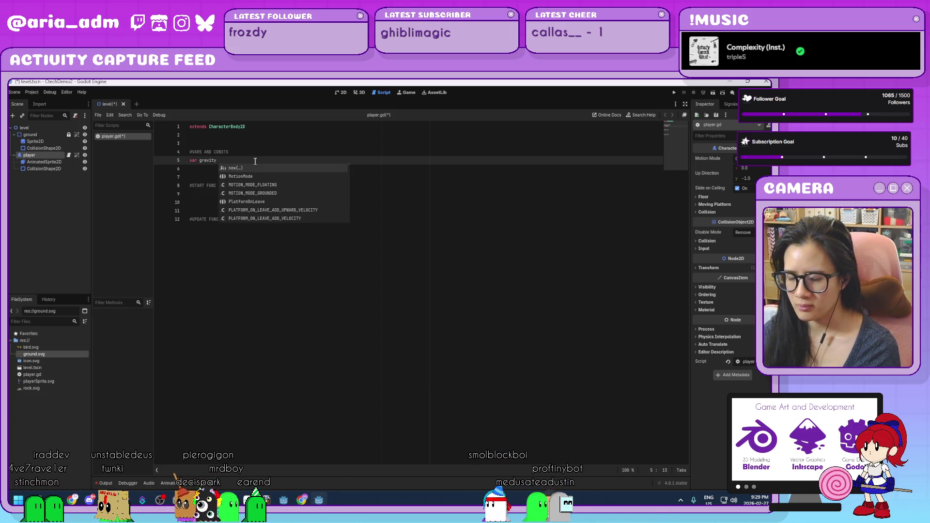
type(" =")
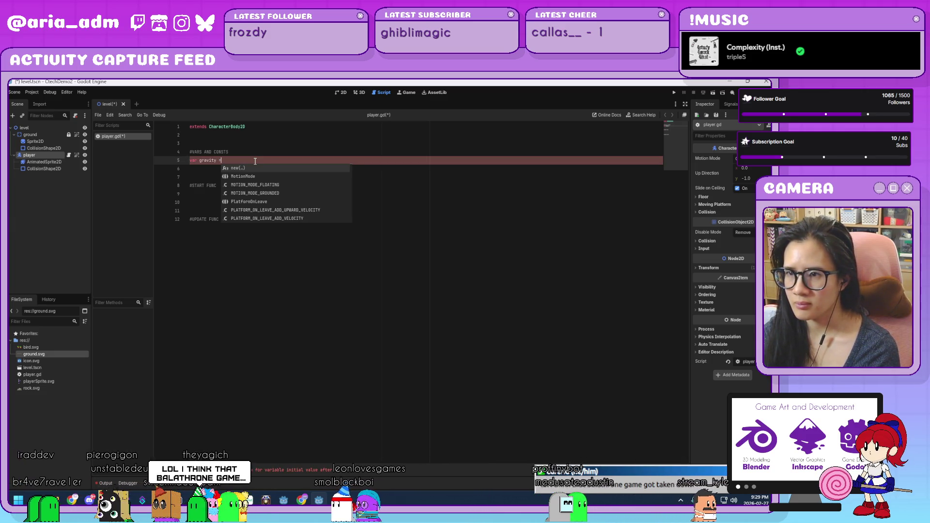
key("BackSpace")
key("BackSpace")
key("BackSpace")
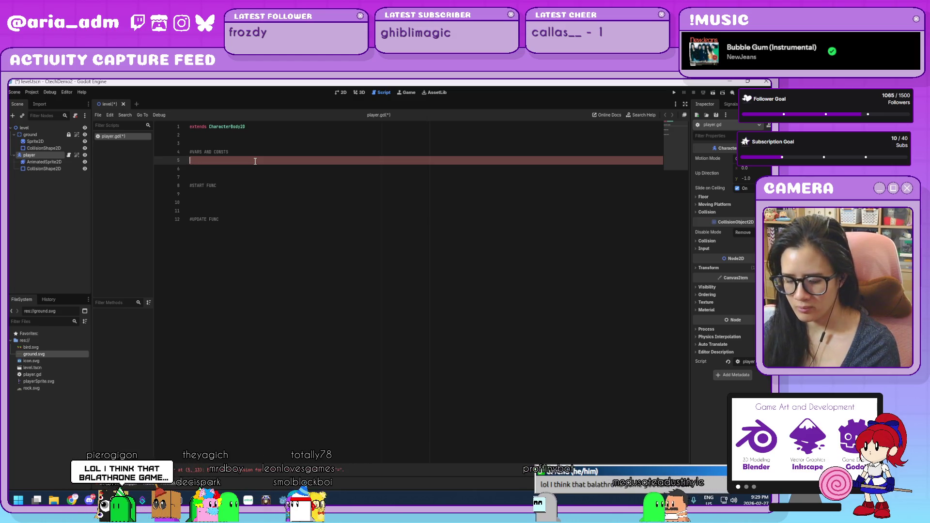
key("BackSpace")
key("BackSpace")
key("BackSpace")
type("const GR")
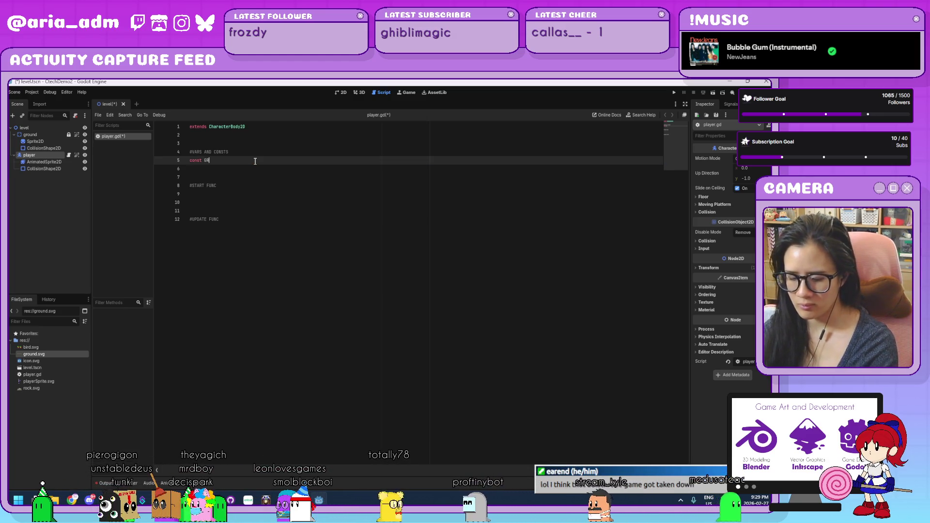
type("AVITY = 100")
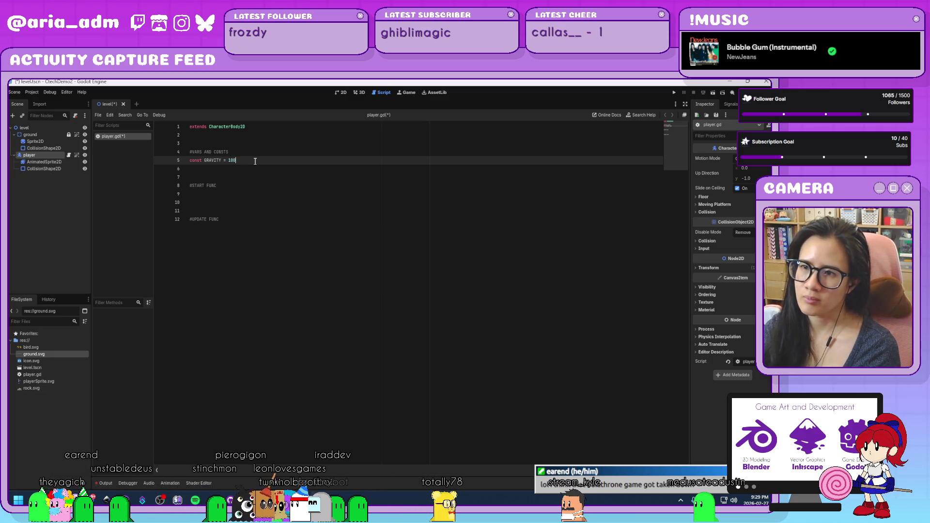
key("Down")
key("Down")
key("Down")
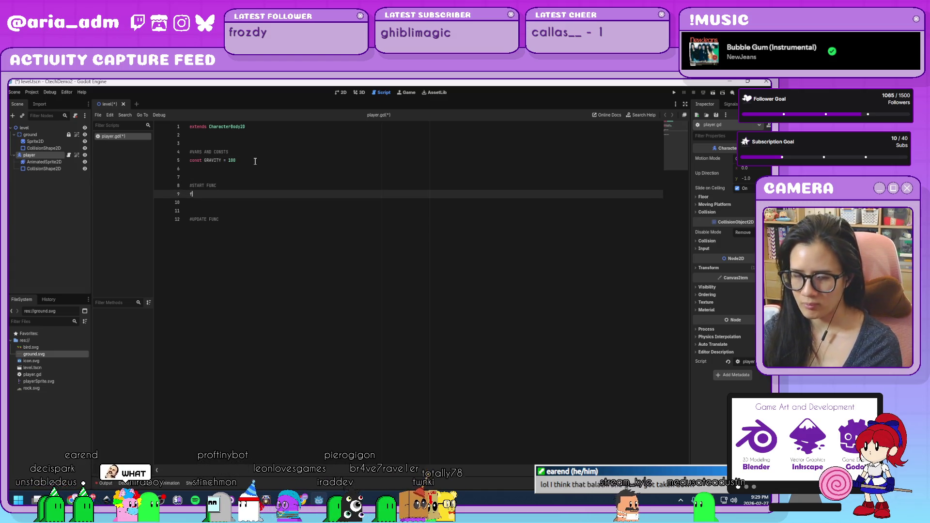
- Write func _ready() setting position.y = 100 and position.x = 200
type("func")
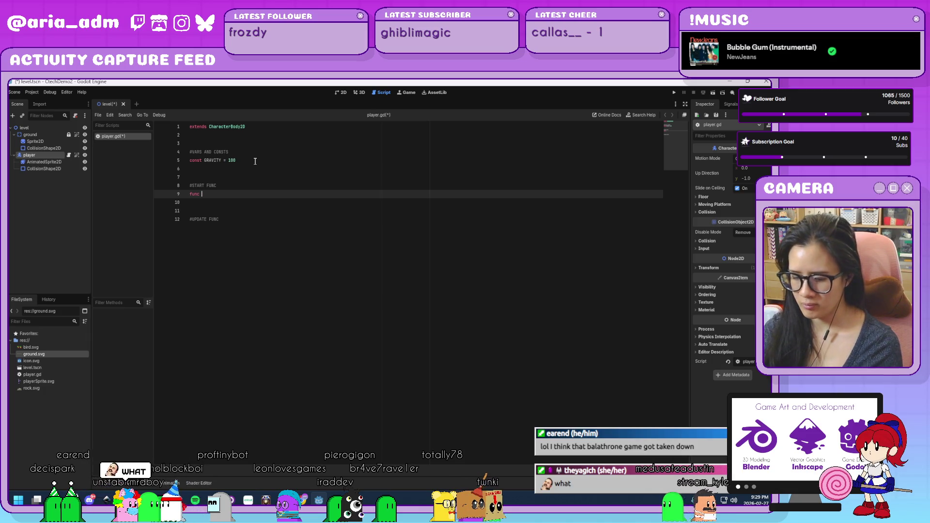
type(" _ready():")
key("Return")
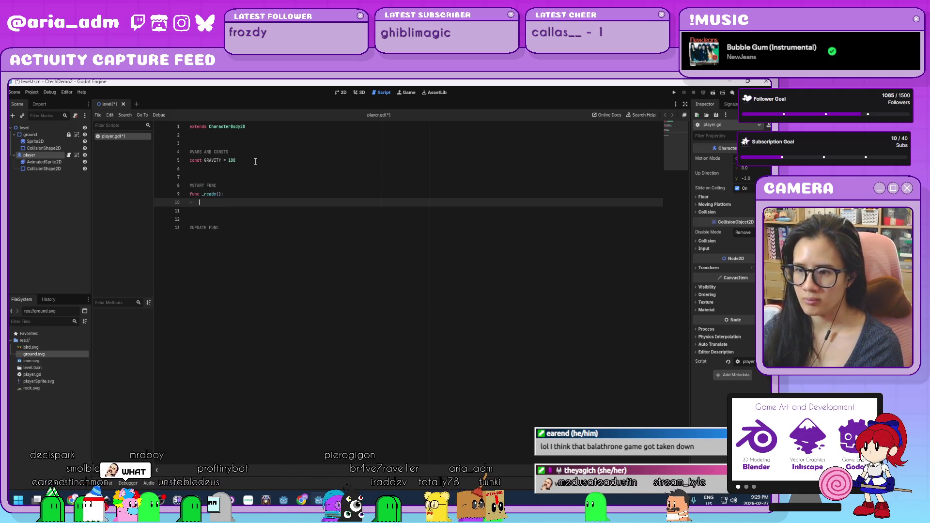
type("player")
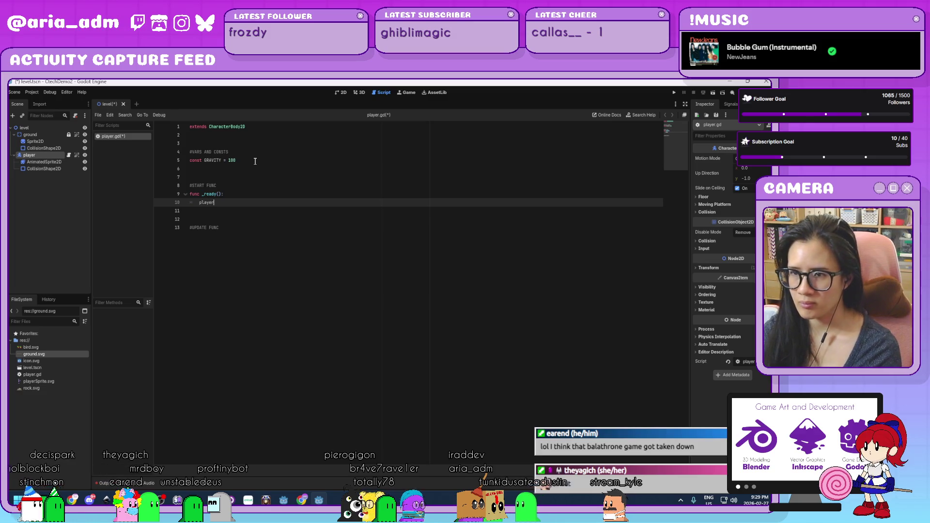
key("BackSpace")
key("BackSpace")
key("BackSpace")
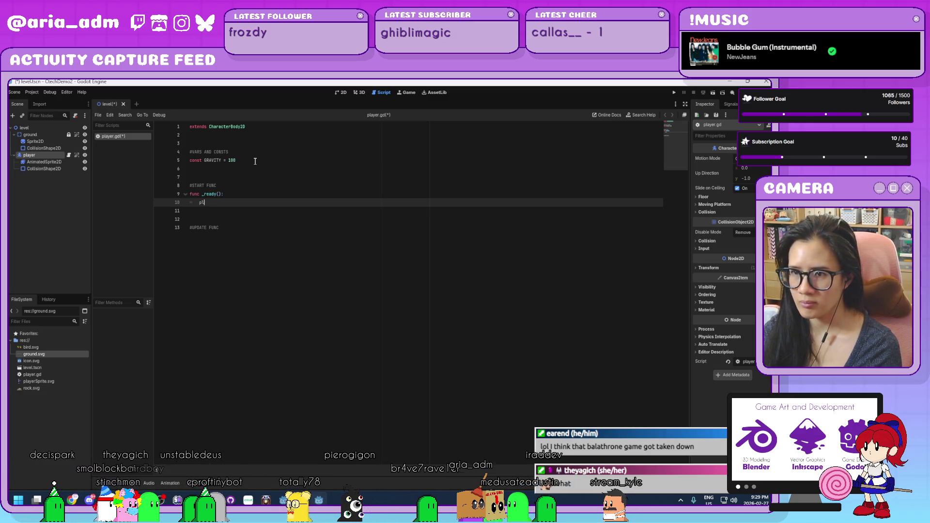
type("position.")
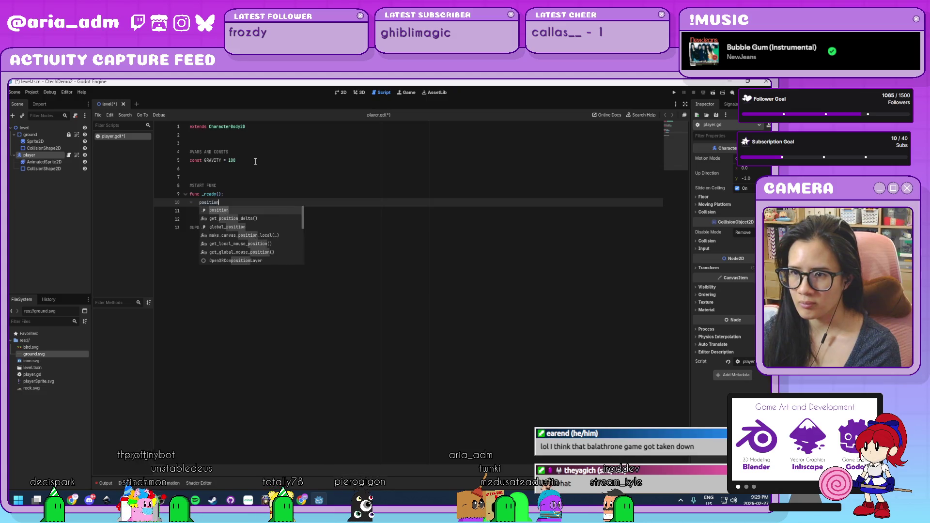
type("y ")
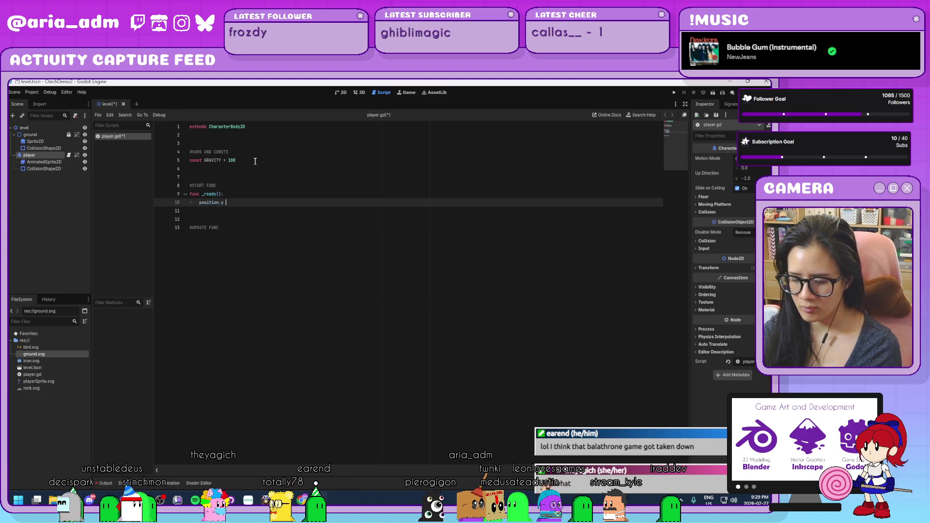
type("= 100")
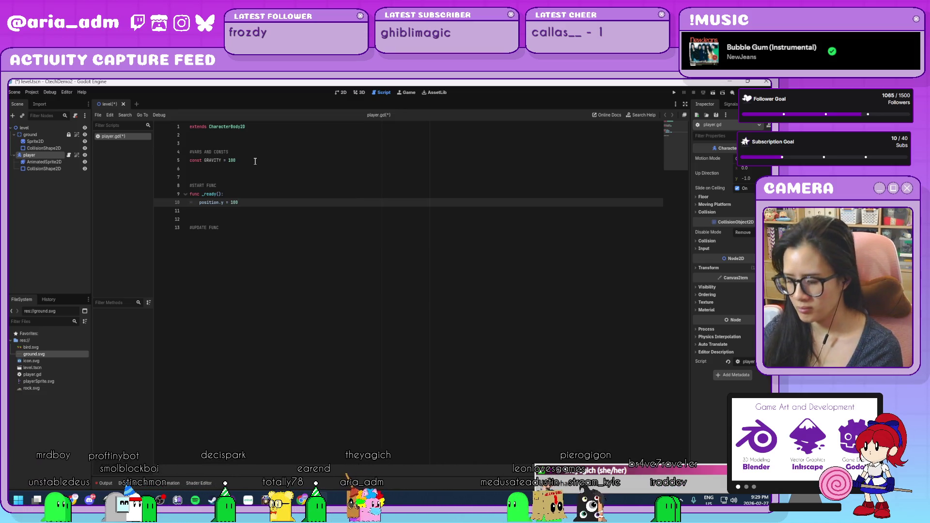
key("Down")
key("Down")
key("Down")
key("Up")
key("Up")
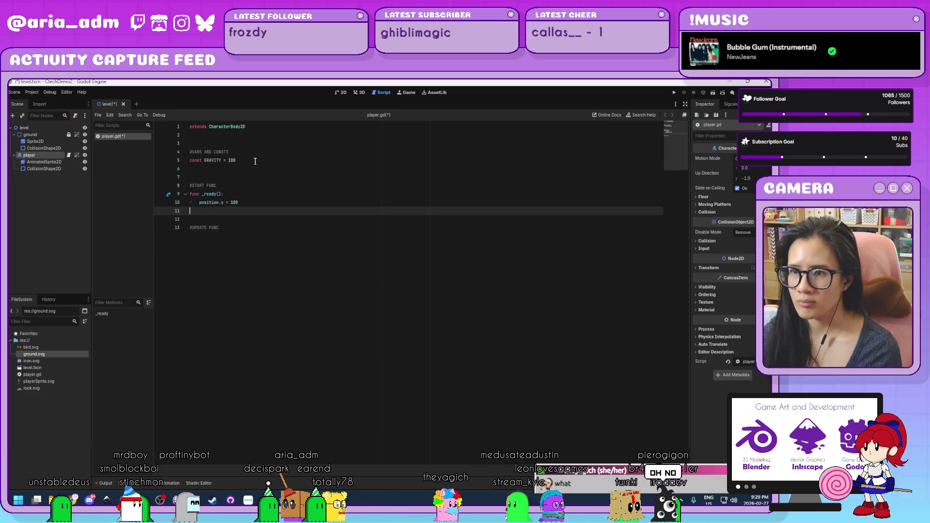
key("Tab")
type("posi")
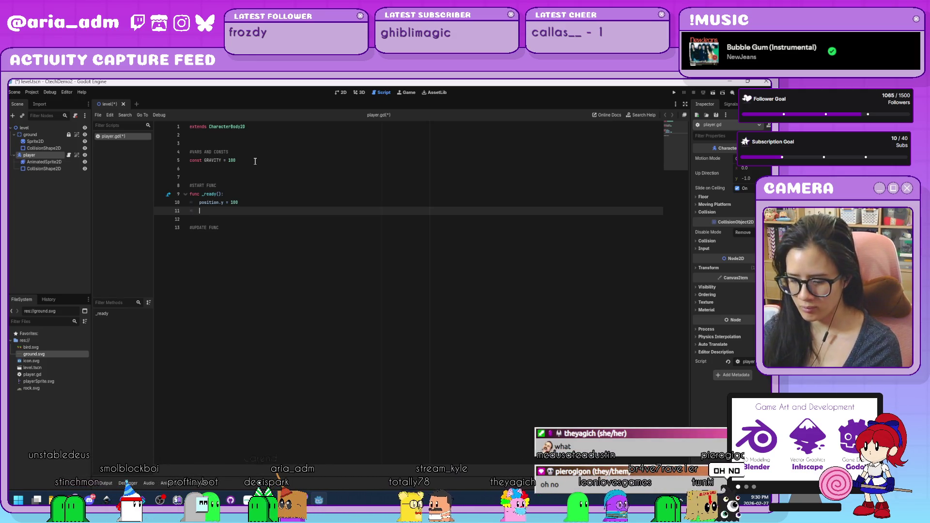
type("tion.x = ")
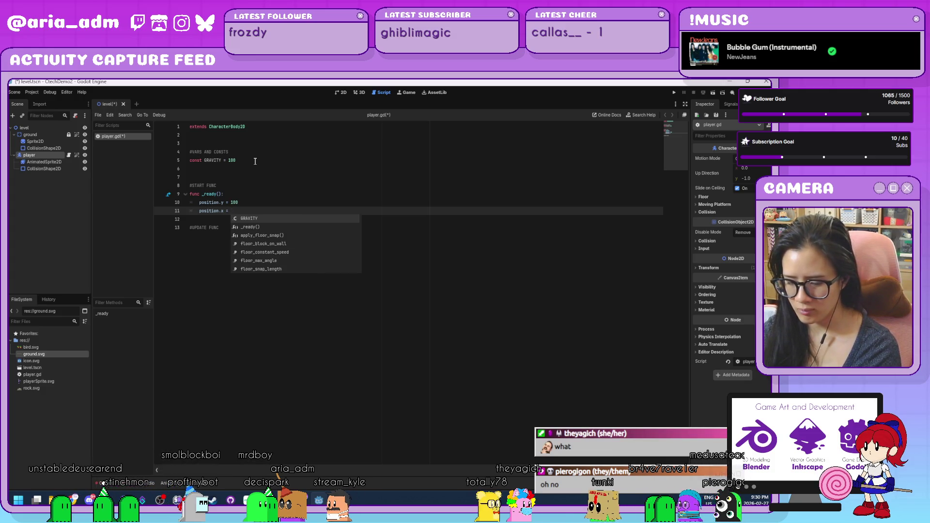
type("200")
key("Down")
key("Down")
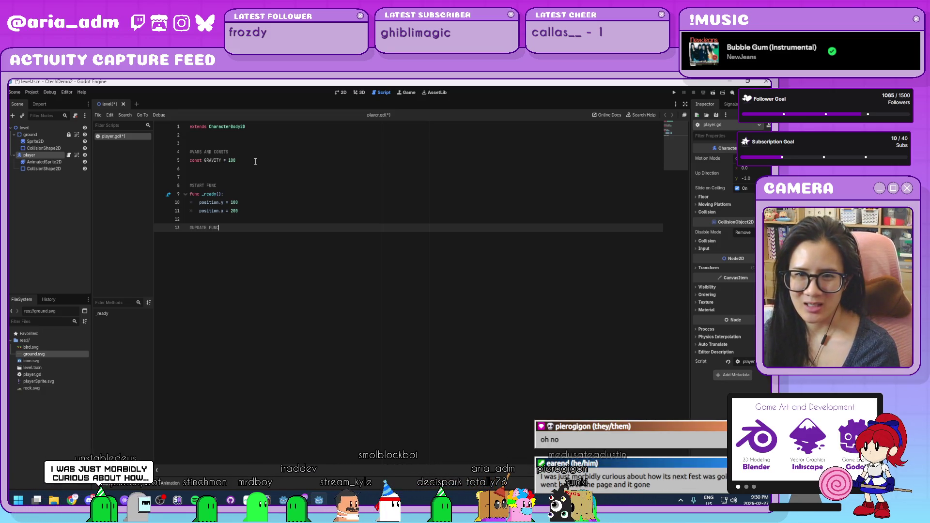
key("Return")
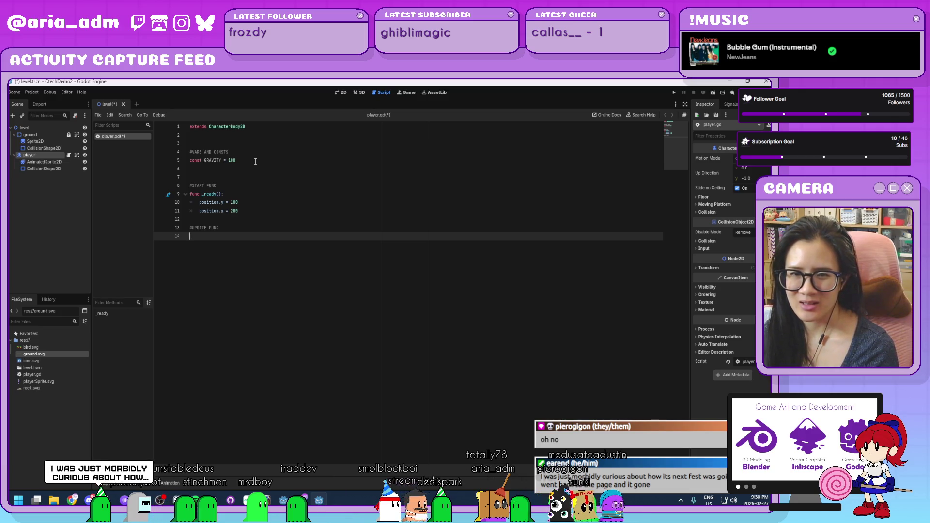
- Add a _physics_process(delta) function under #UPDATE FUNC
type("fu")
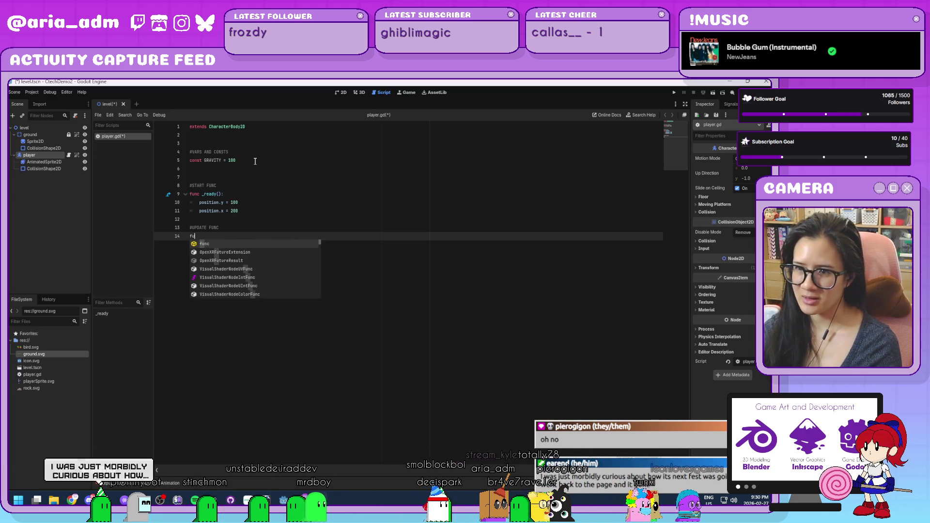
type("unc _")
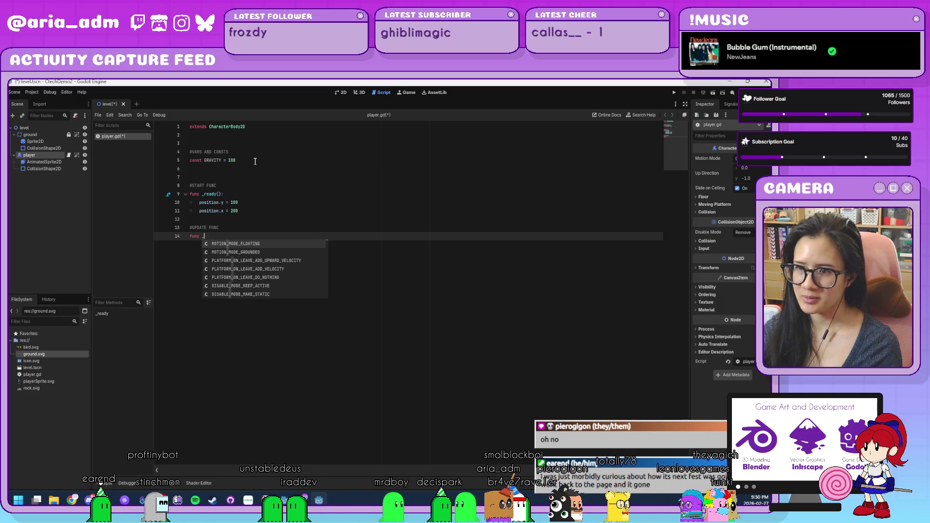
type("u")
type("pr")
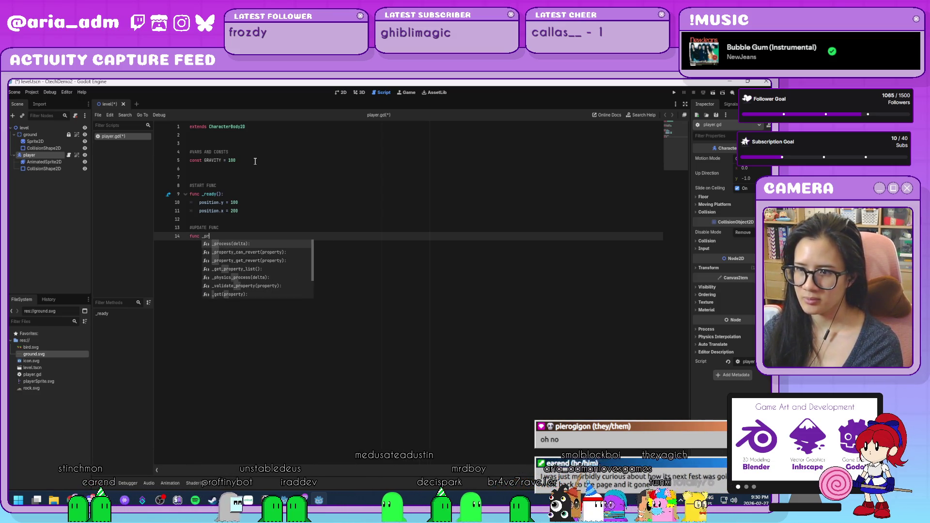
key("BackSpace")
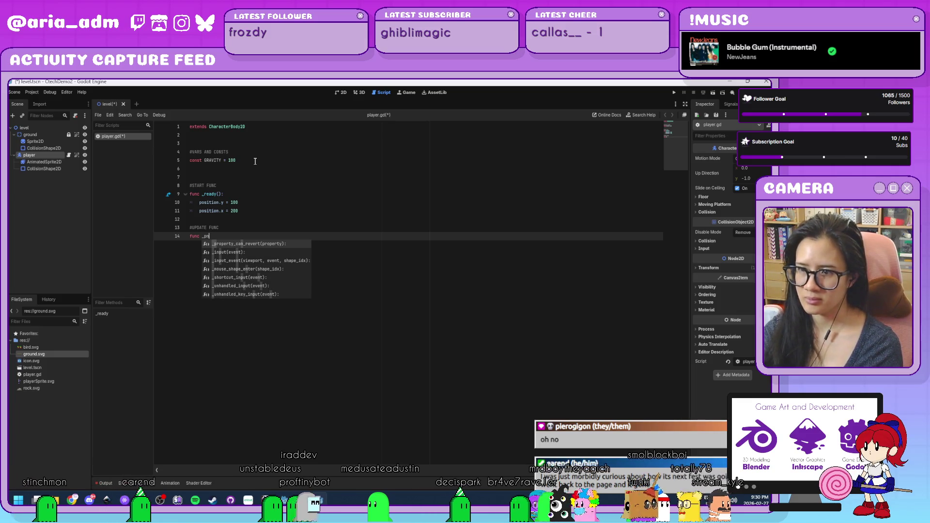
key("Return")
key("Return")
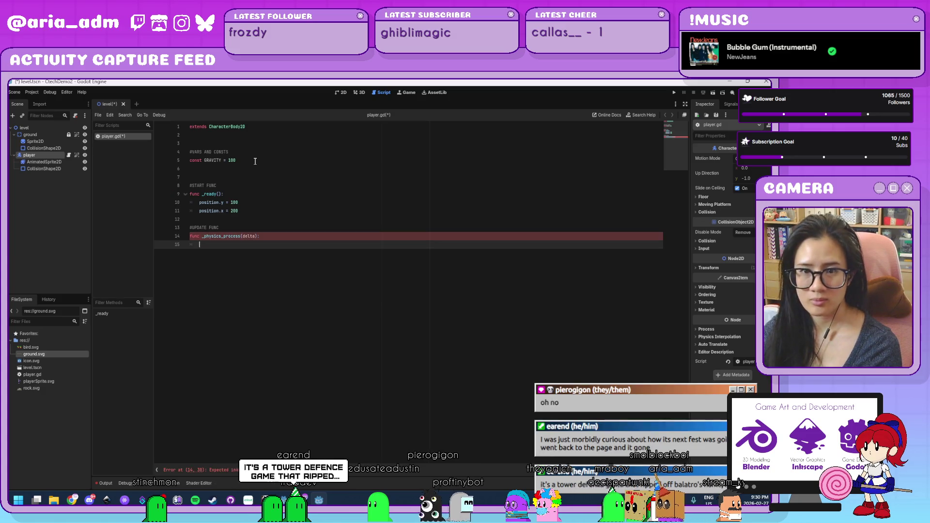
type("v")
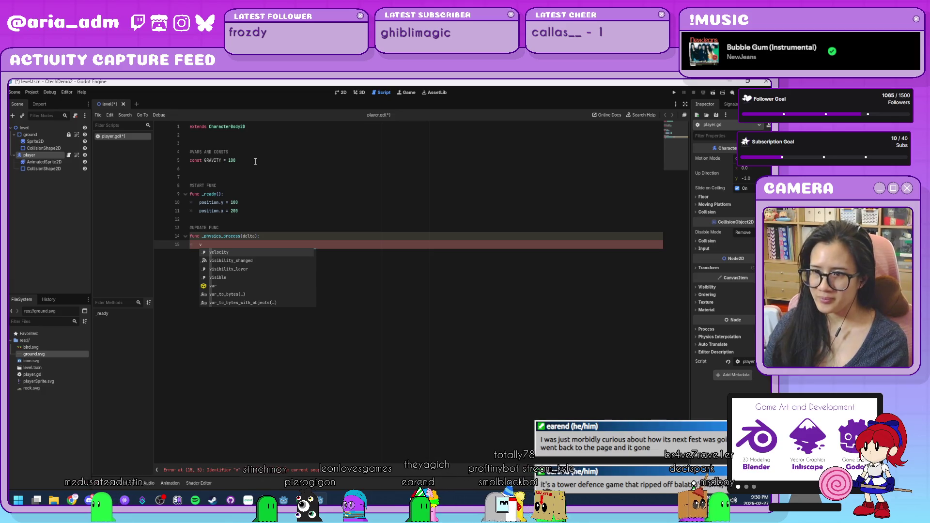
key("BackSpace")
key("Return")
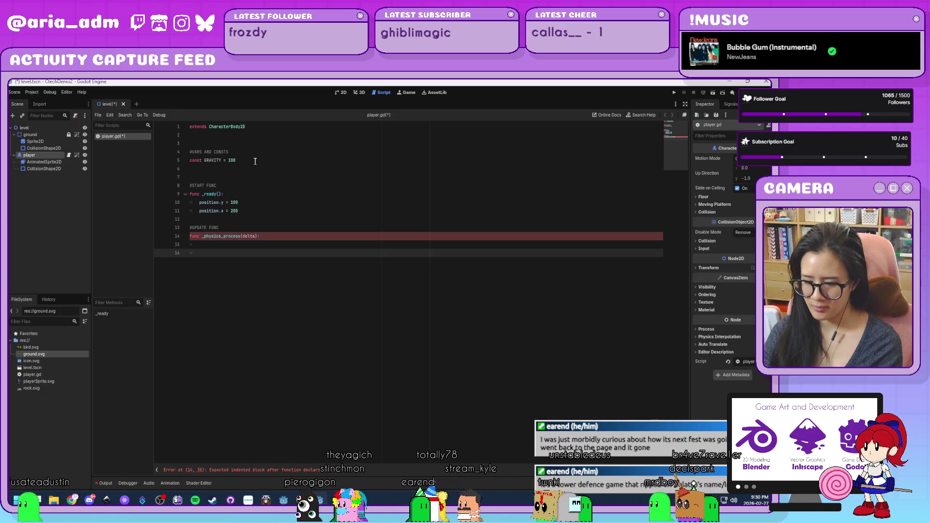
- Inside it, add 'if not is_on_floor(): velocity.y += GRAVITY'
type("if")
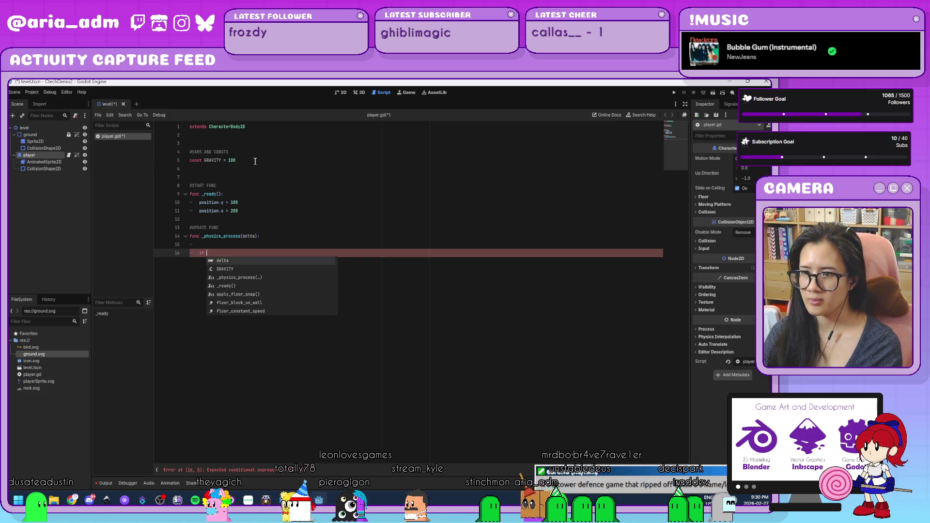
key("BackSpace")
key("BackSpace")
key("BackSpace")
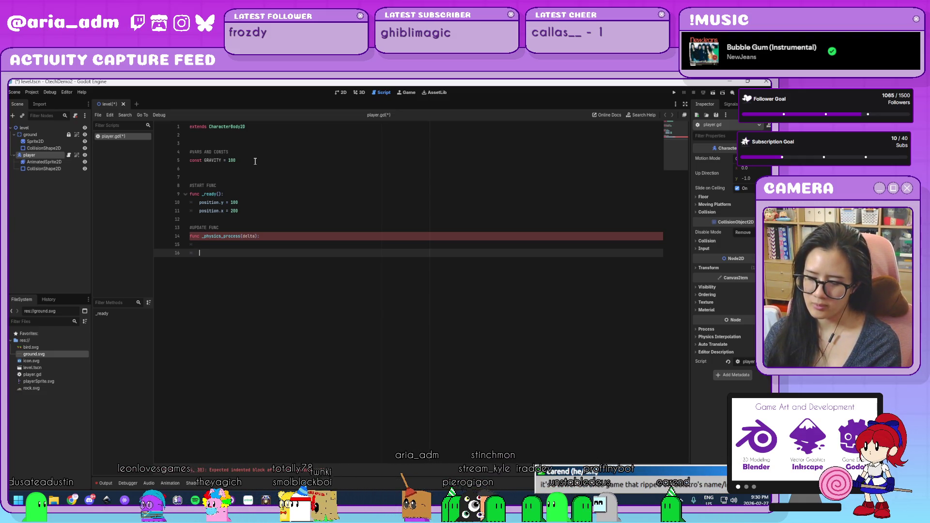
type("if ")
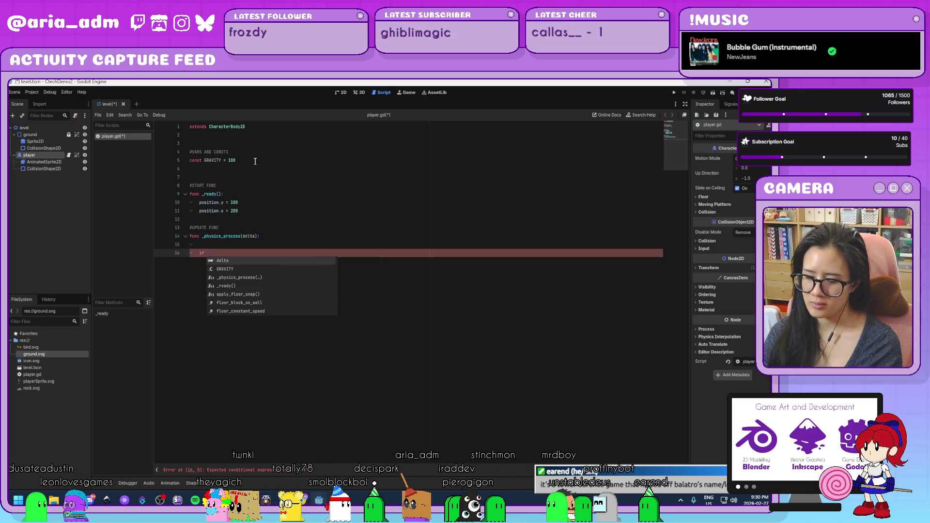
type("not")
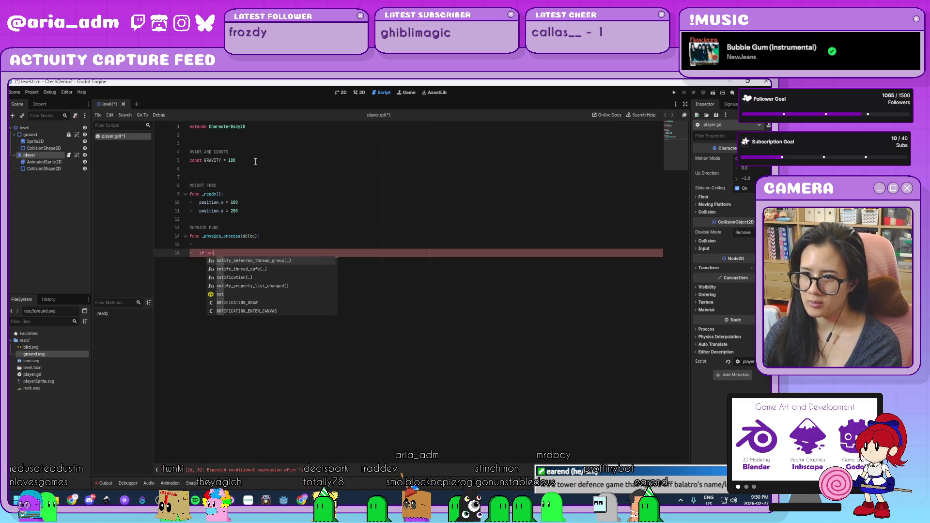
type(" is_o")
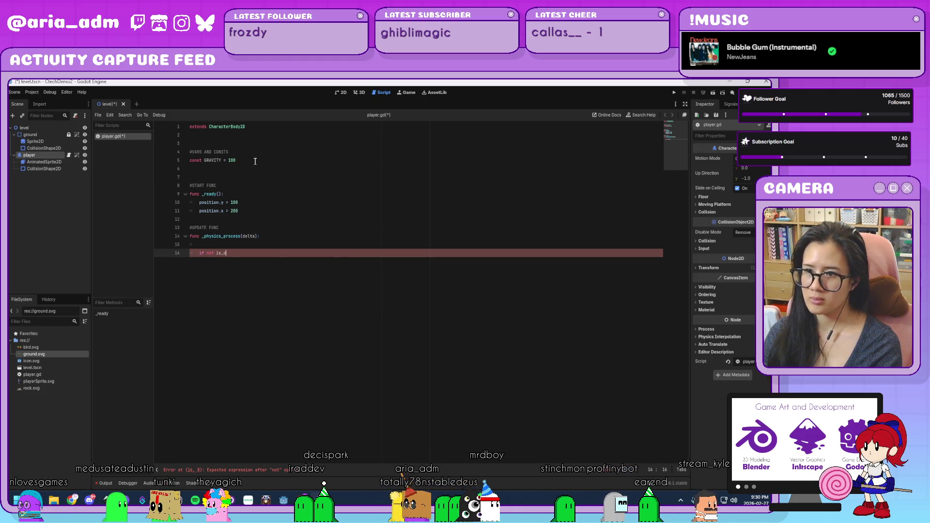
type("n_flo")
key("Return")
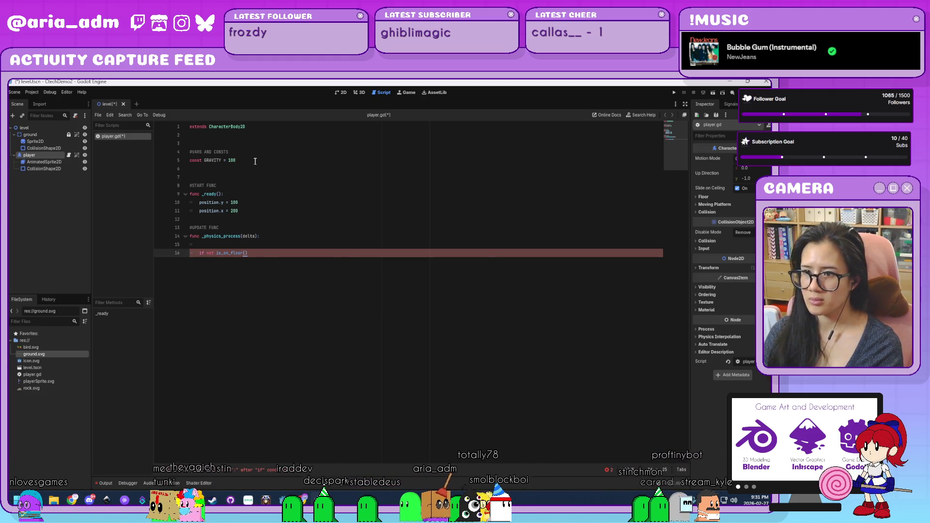
type(":")
key("Return")
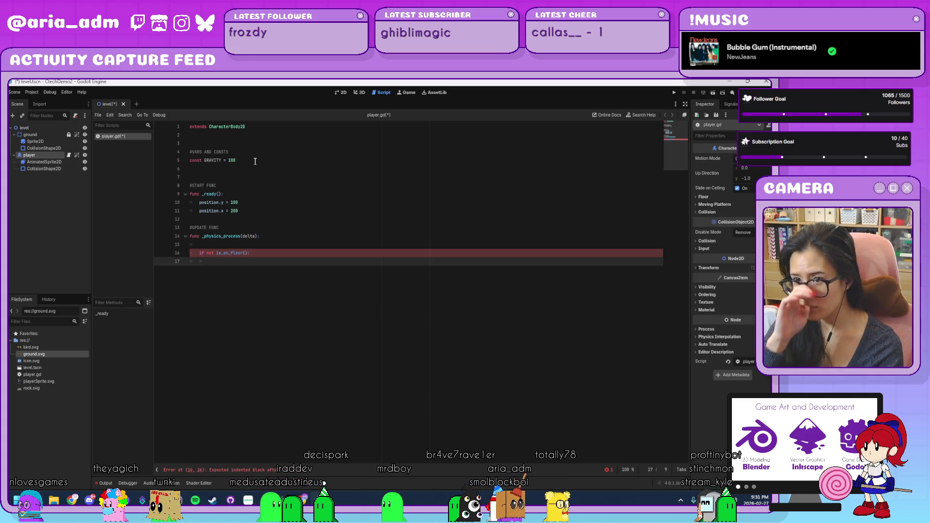
type("ve")
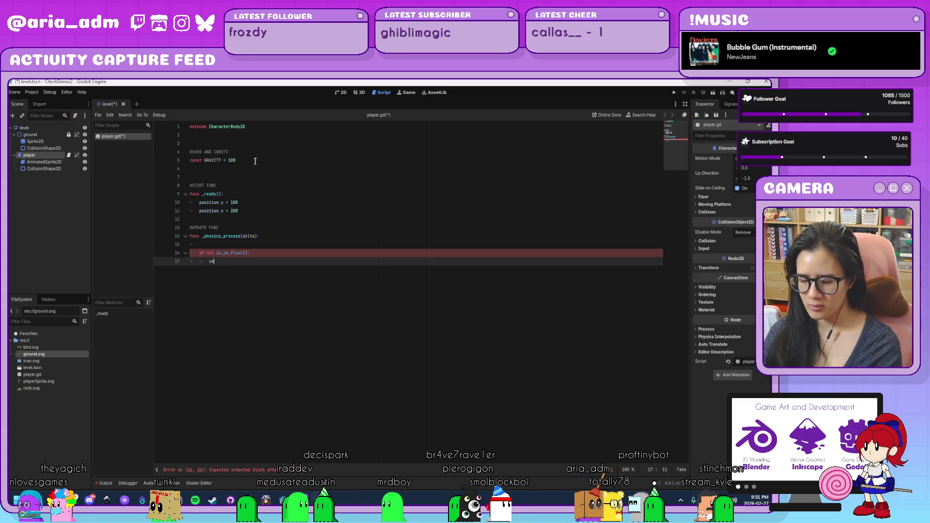
type("locity.y +=")
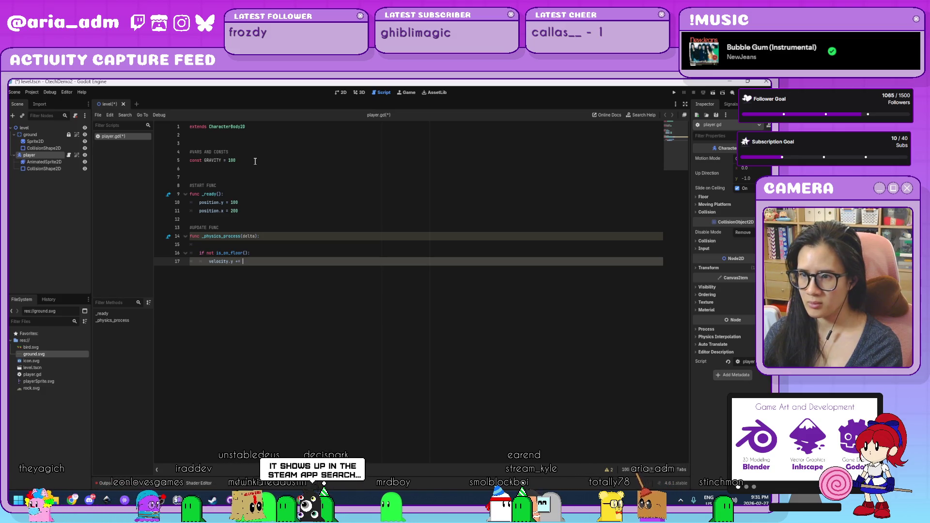
key("Escape")
key("BackSpace")
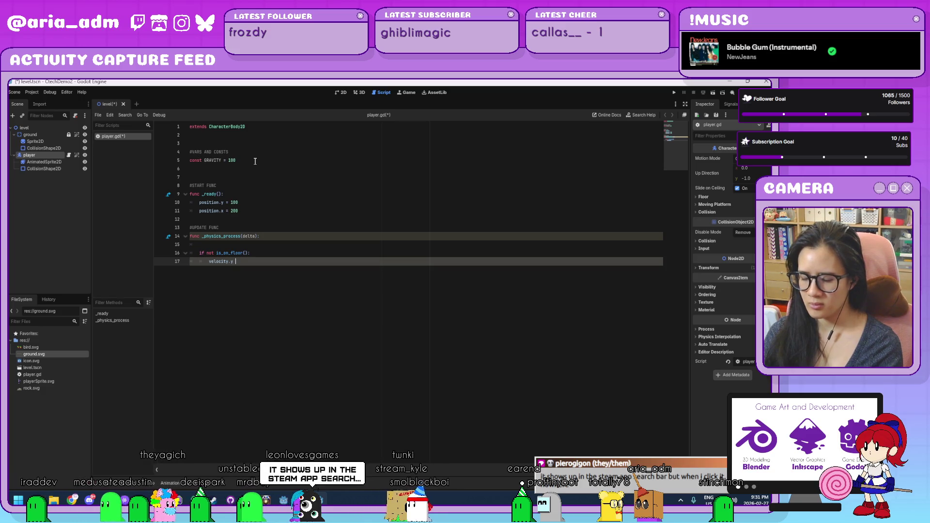
type("+= GRAVITY")
key("Return")
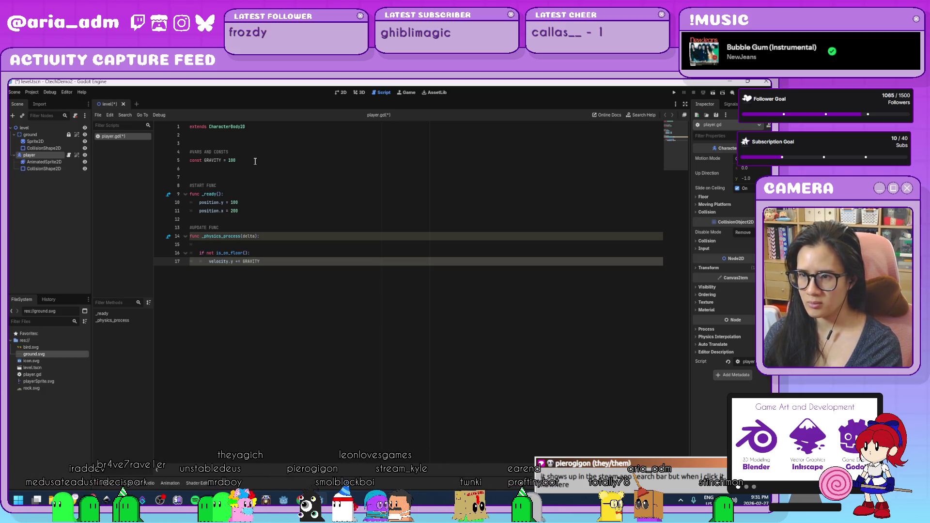
- Call move_and_slide() after the gravity line and save player.gd
key("Return")
key("Return")
key("BackSpace")
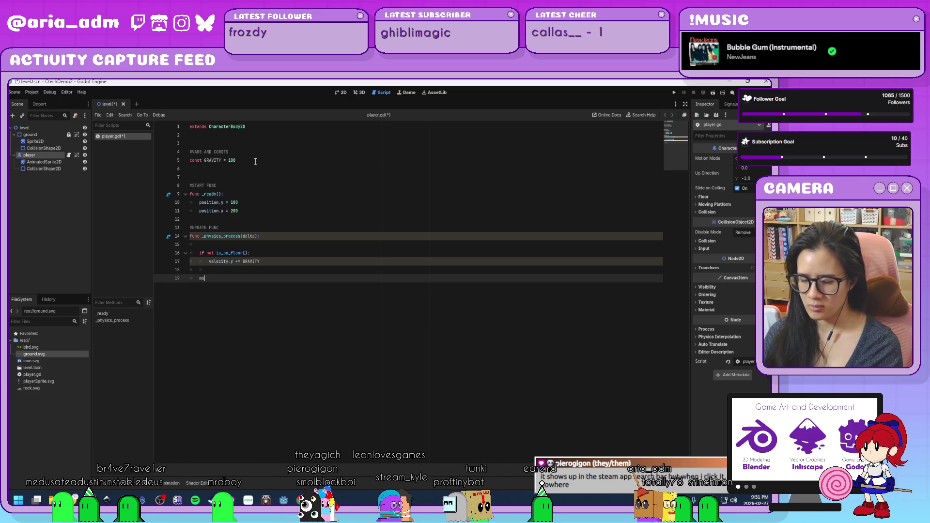
type("move_and_")
key("Return")
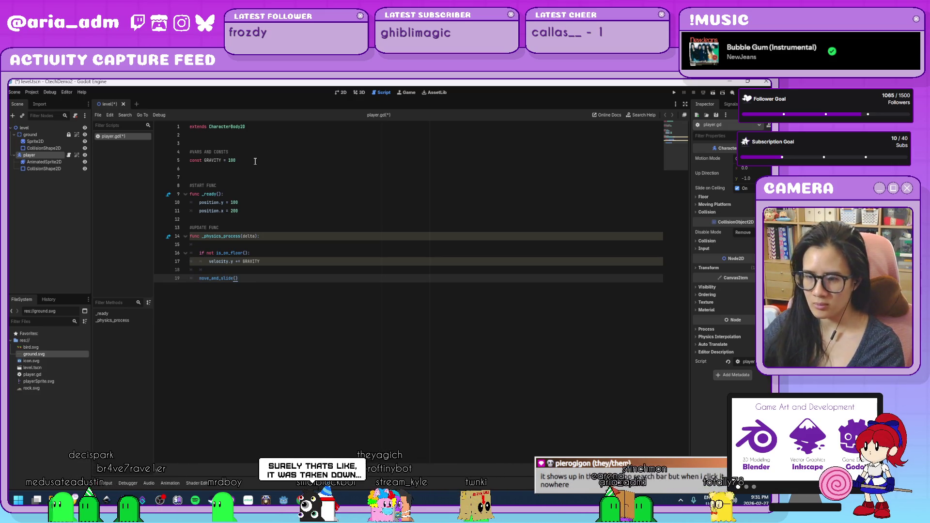
key("ctrl+s")
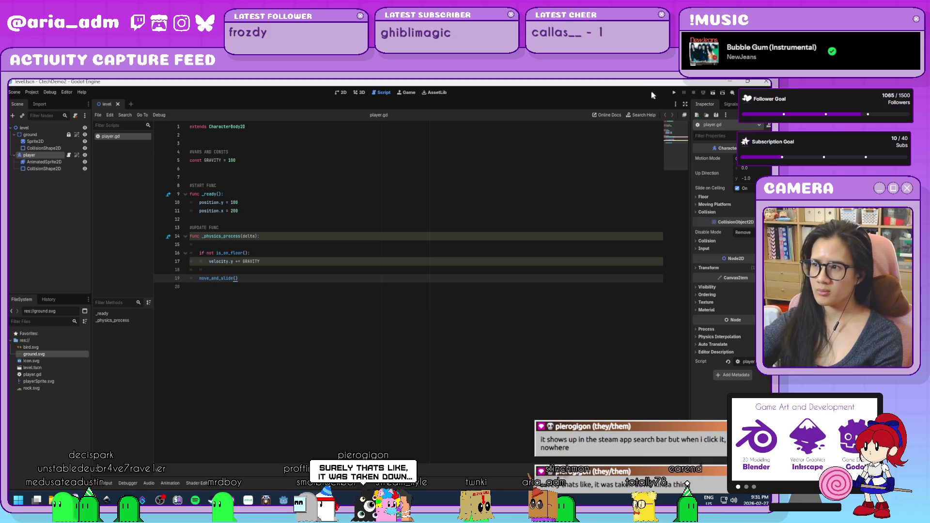
- Run the game with the current level as main scene, then stop it
left_click(673, 94)
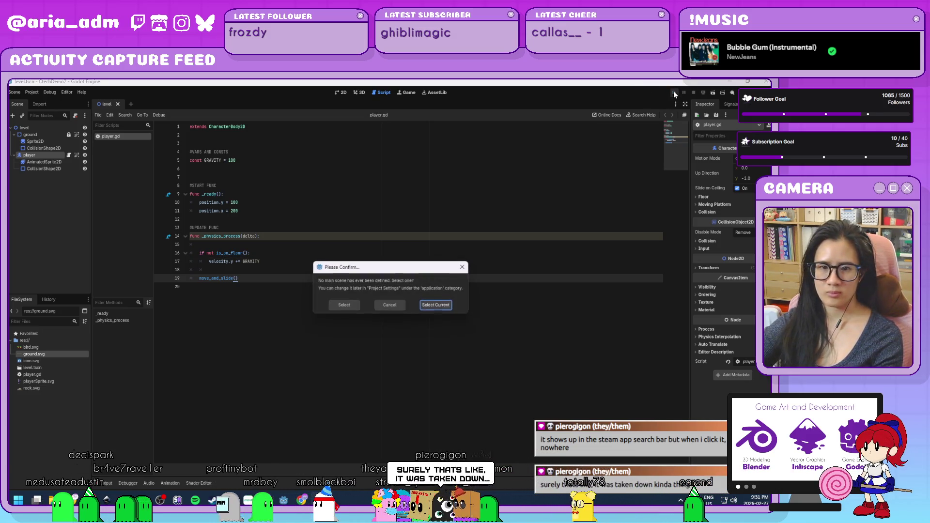
left_click(443, 305)
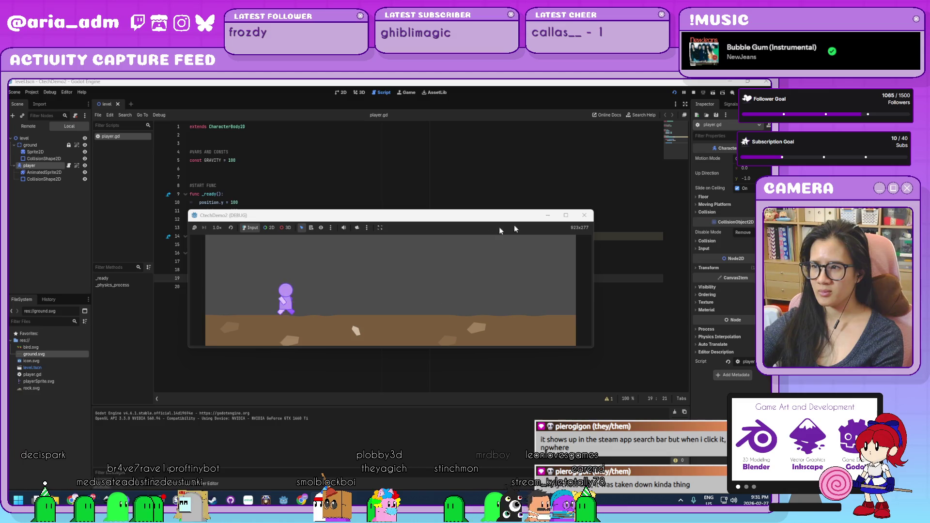
left_click(590, 216)
- Change the starting position.x from 200 to 100 and run the game again
double_click(234, 211)
type("100")
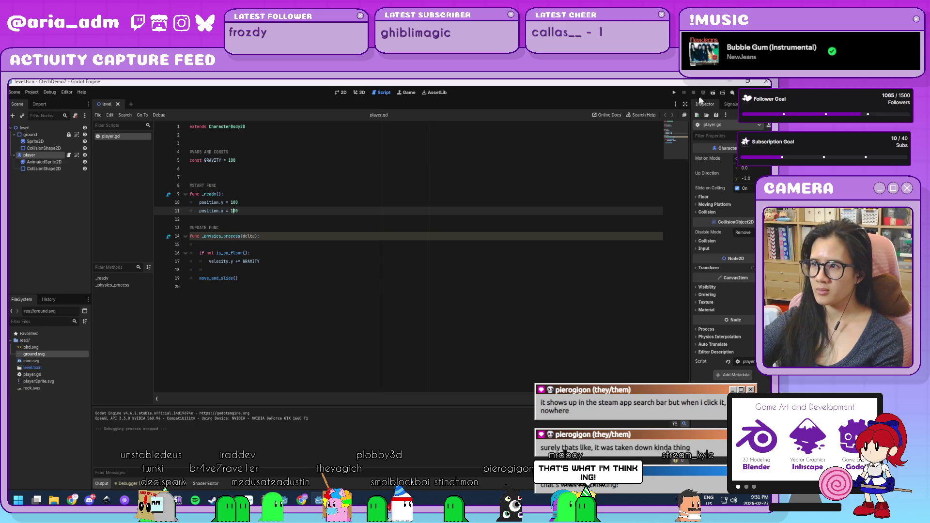
left_click(674, 92)
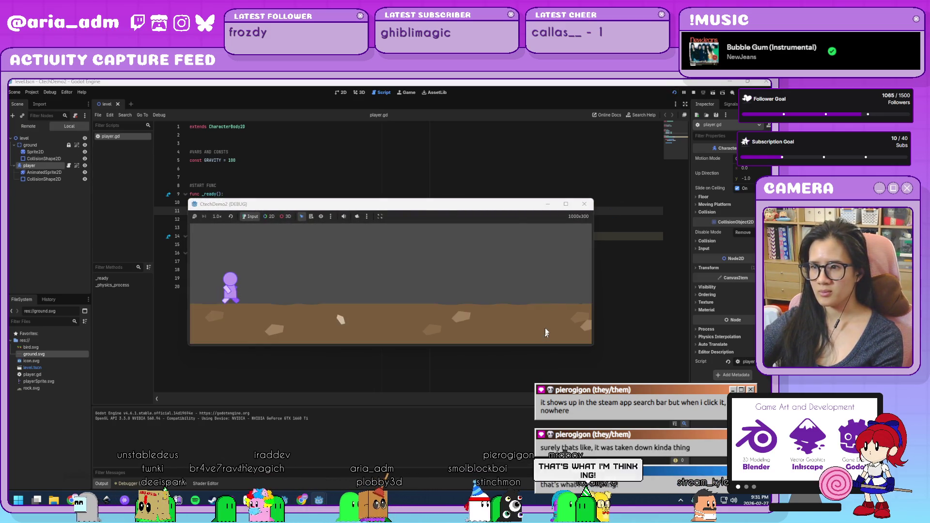
left_click(584, 205)
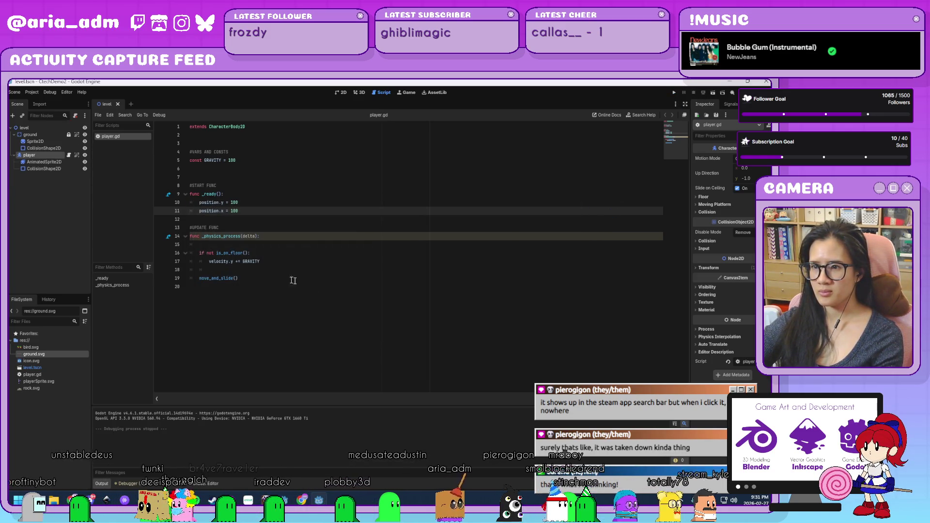
left_click(288, 278)
left_click(275, 261)
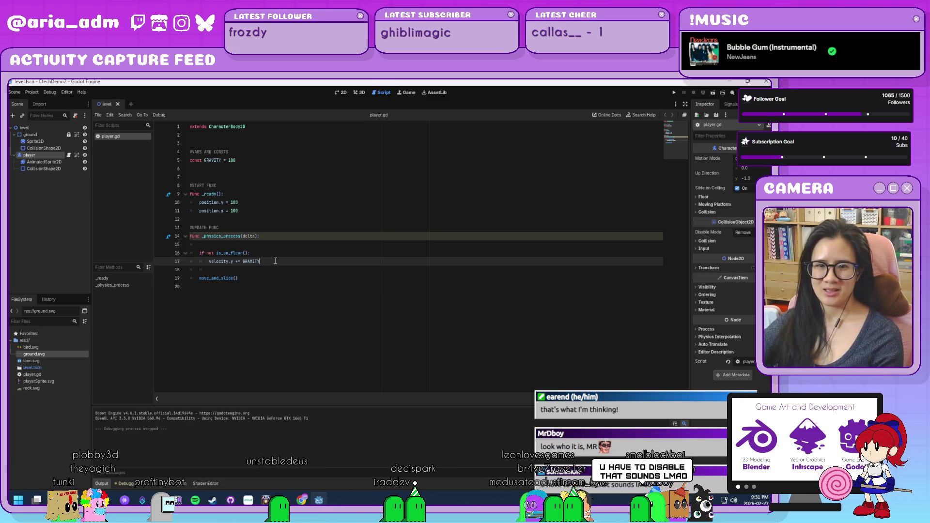
mouse_move(253, 263)
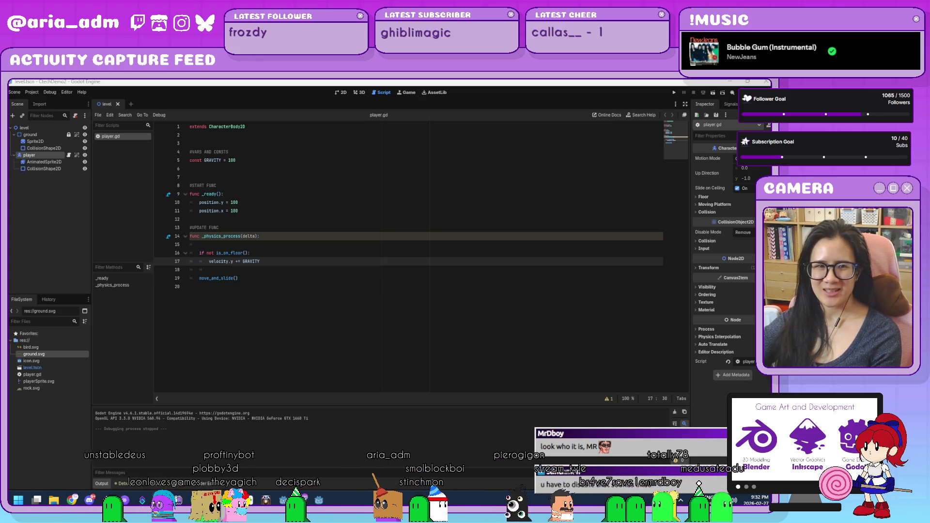
left_click(290, 277)
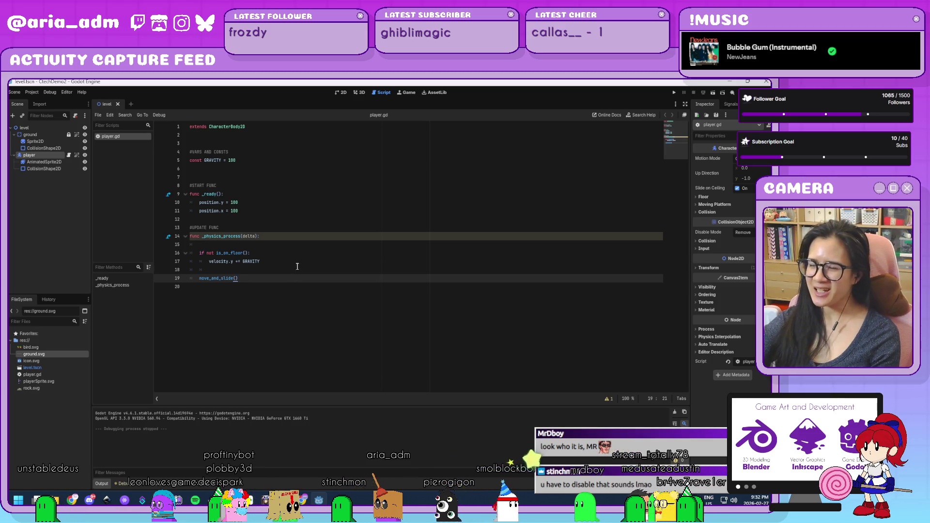
left_click(297, 268)
left_click(297, 262)
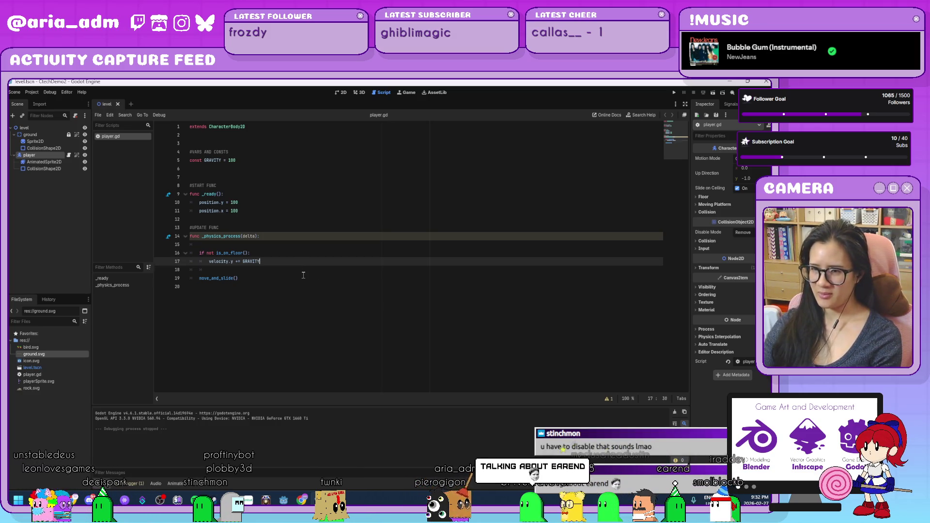
- Discard the partly typed else line after the gravity statement
key("Return")
key("BackSpace")
type("els")
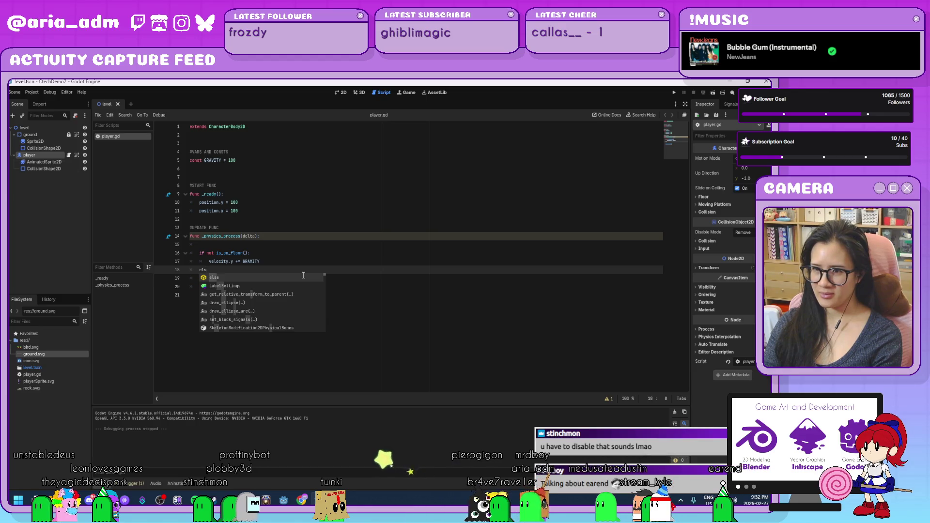
key("BackSpace")
key("BackSpace")
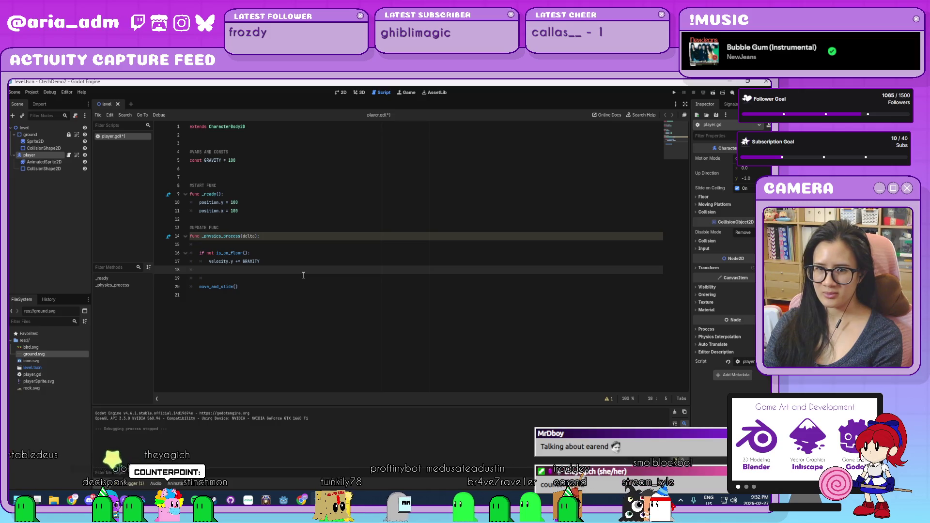
key("BackSpace")
key("BackSpace")
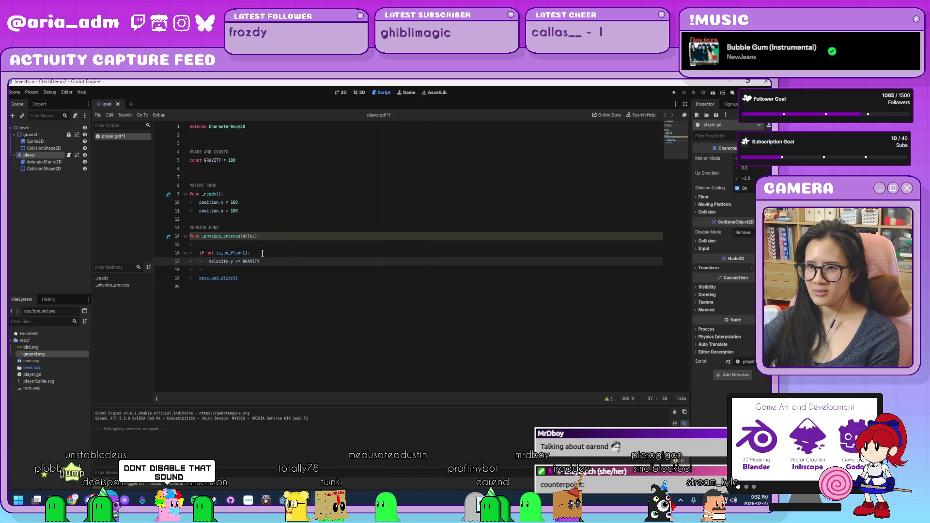
- Delete the 'if not is_on_floor():' line, unindent the velocity line, and run the game
triple_click(216, 253)
key("BackSpace")
key("BackSpace")
key("BackSpace")
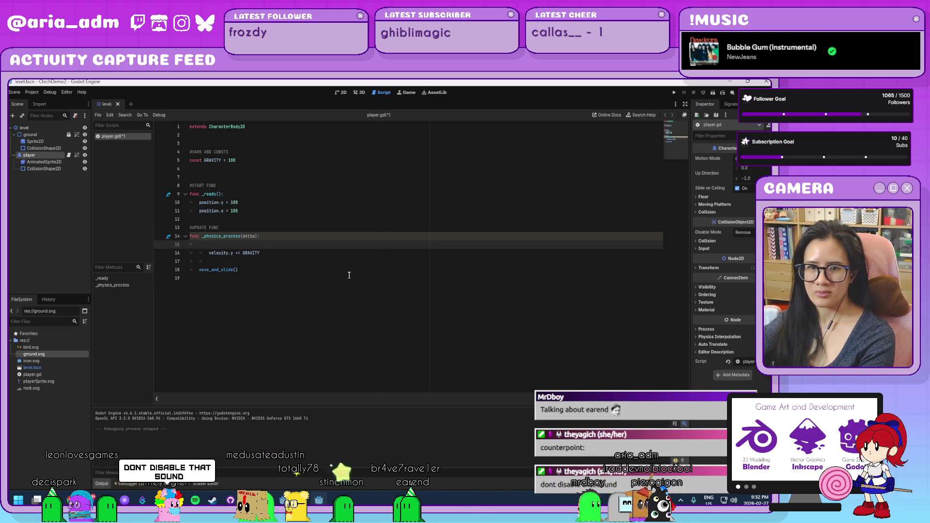
left_click(209, 253)
key("BackSpace")
left_click(421, 244)
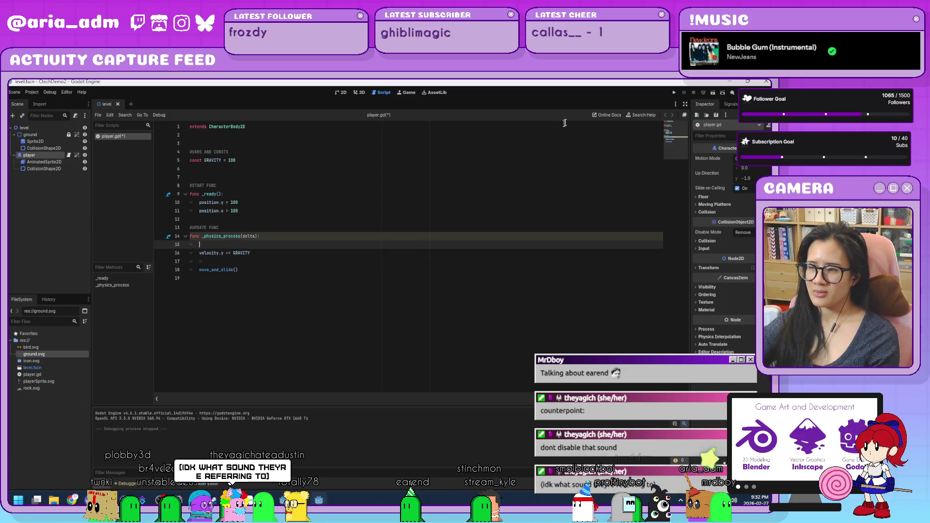
left_click(674, 93)
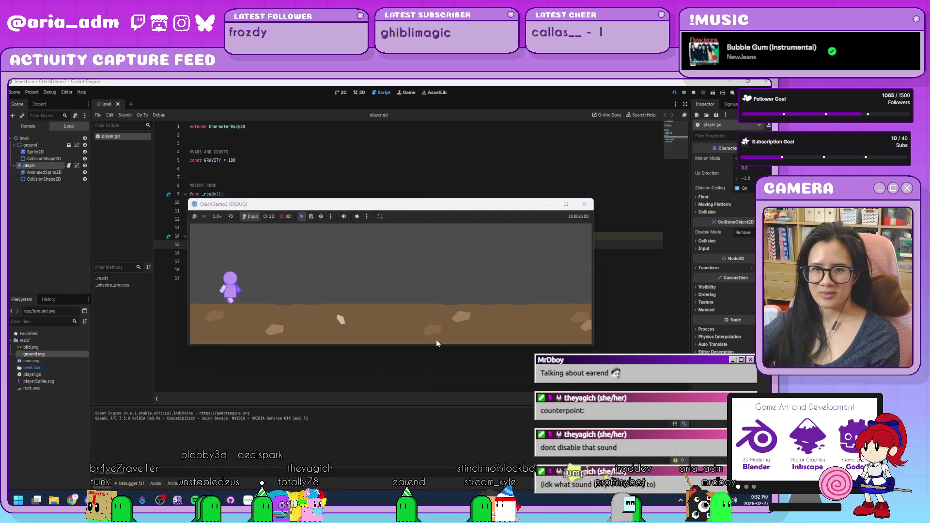
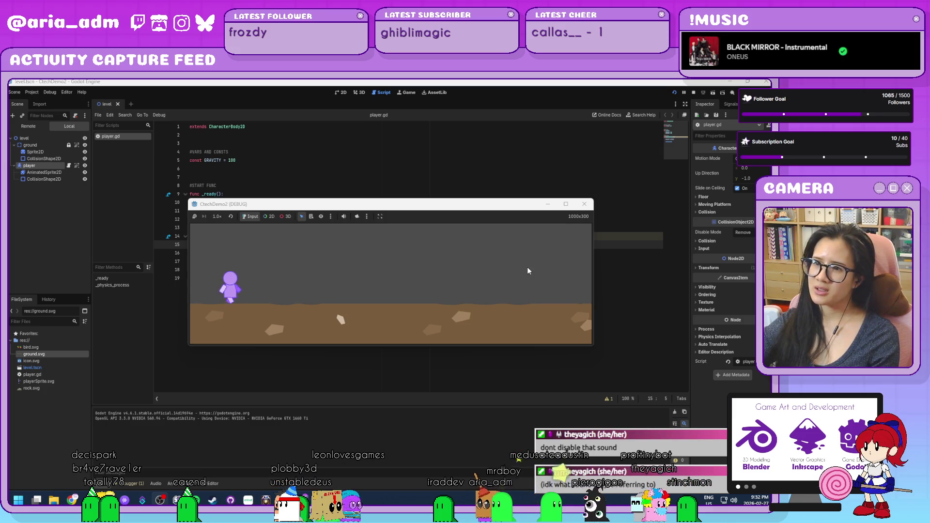
- Stop the game and add 'if is_on_floor():' below the gravity line in _physics_process
left_click(584, 206)
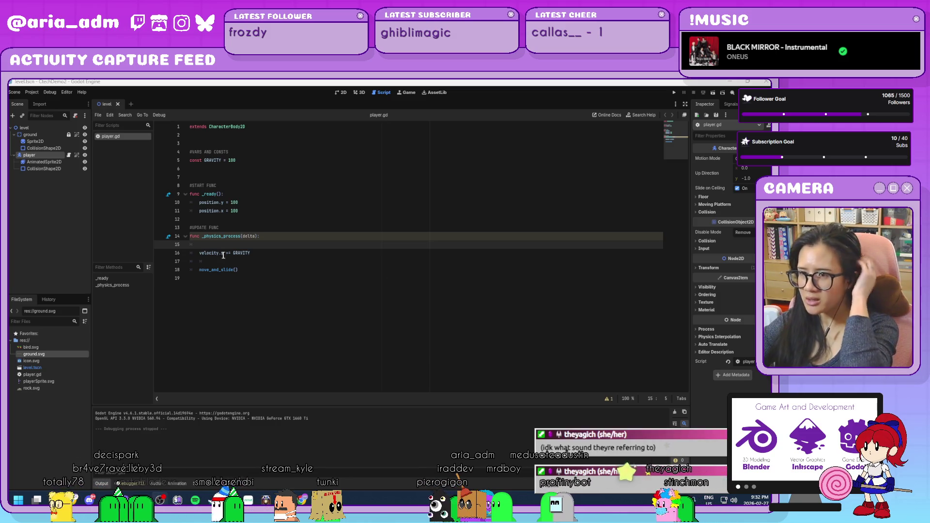
left_click(266, 254)
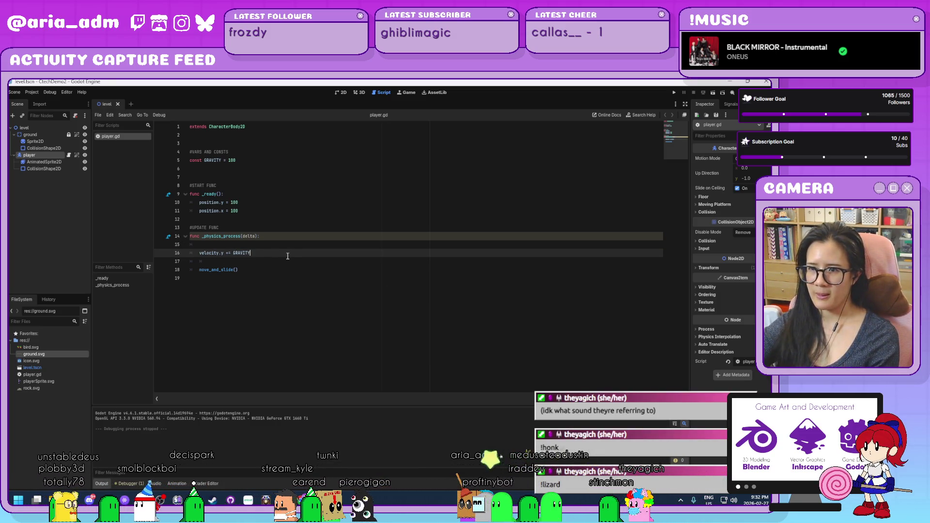
key("Return")
key("Return")
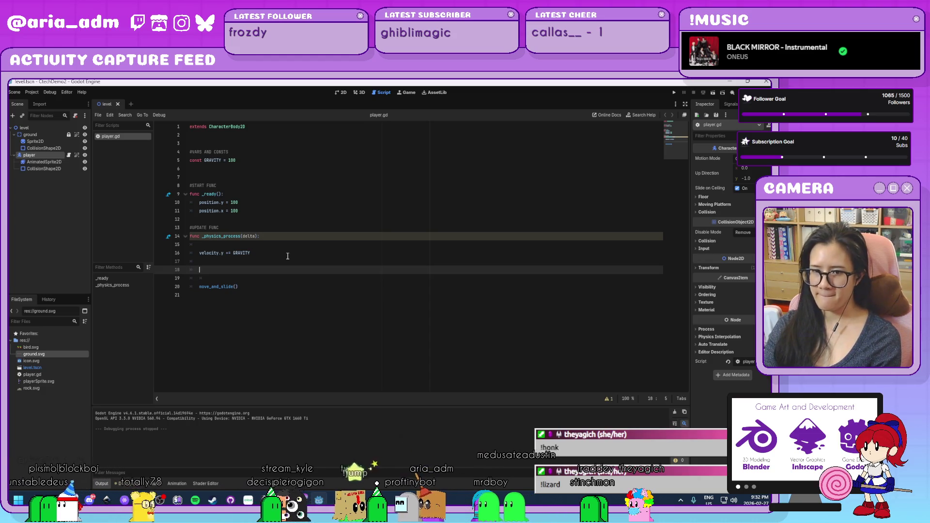
type("if")
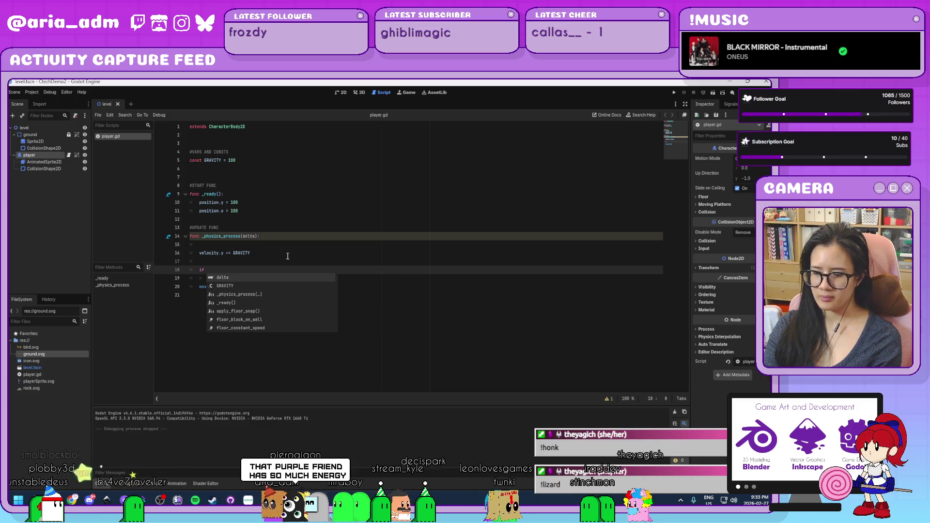
key("BackSpace")
key("BackSpace")
key("BackSpace")
type("i")
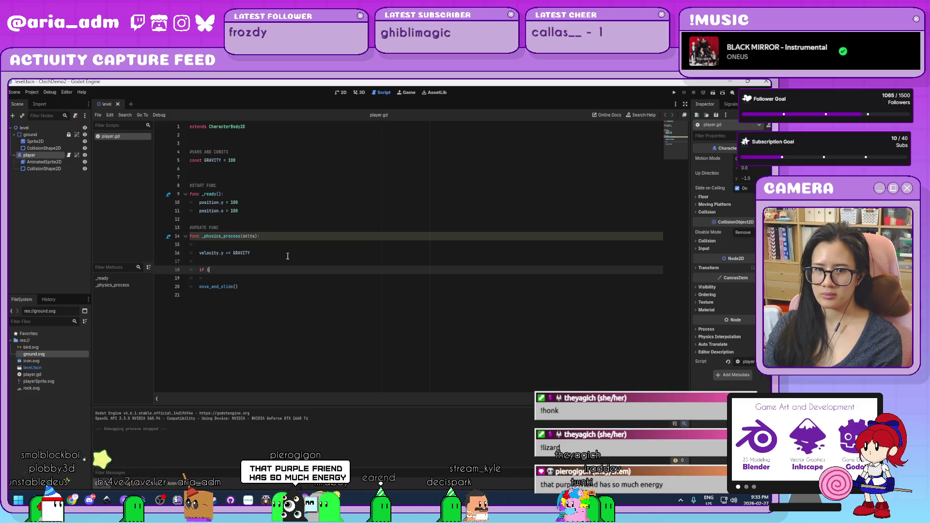
type("s_on_fl")
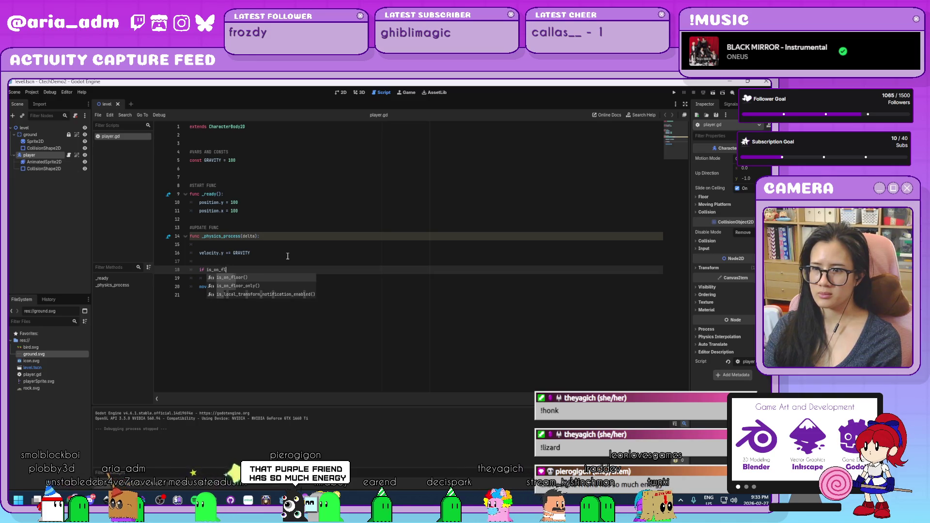
key("Return")
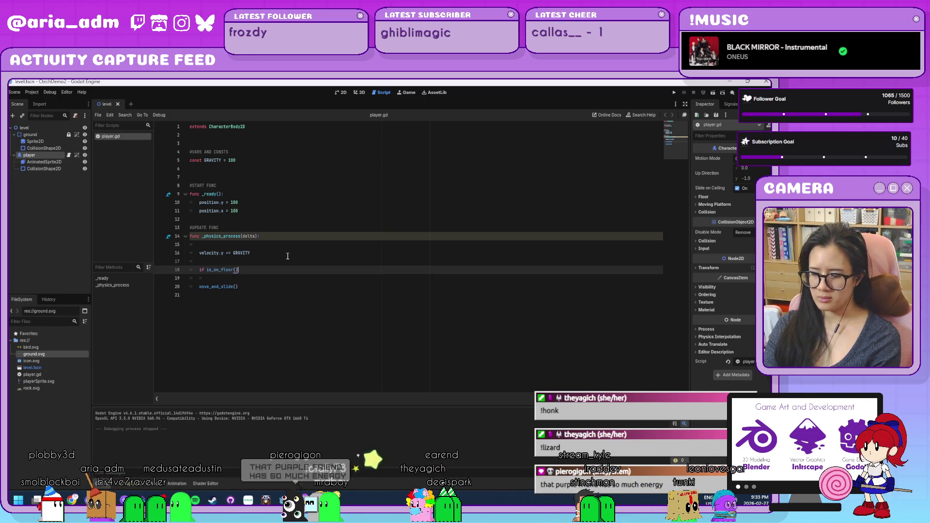
type(":")
- Nest an 'if Input.is_action_just_pressed()' condition inside the floor check
key("Return")
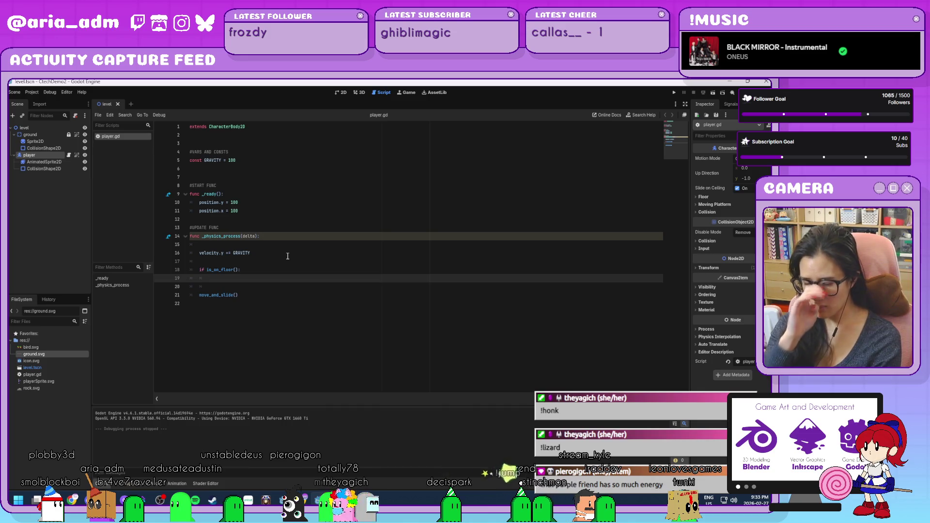
type("if ")
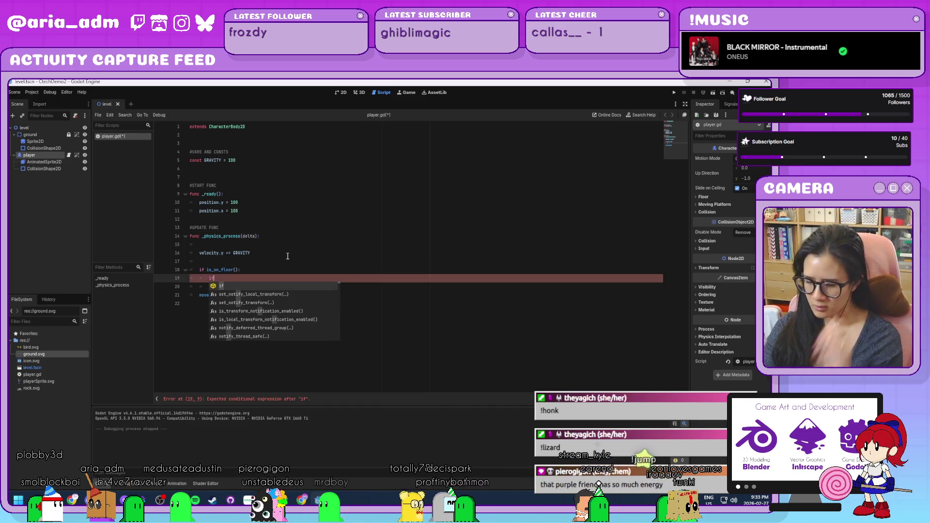
type("Input.is_ac")
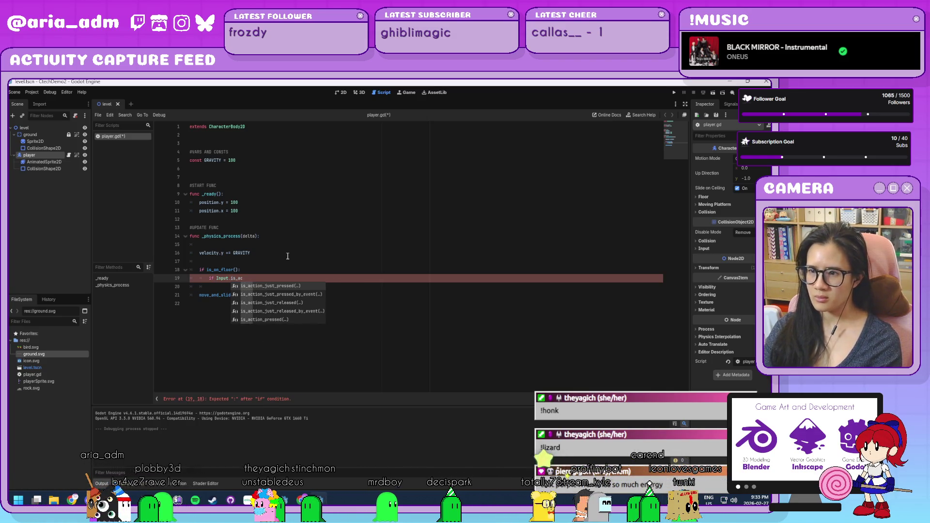
key("Return")
key("Escape")
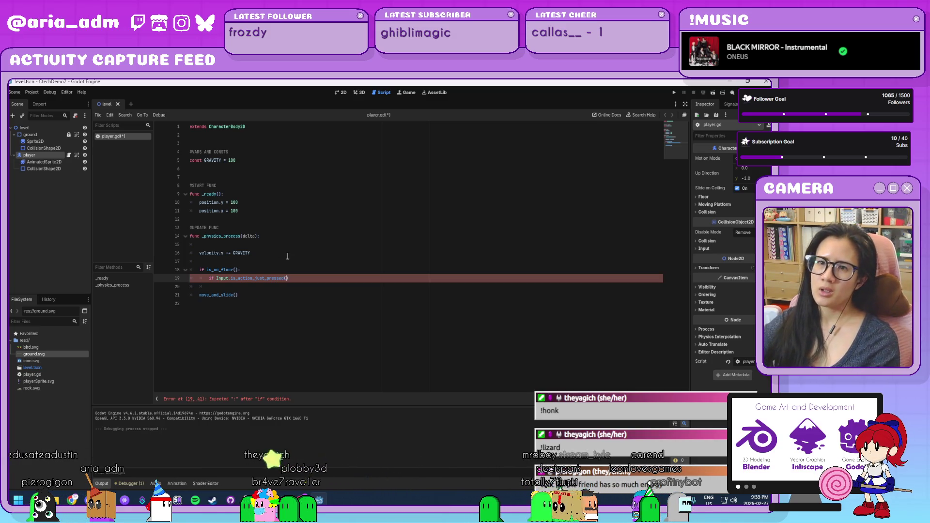
- Add a 'jump' action to the project's Input Map bound to the W key
left_click(32, 92)
left_click(39, 103)
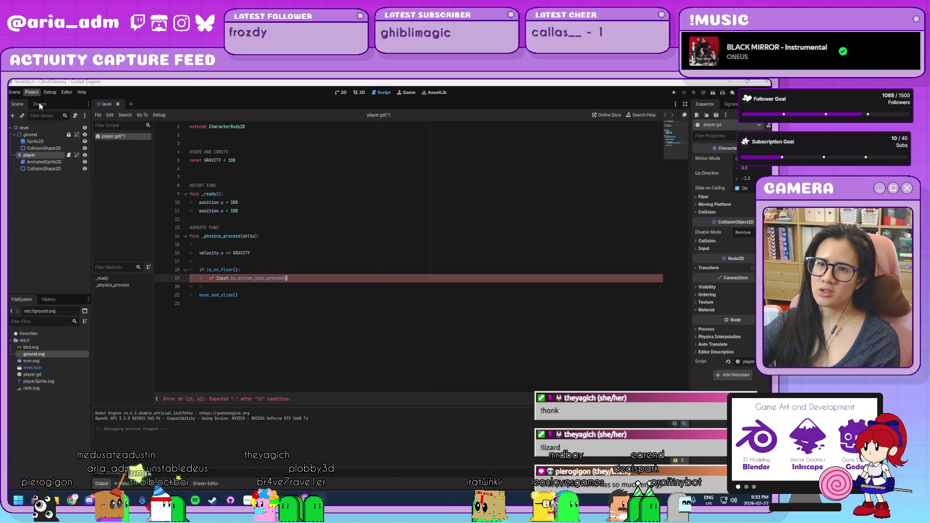
left_click(251, 196)
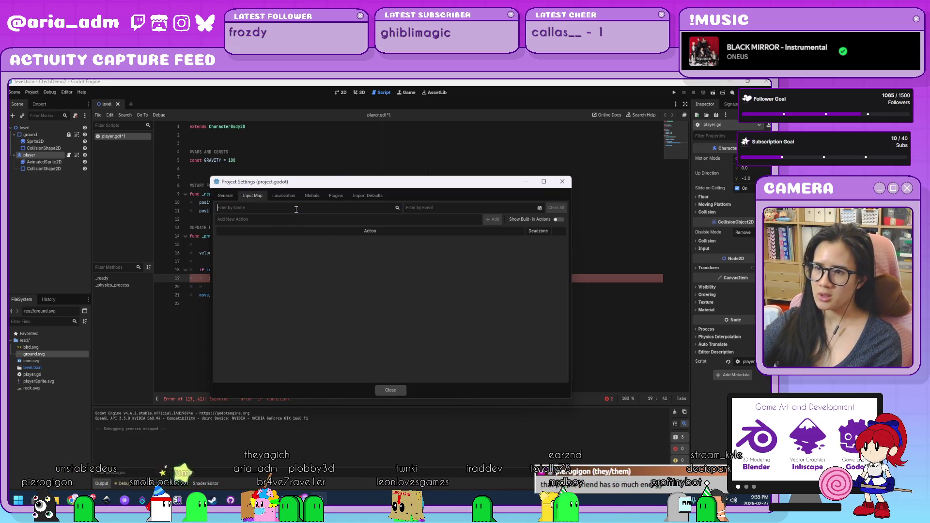
type("jump")
key("Return")
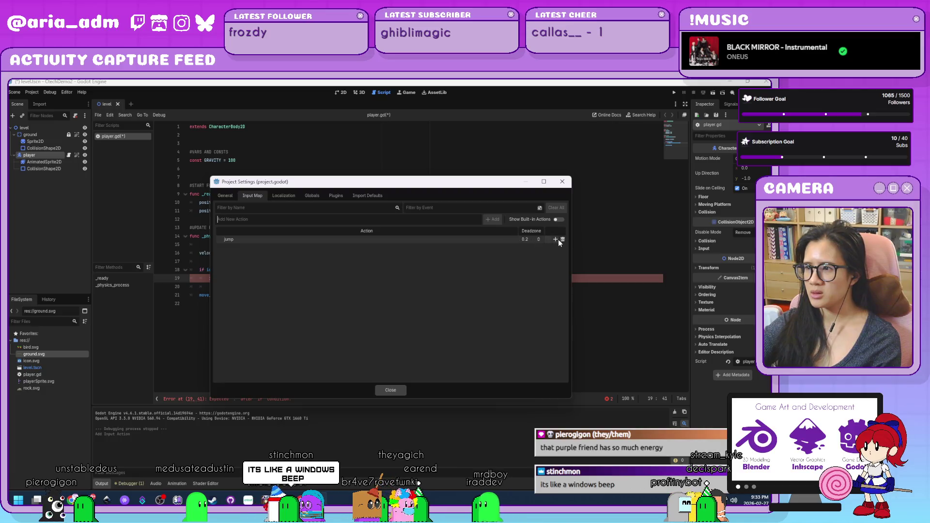
left_click(555, 239)
key("w")
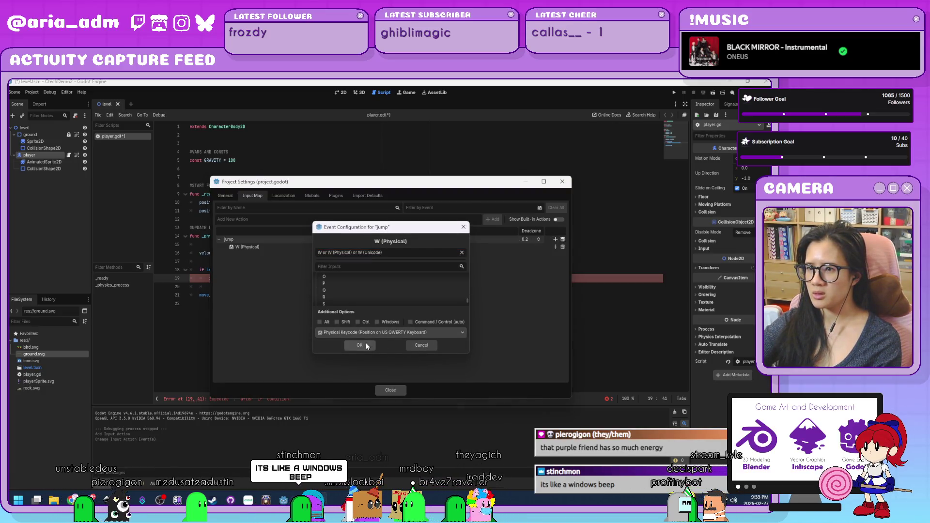
left_click(365, 343)
left_click(390, 389)
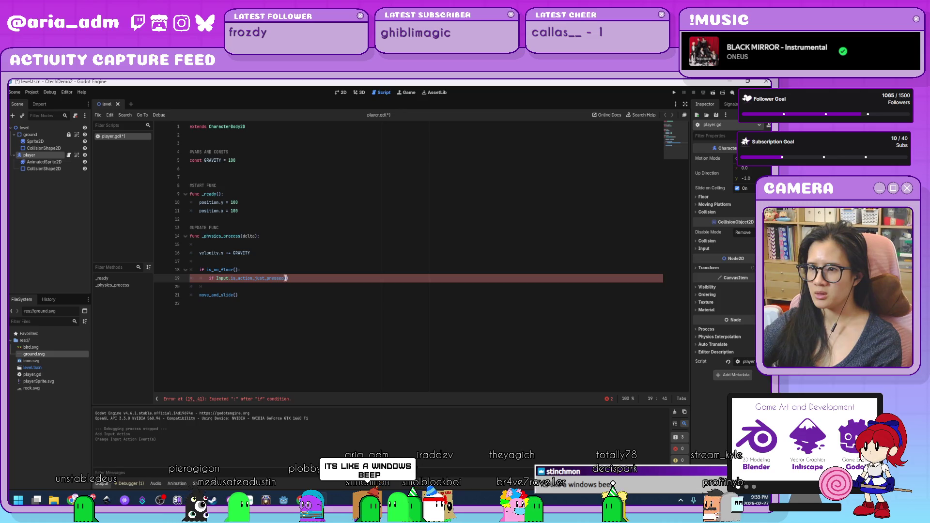
- Complete the check with "jump" and write 'velocity.y -= JUMP' beneath it
type("\"jump\"")
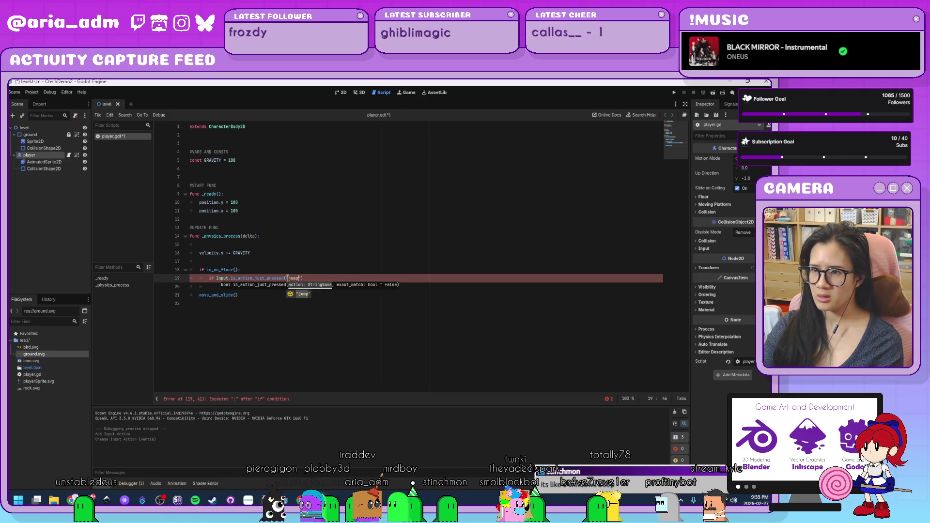
type("):")
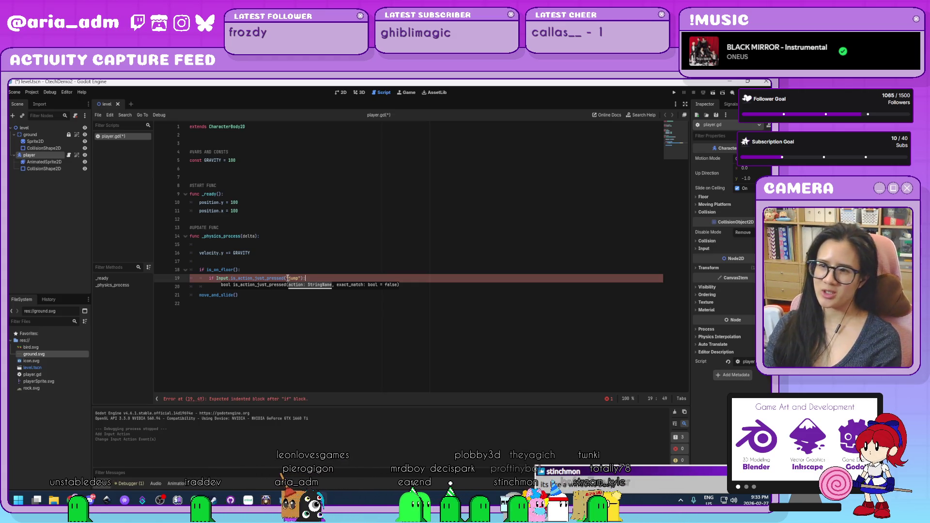
key("Return")
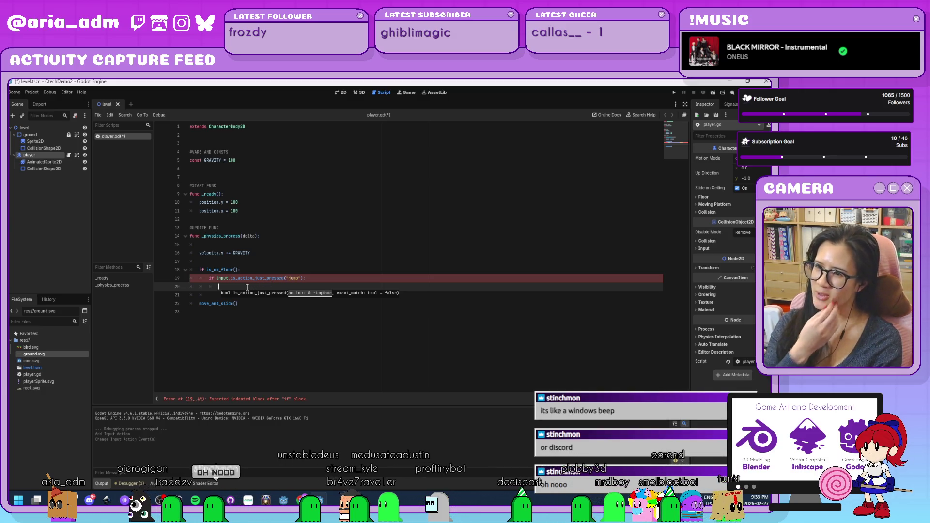
left_click(229, 287)
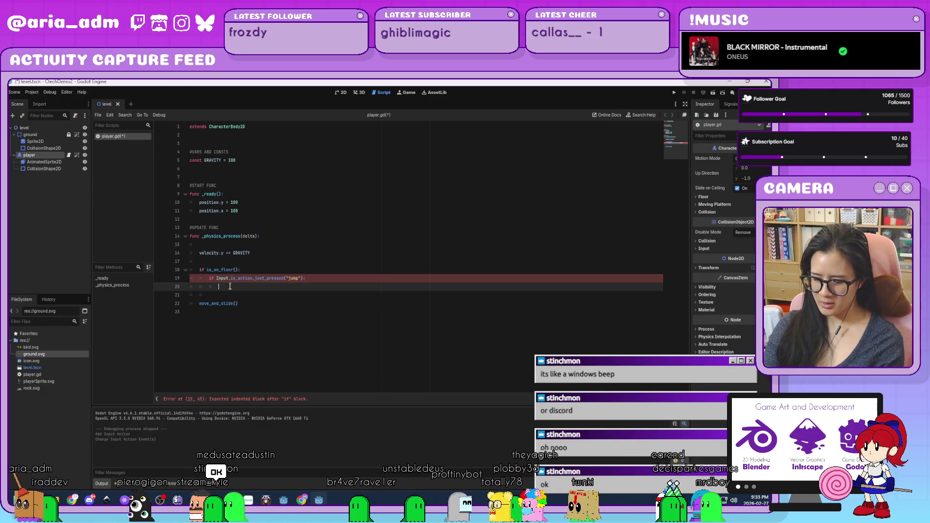
type("veloci")
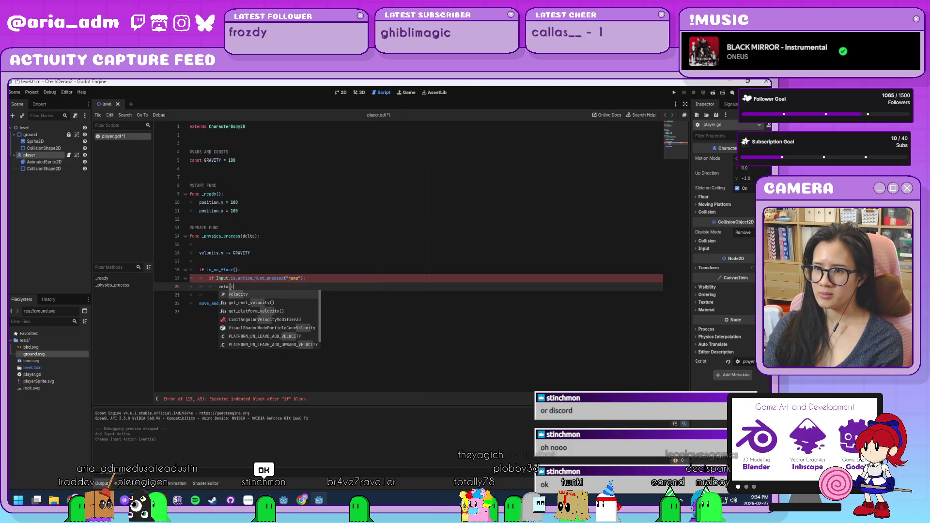
key("Return")
type(".y -=")
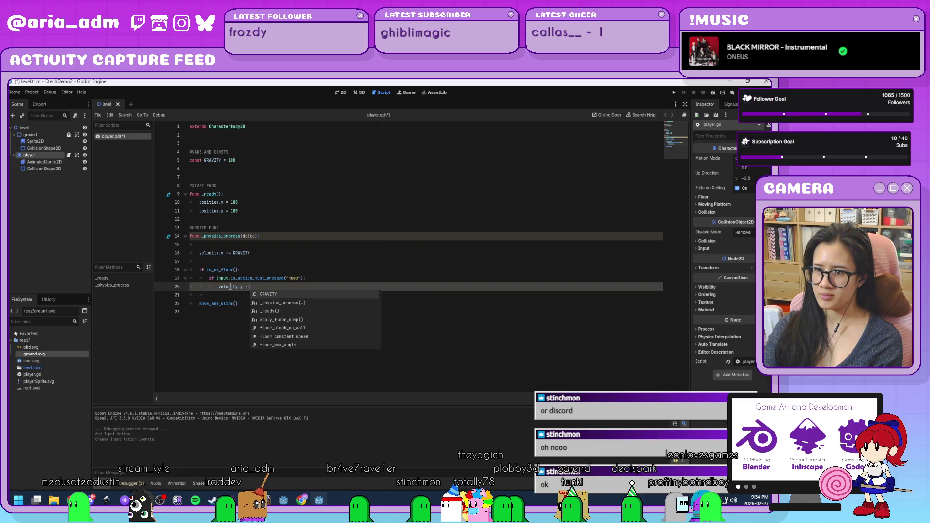
key("Escape")
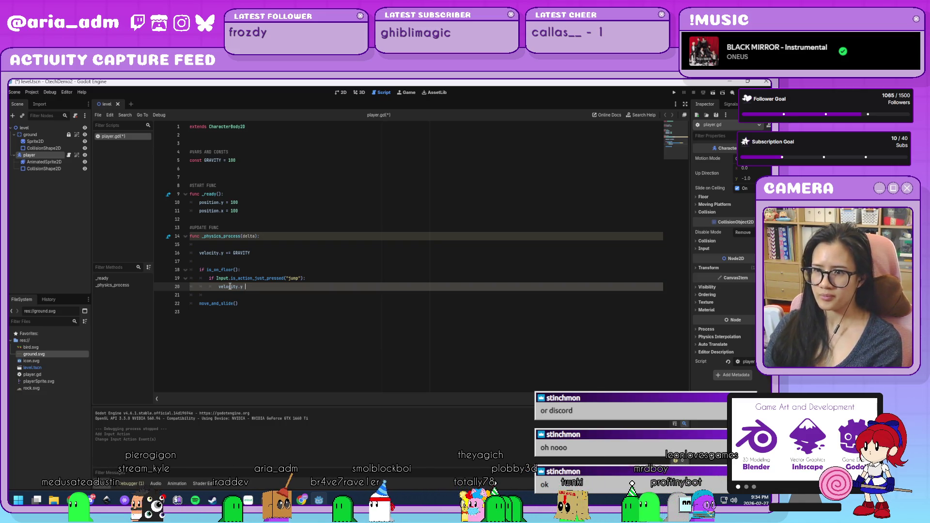
type("-= ")
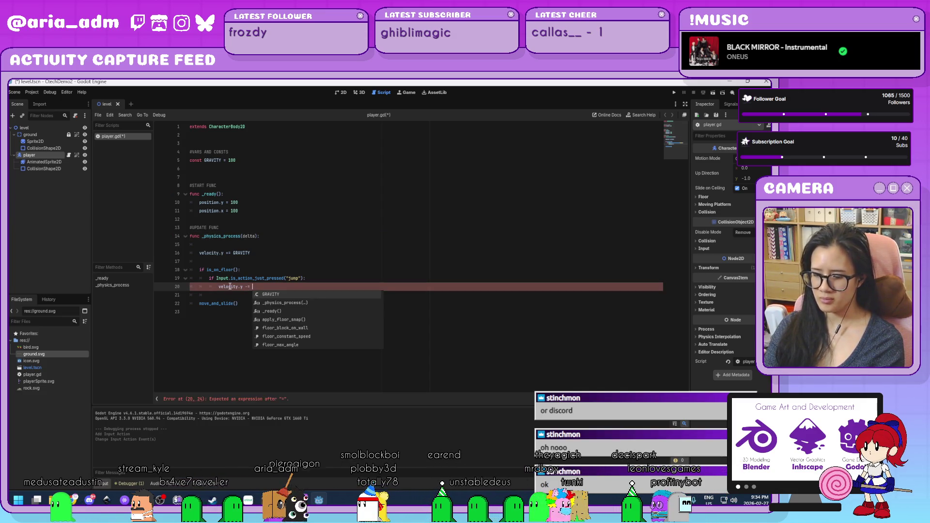
type("JUMP")
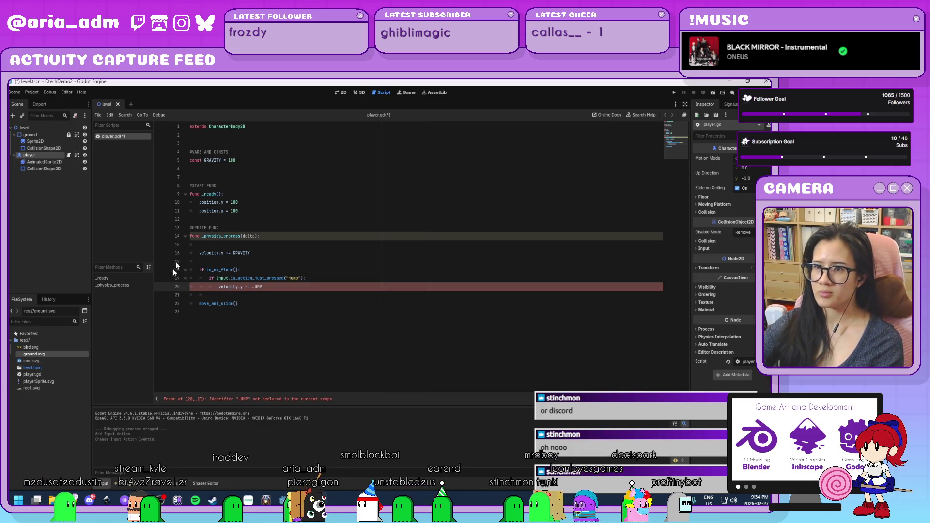
- Declare 'const JUMP = 500' under GRAVITY and save player.gd
left_click(249, 160)
key("Return")
type("cons")
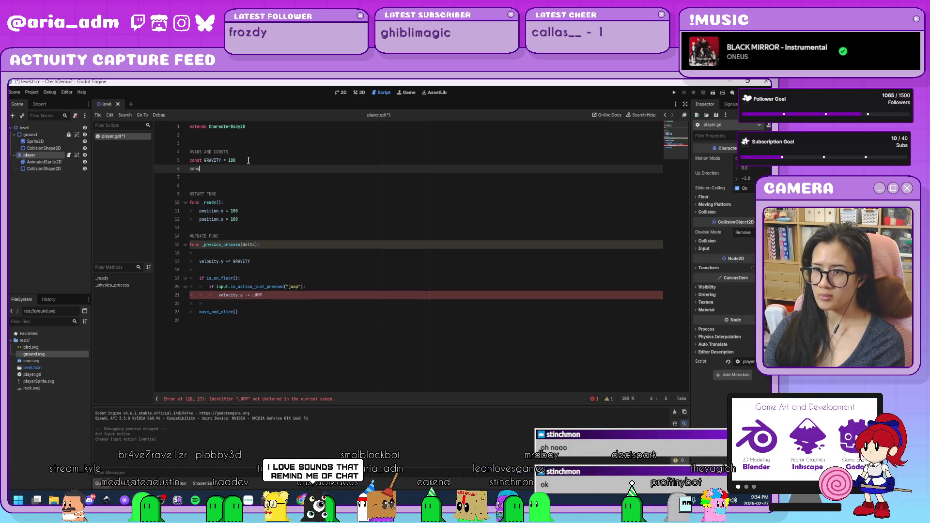
type("t JUMP = ")
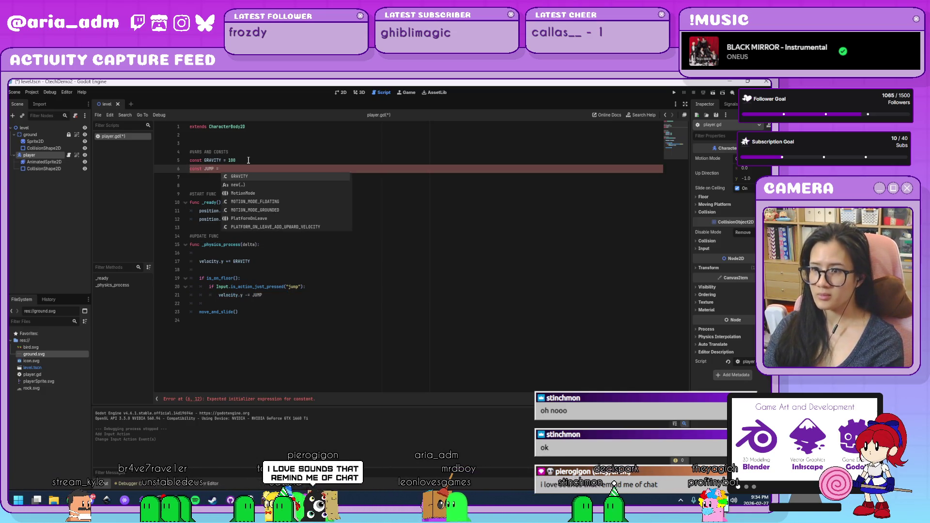
type("500")
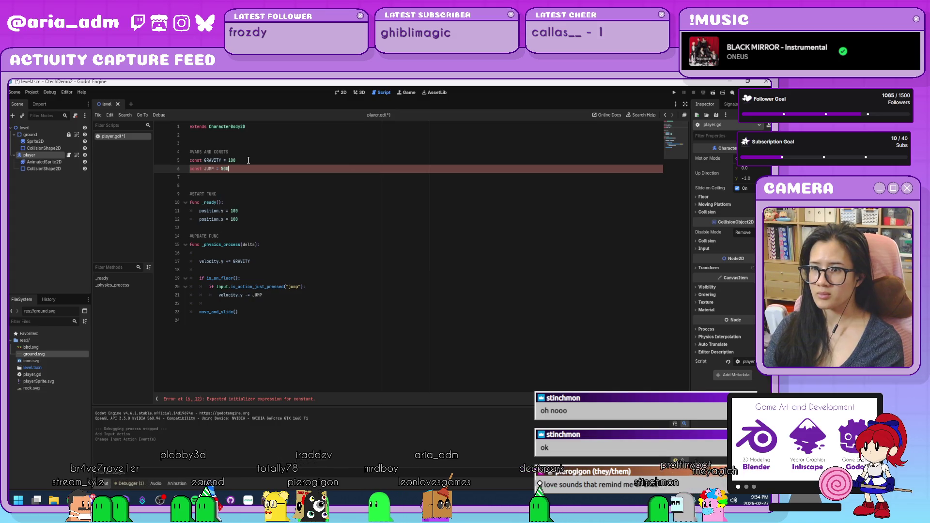
key("ctrl+s")
left_click(277, 305)
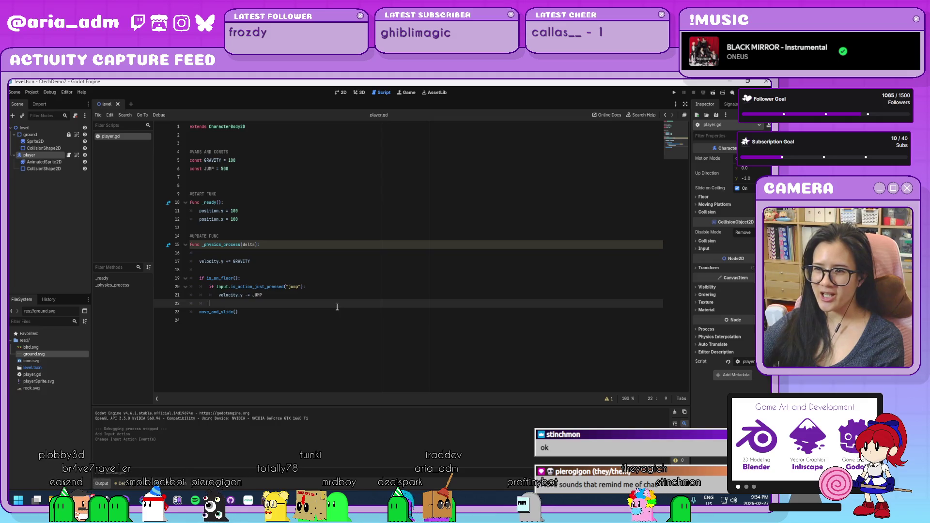
left_click(321, 295)
- Run the game, test the jump with Space, and close it
left_click(672, 92)
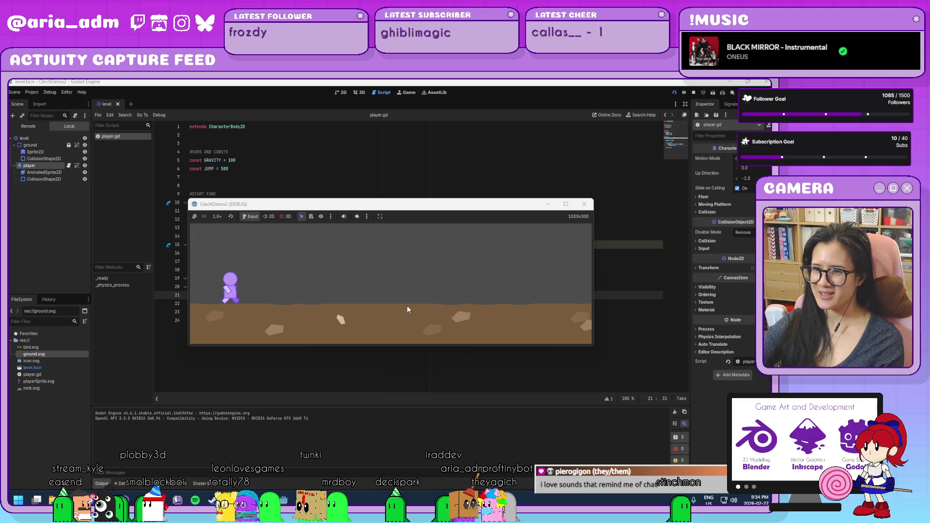
key("space")
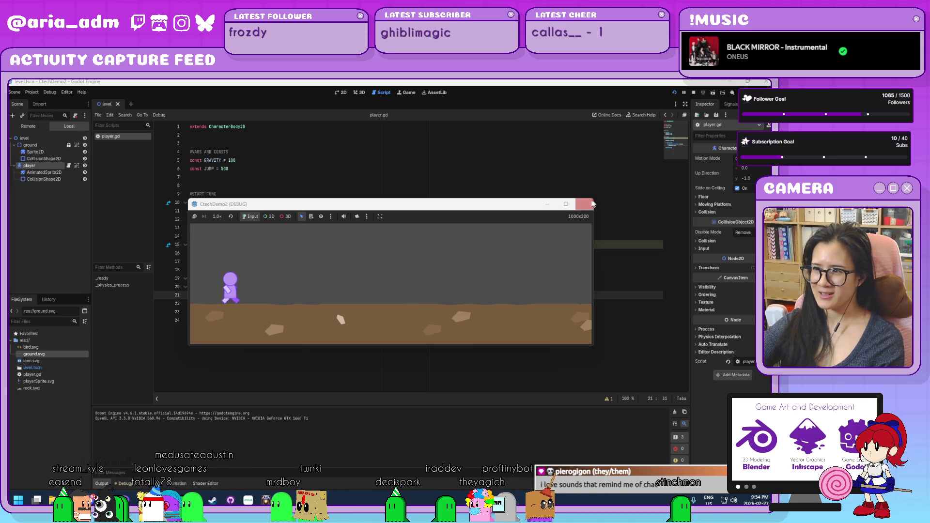
left_click(585, 206)
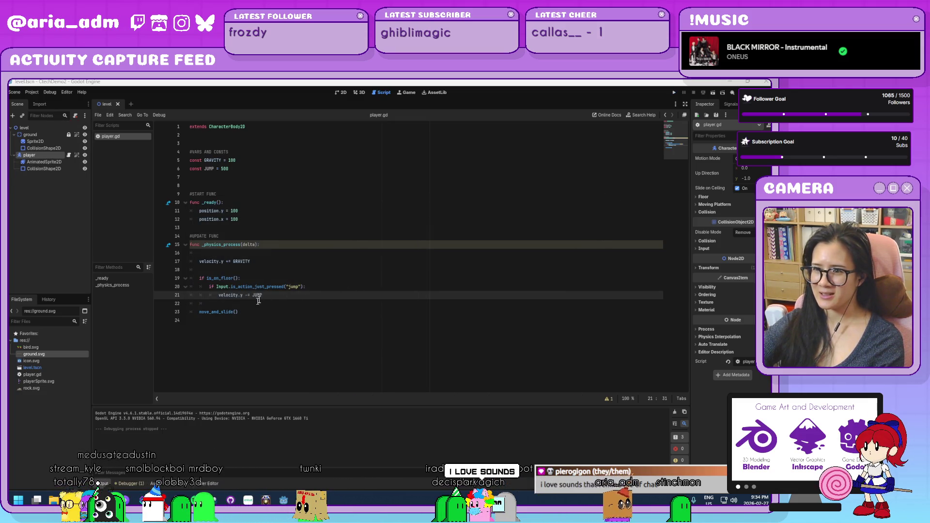
- Change the jump line to 'velocity.y = JUMP' and make the JUMP constant -500
left_click_drag(250, 295, 245, 295)
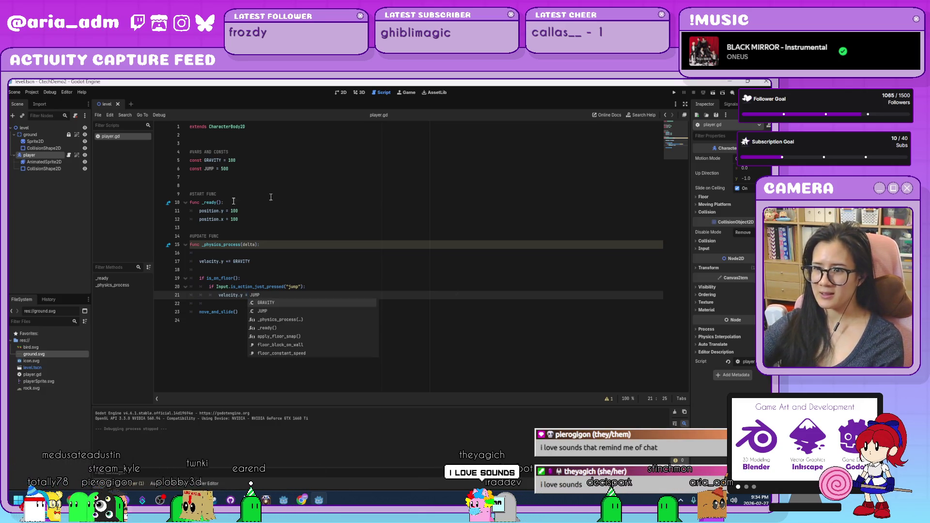
left_click(219, 170)
type("-")
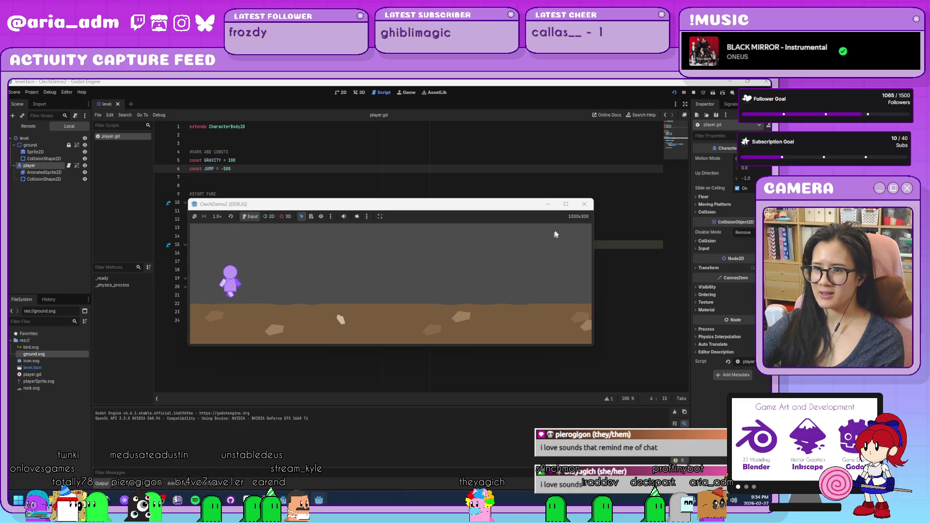
left_click(584, 204)
left_click(351, 285)
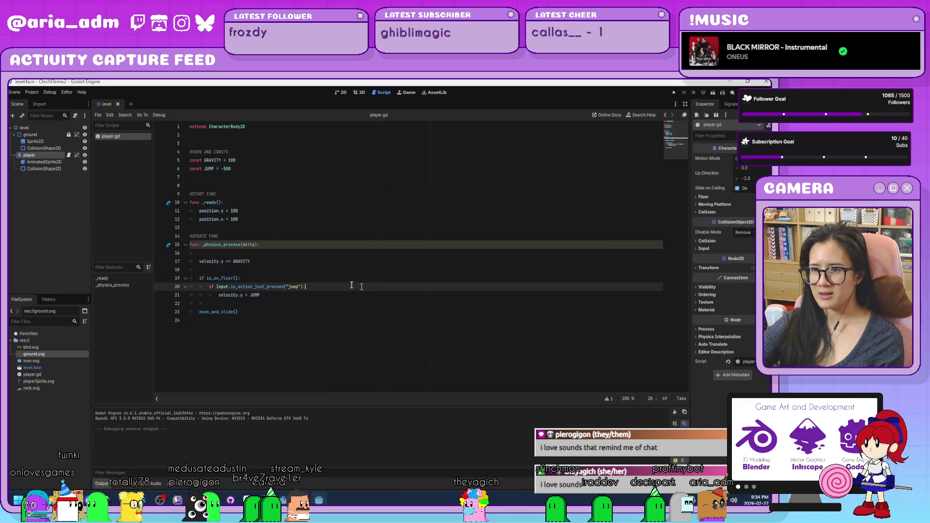
left_click(291, 267)
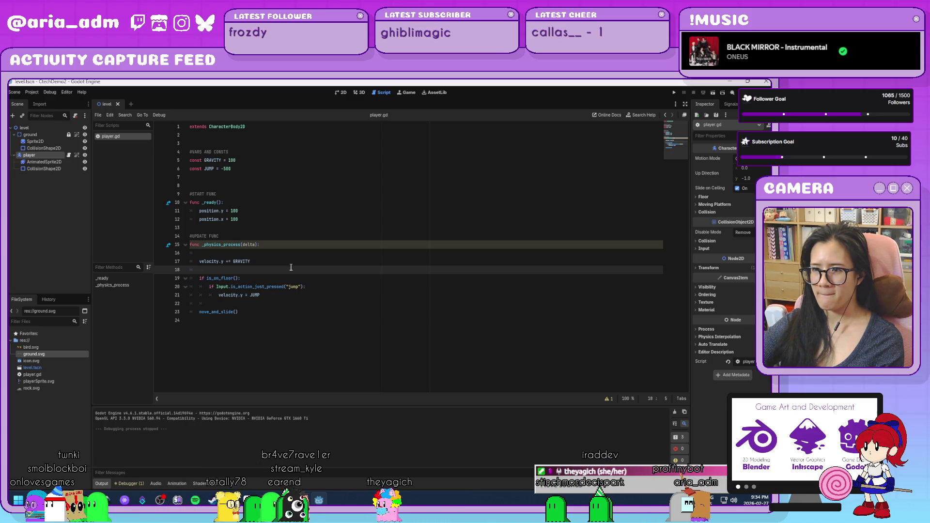
- Add an else: branch after the jump line, move 'velocity.y += GRAVITY' into it, and run the game
left_click(271, 296)
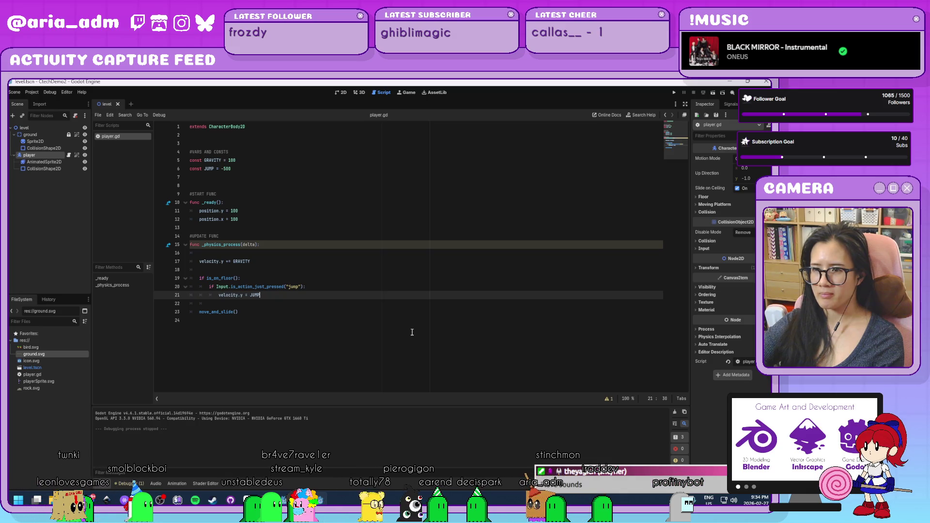
key("Return")
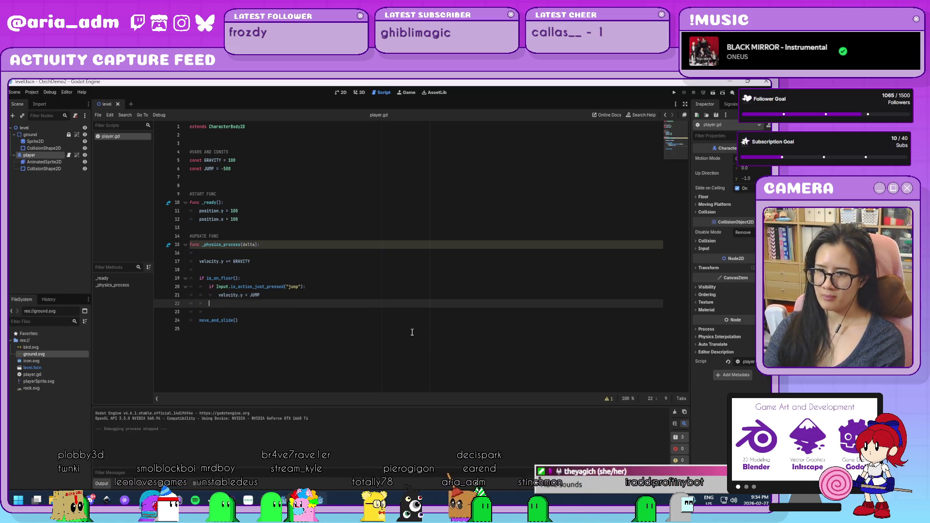
type("else:")
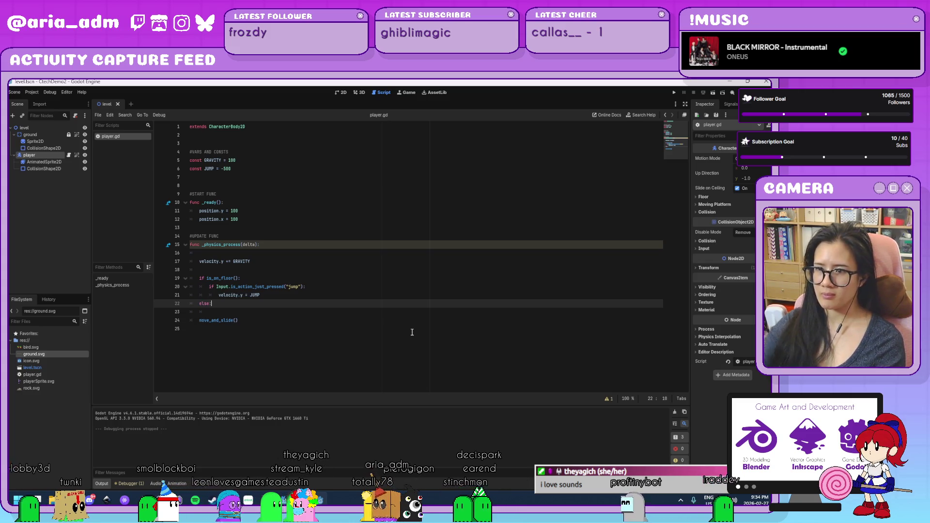
left_click_drag(250, 261, 199, 262)
key("ctrl+x")
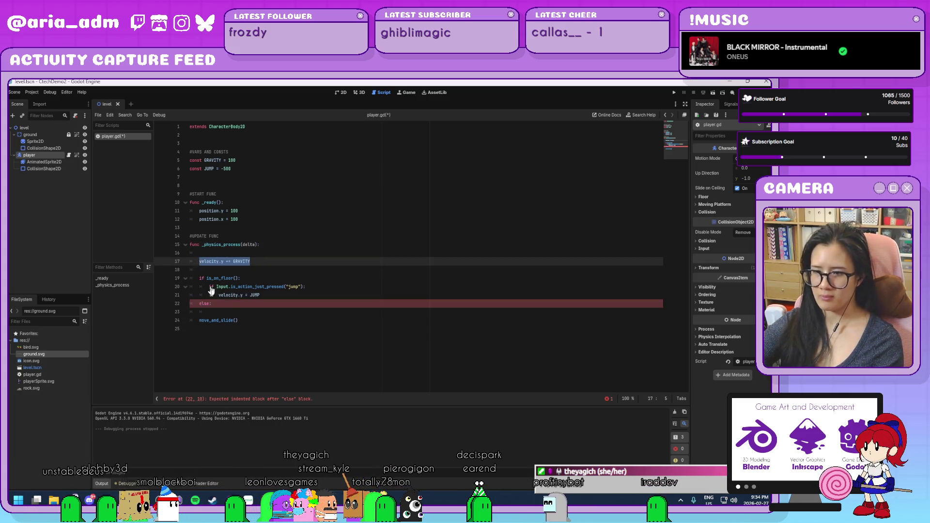
left_click(219, 310)
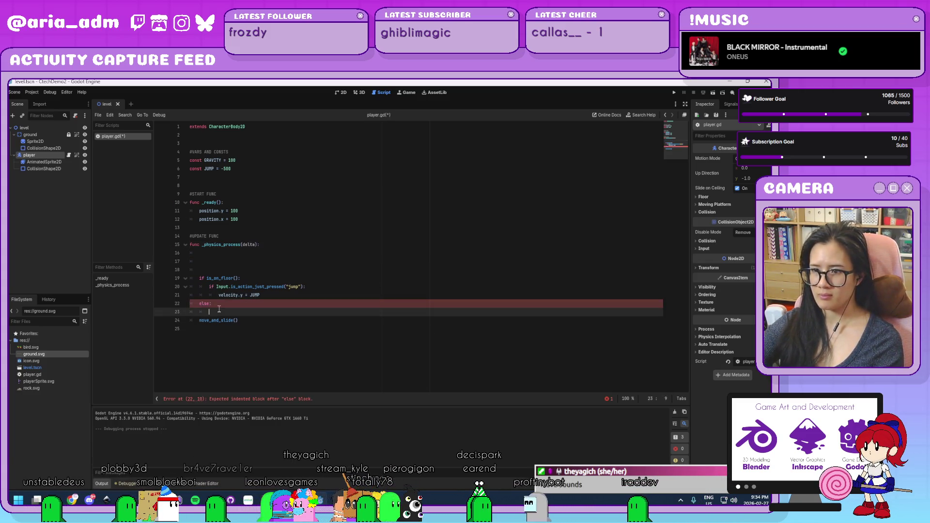
left_click(674, 94)
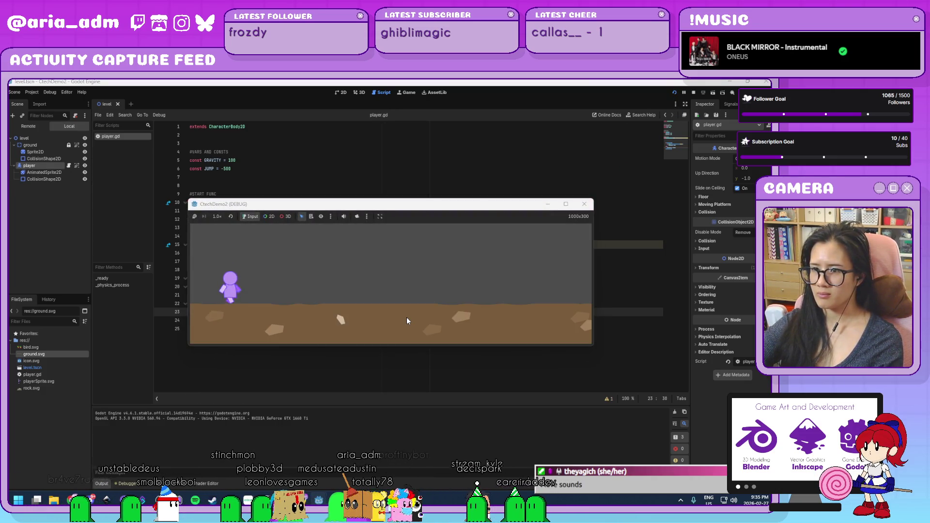
- Stop the game and change the jump line back to 'velocity.y -= JUMP'
left_click(584, 204)
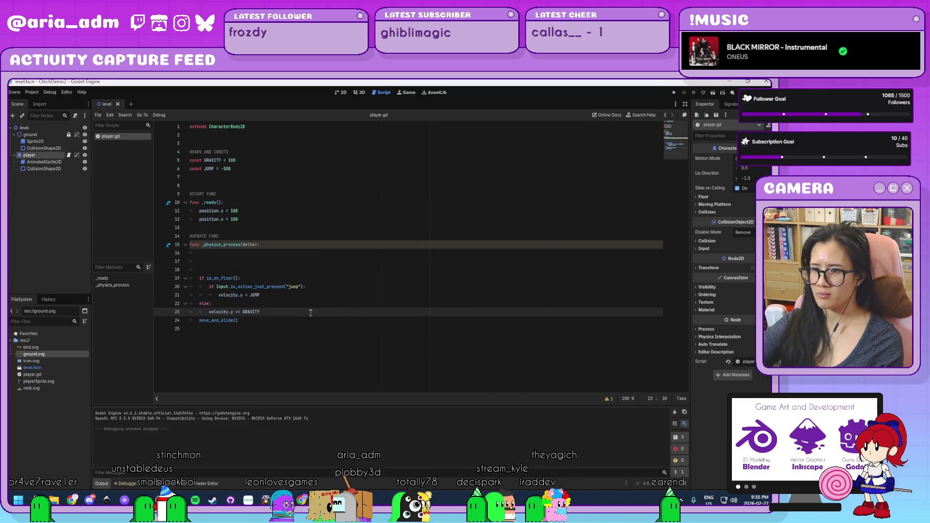
key("Return")
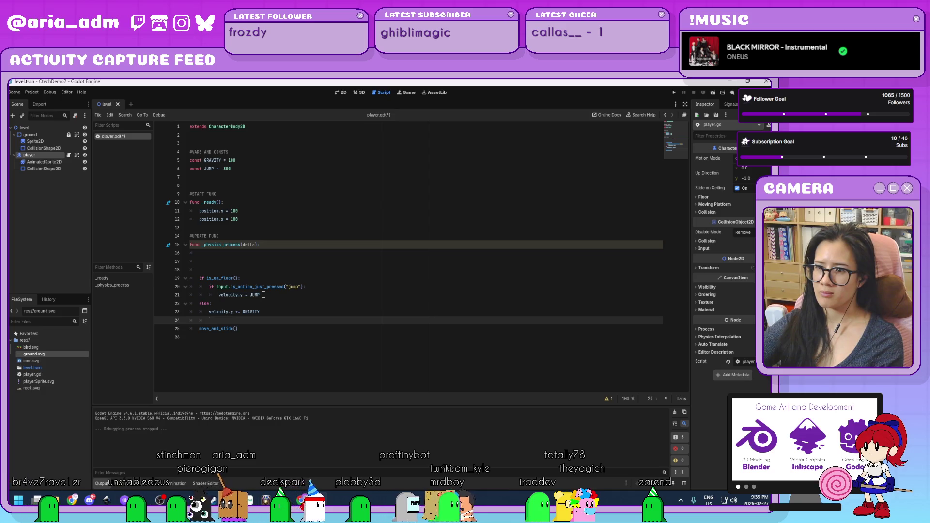
left_click_drag(263, 294, 219, 295)
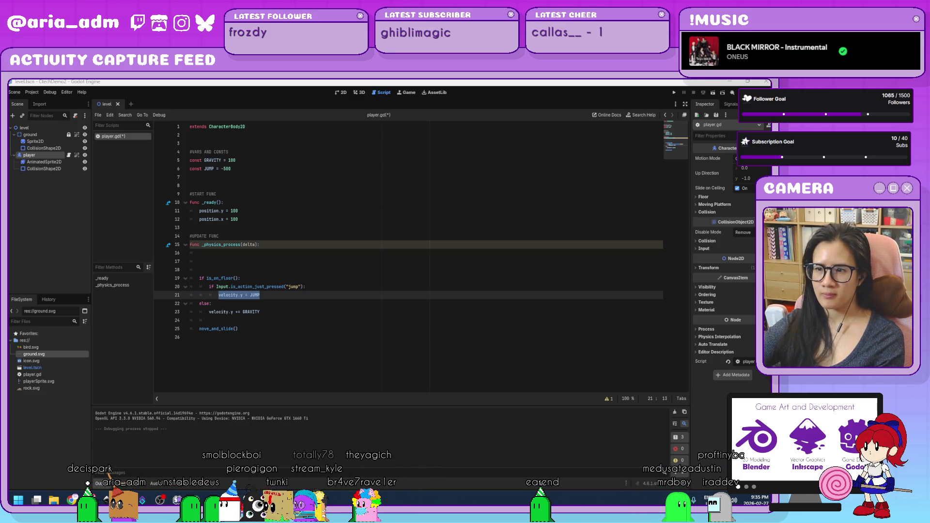
left_click(246, 295)
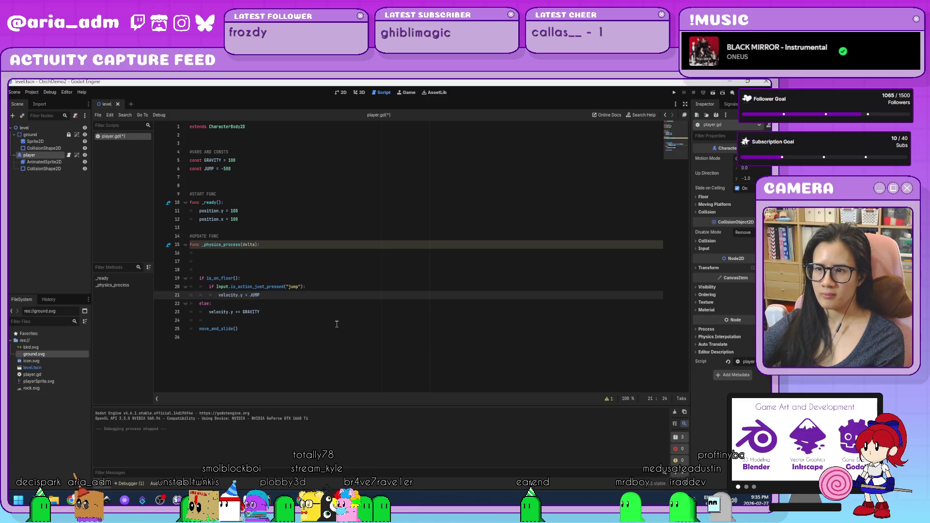
type("-")
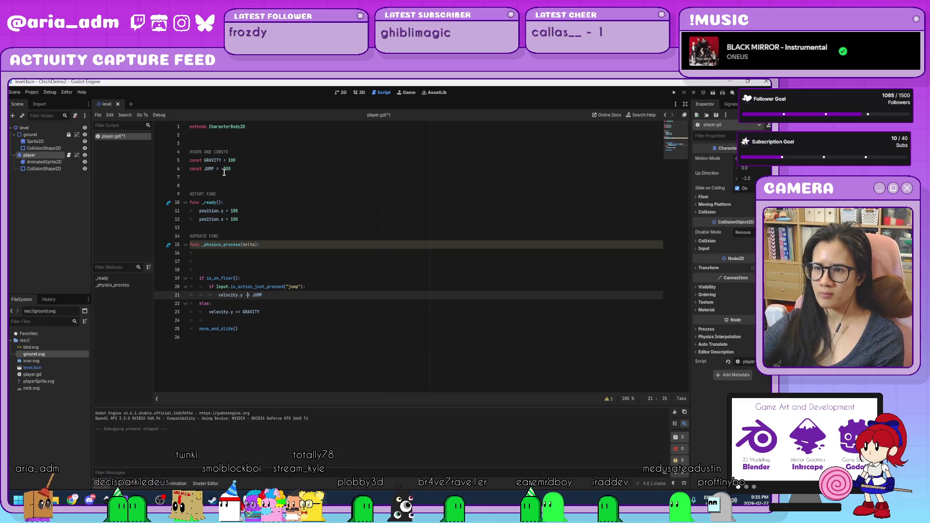
left_click(221, 168)
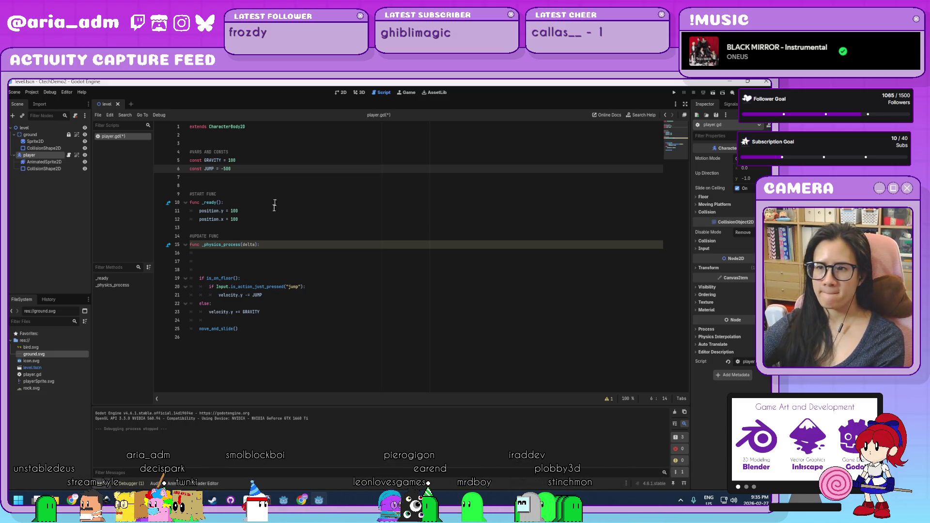
- Delete the JUMP constant and use a literal 500 in the jump line
left_click_drag(246, 171, 253, 159)
key("BackSpace")
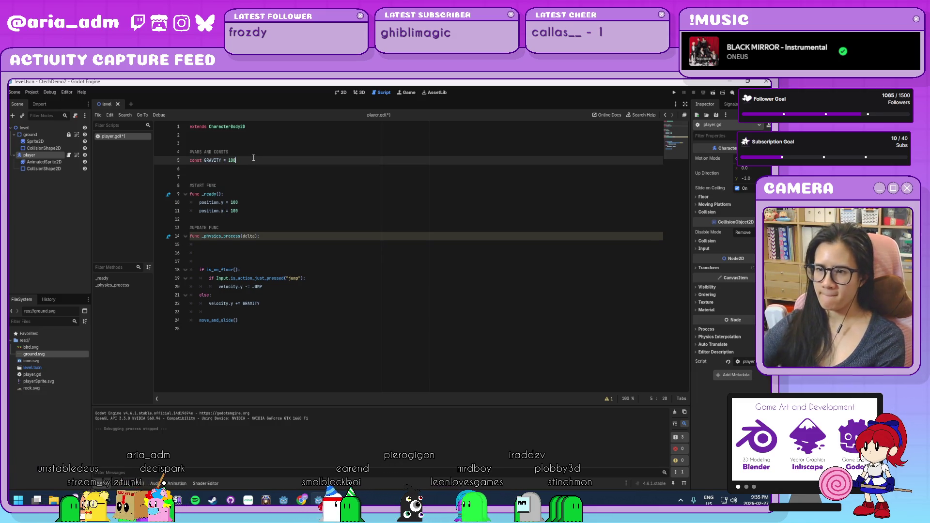
double_click(257, 286)
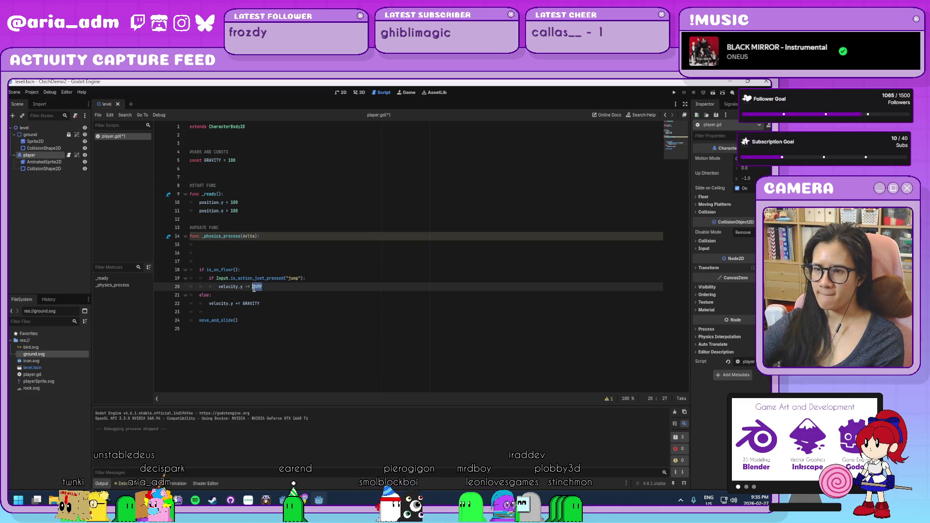
type("500")
left_click(287, 294)
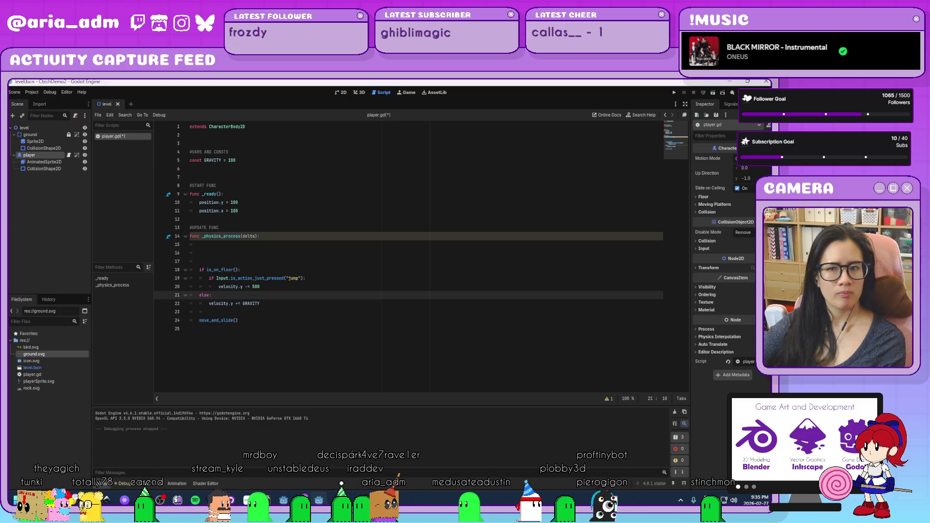
- Lower GRAVITY from 100 to 20 and test jumping in the running game
left_click_drag(240, 160, 228, 160)
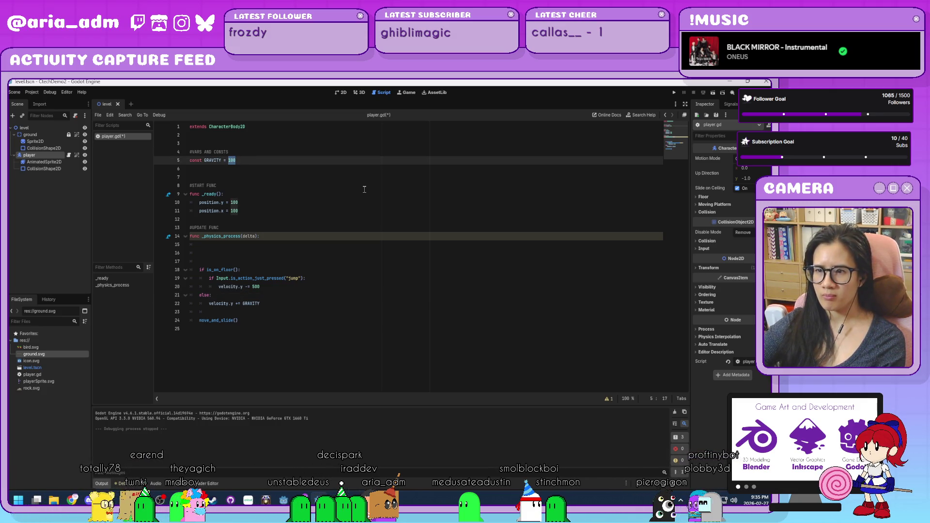
type("20")
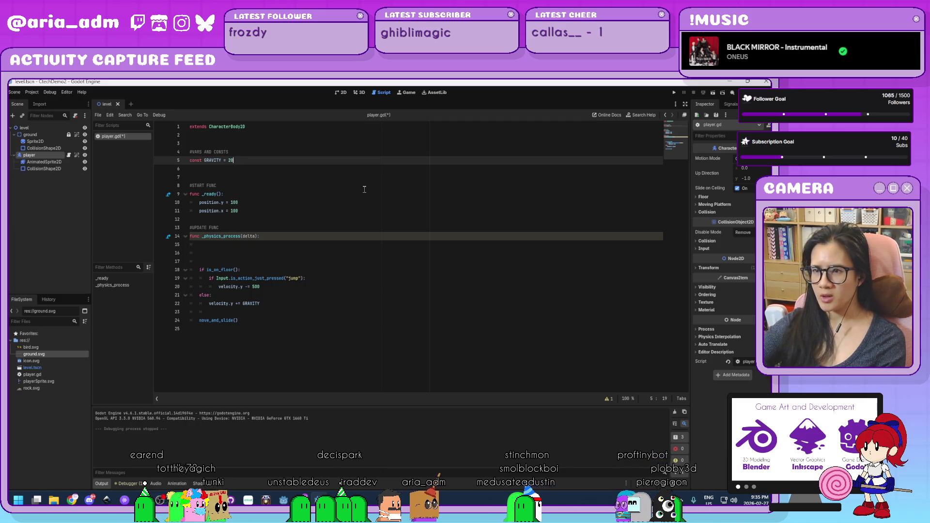
left_click(304, 341)
left_click(672, 91)
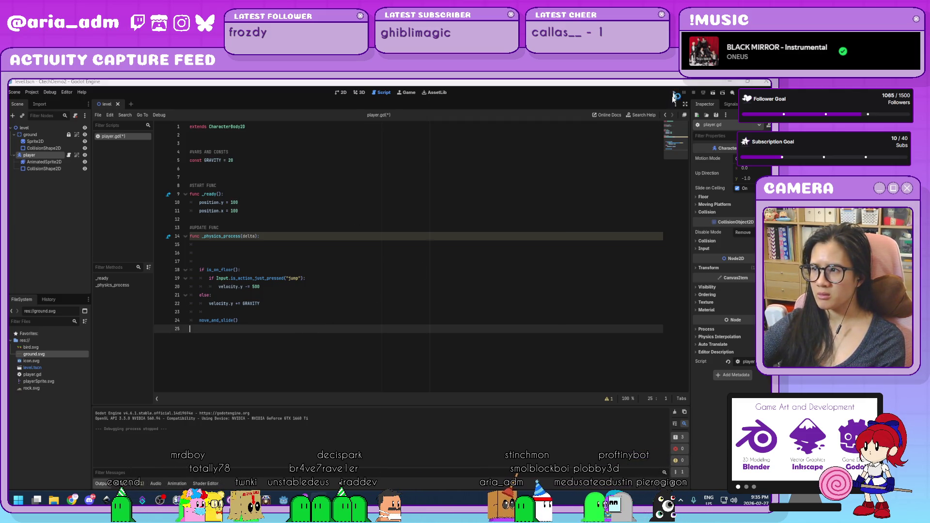
key("space")
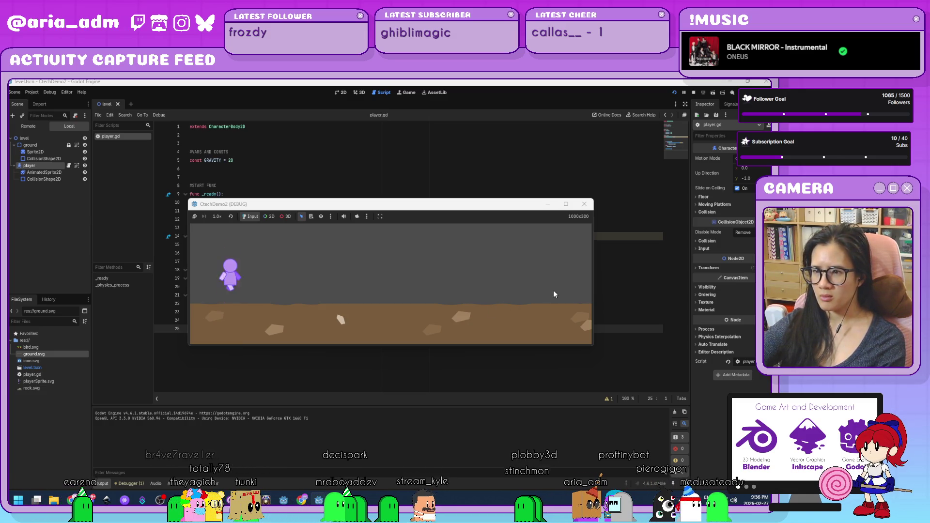
key("space")
key("space")
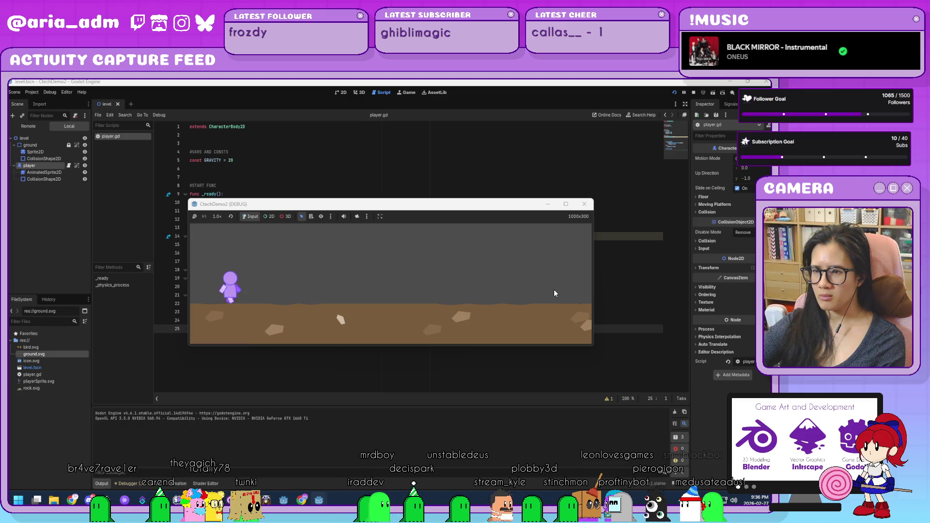
left_click(589, 205)
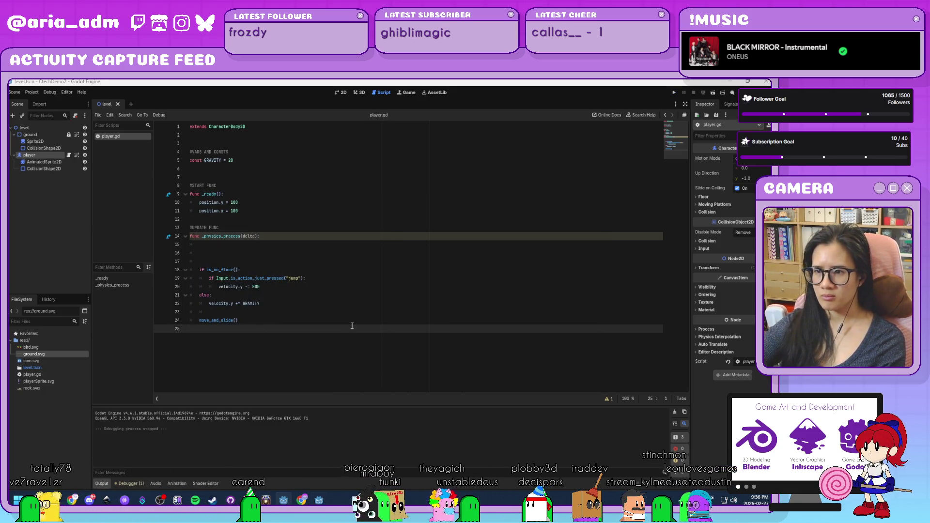
- Delete the extra blank lines in _physics_process
left_click(321, 311)
left_click(317, 300)
left_click(316, 305)
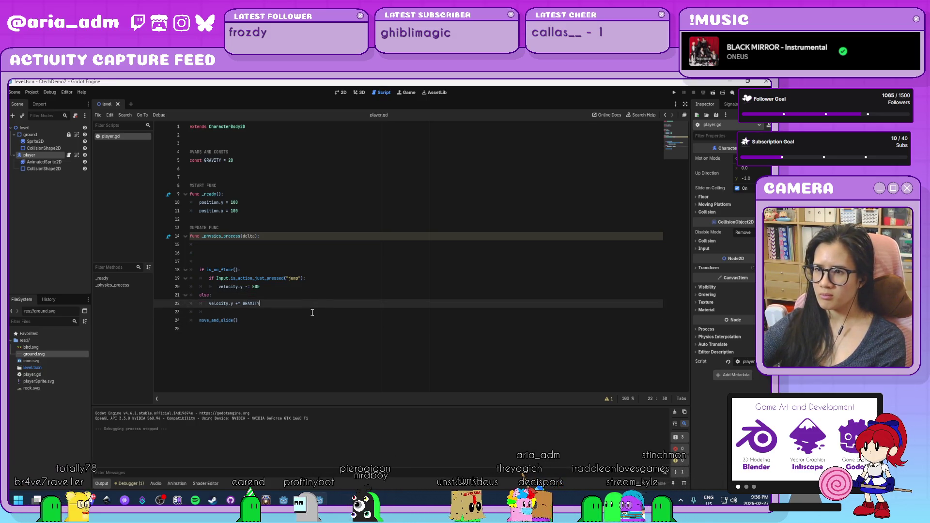
left_click(276, 253)
key("Delete")
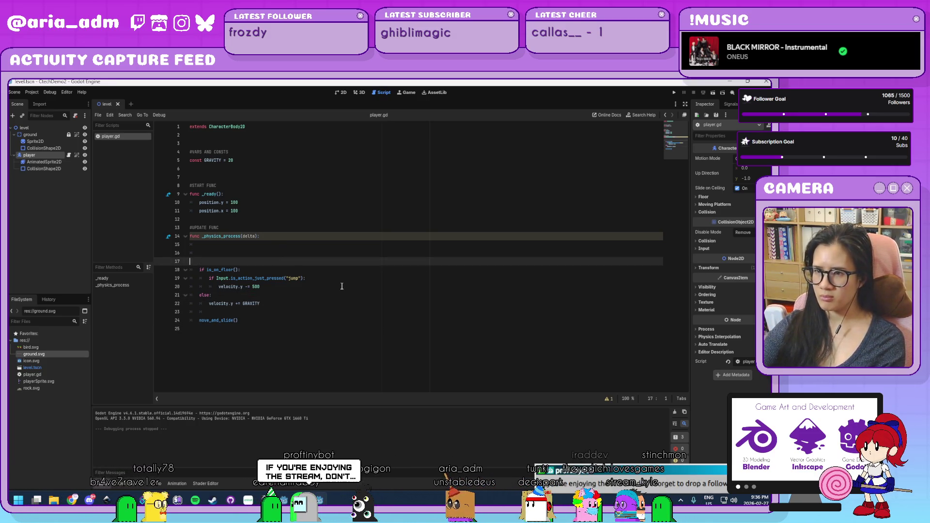
key("BackSpace")
key("BackSpace")
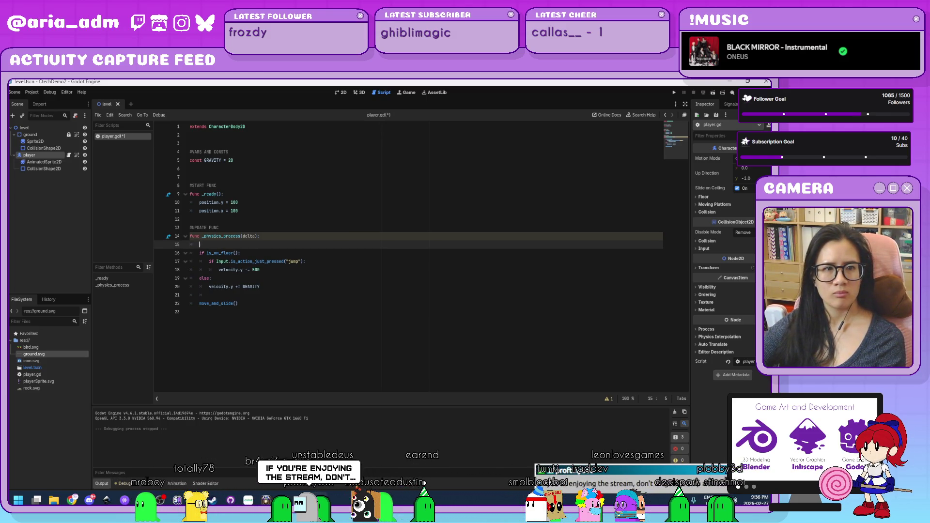
- Undo recent edits to restore GRAVITY 100, the JUMP constant, and the original gravity placement
left_click(261, 288)
left_click_drag(211, 290, 209, 289)
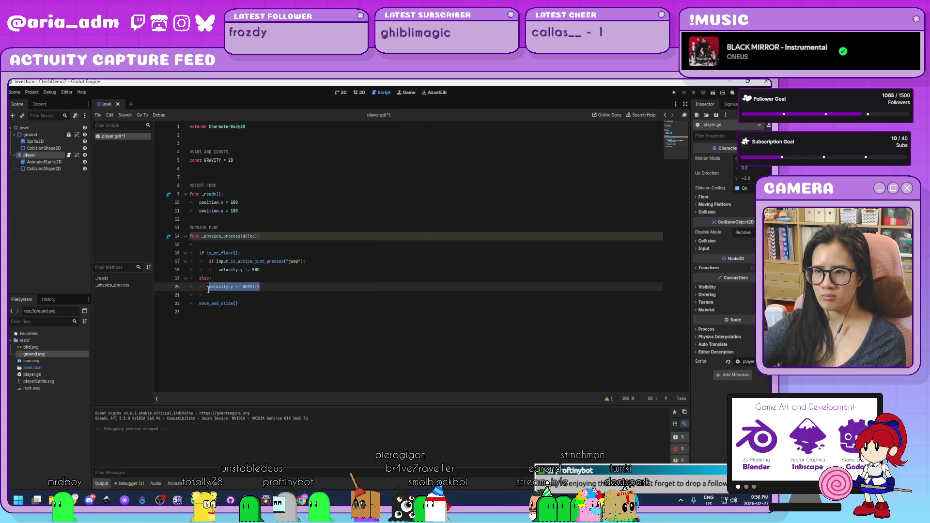
key("ctrl+z")
key("ctrl+z")
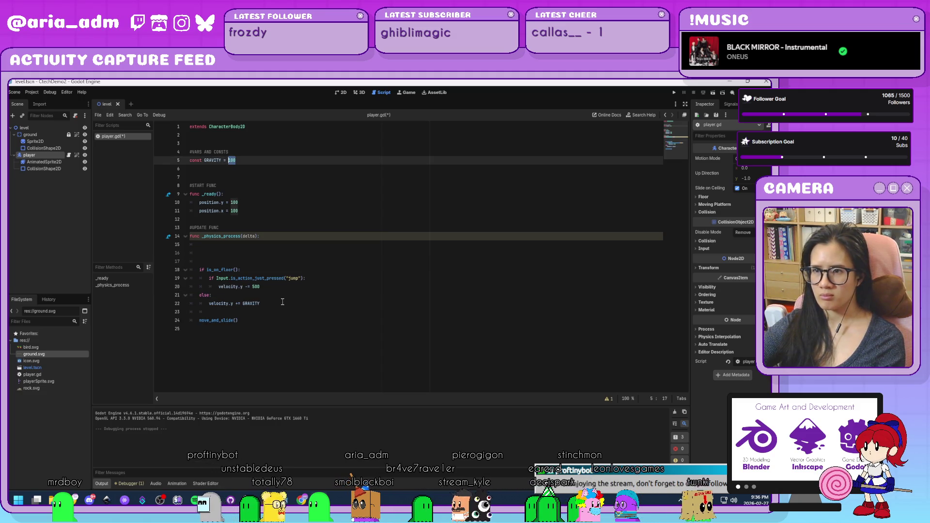
key("ctrl+y")
key("ctrl+y")
key("ctrl+y")
key("ctrl+y")
key("ctrl+y")
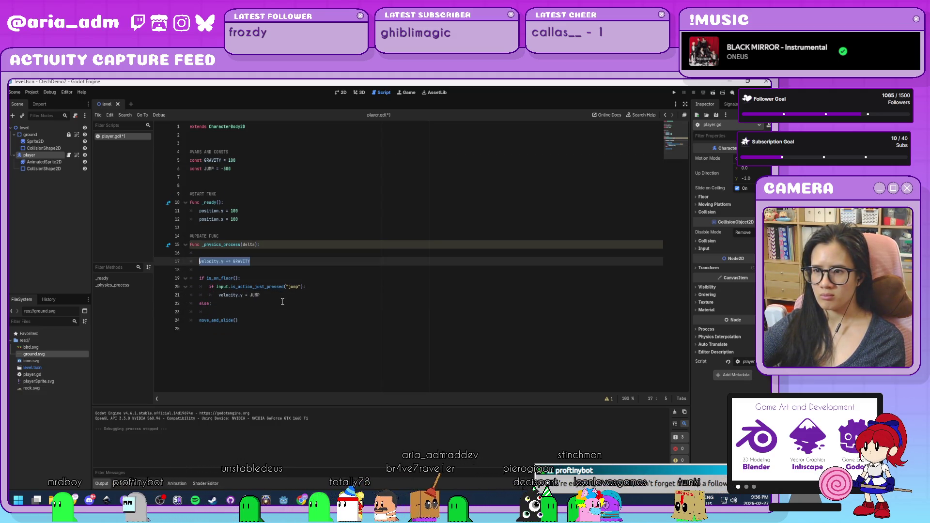
key("ctrl+y")
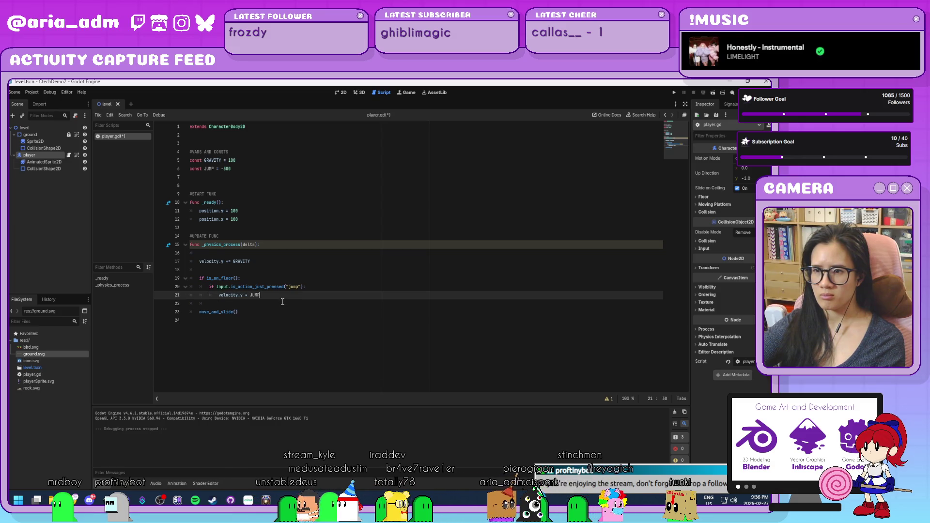
- Delete the const JUMP line and begin replacing JUMP on line 20 with 500
left_click(250, 166)
left_click_drag(250, 167, 254, 164)
key("BackSpace")
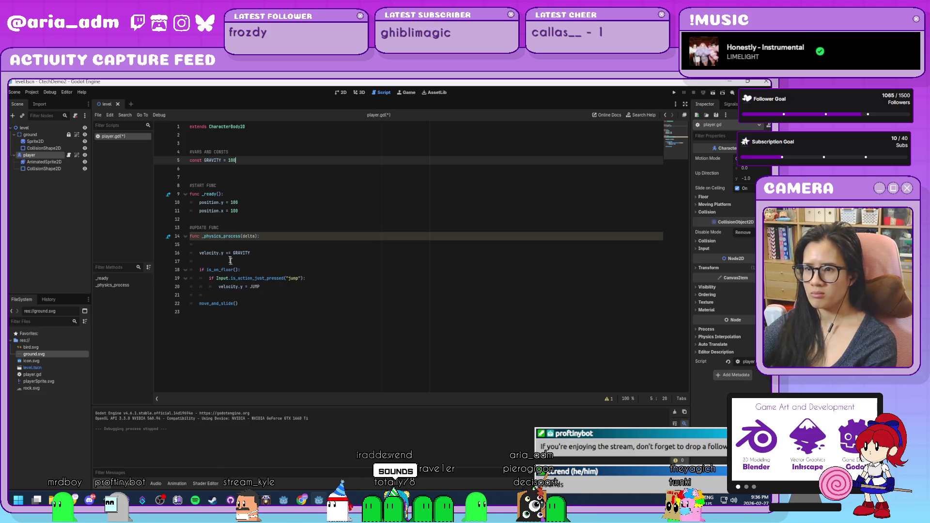
double_click(252, 286)
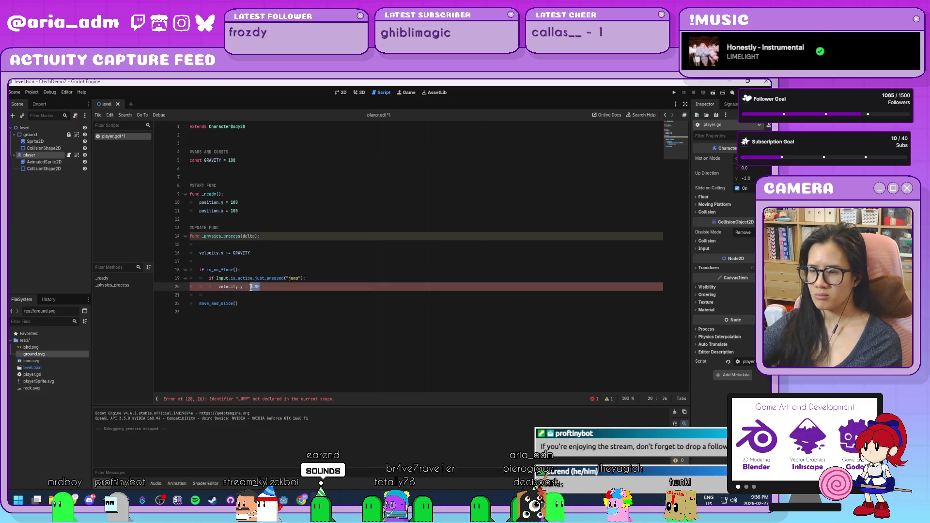
type("-500")
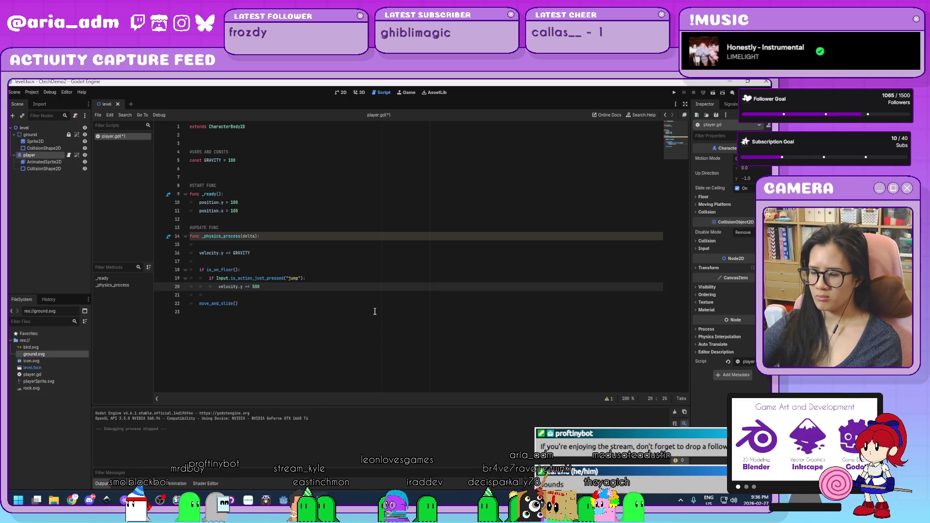
type("-")
- Wrap 'velocity.y += GRAVITY' in an 'if not is_on_floor():' check
key("Up")
key("Up")
key("Up")
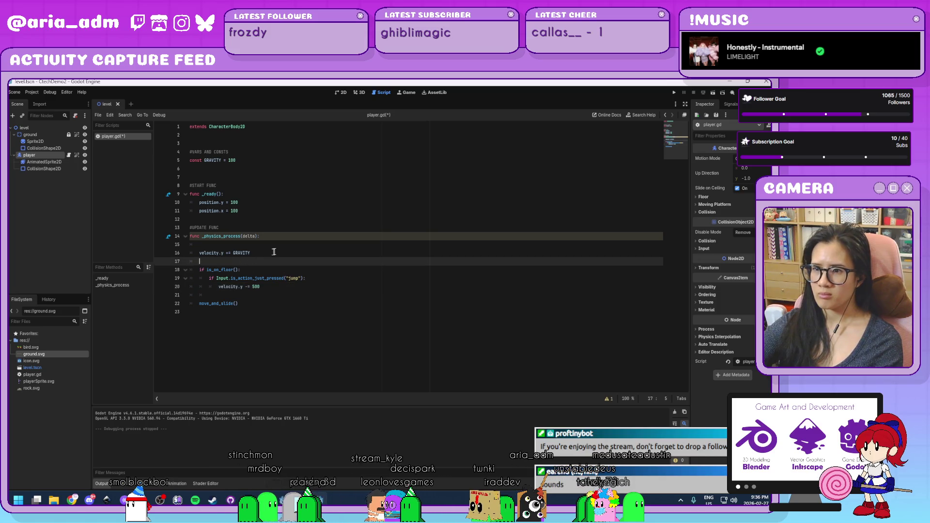
type("if ")
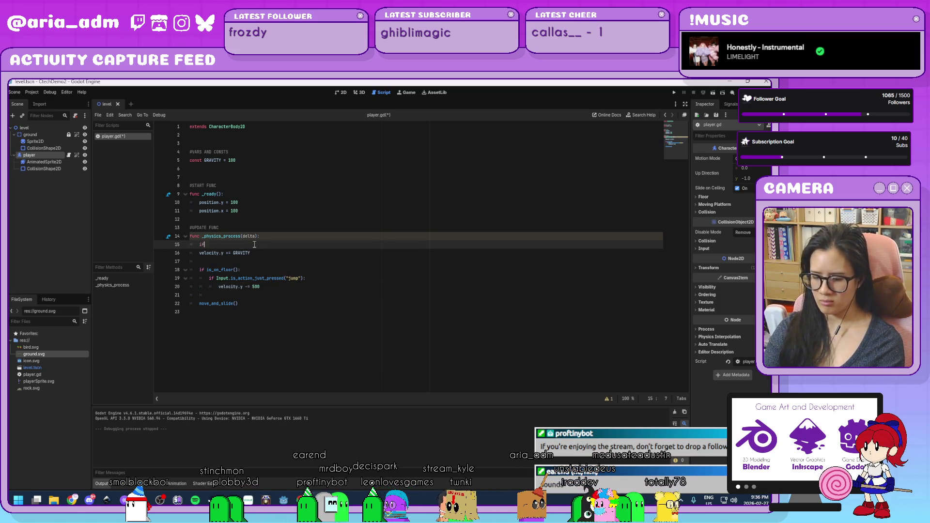
type("is_")
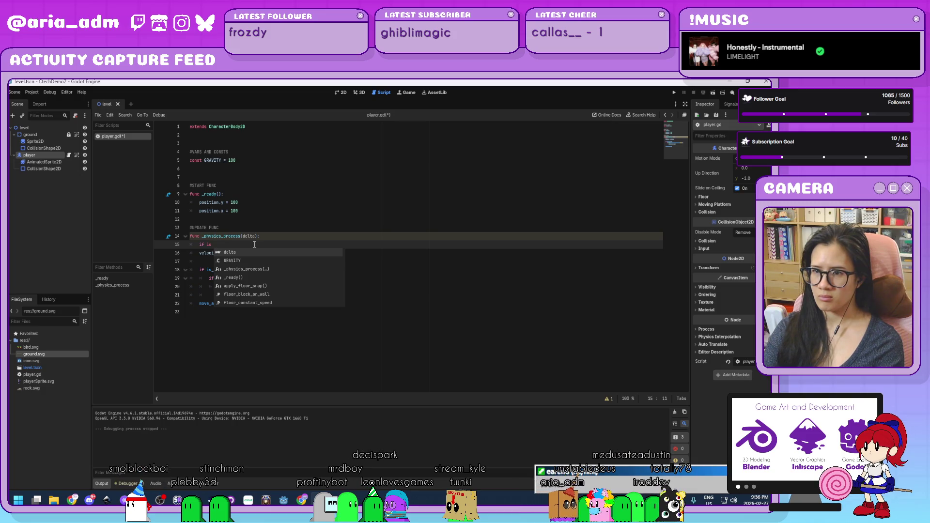
key("BackSpace")
type("n")
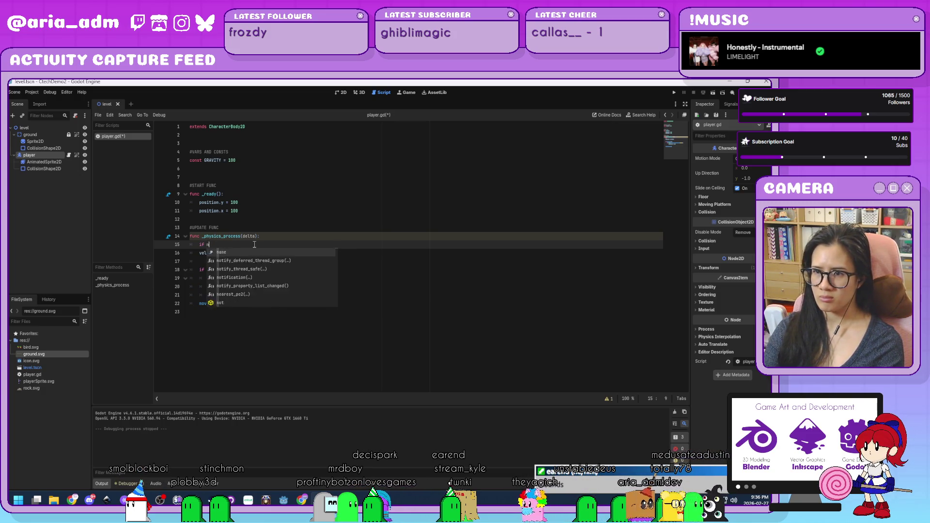
type("ot is")
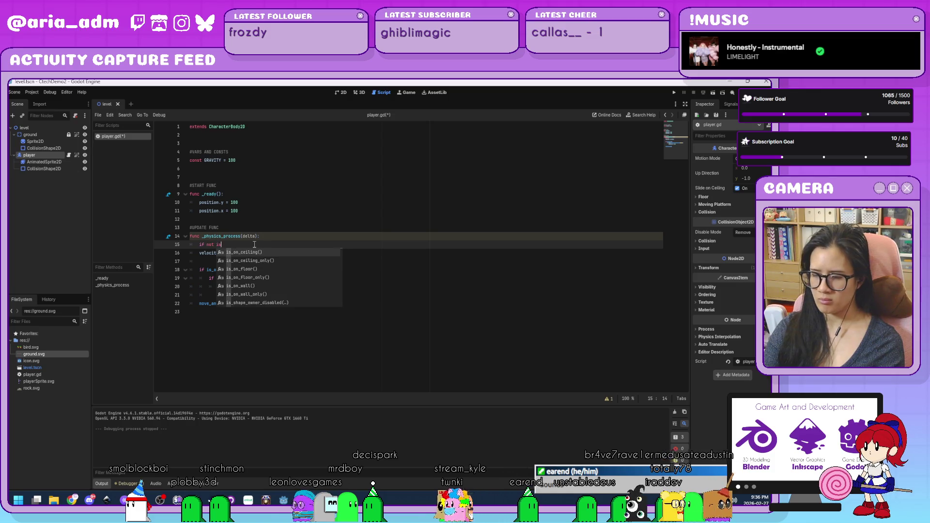
type("_on_floor()")
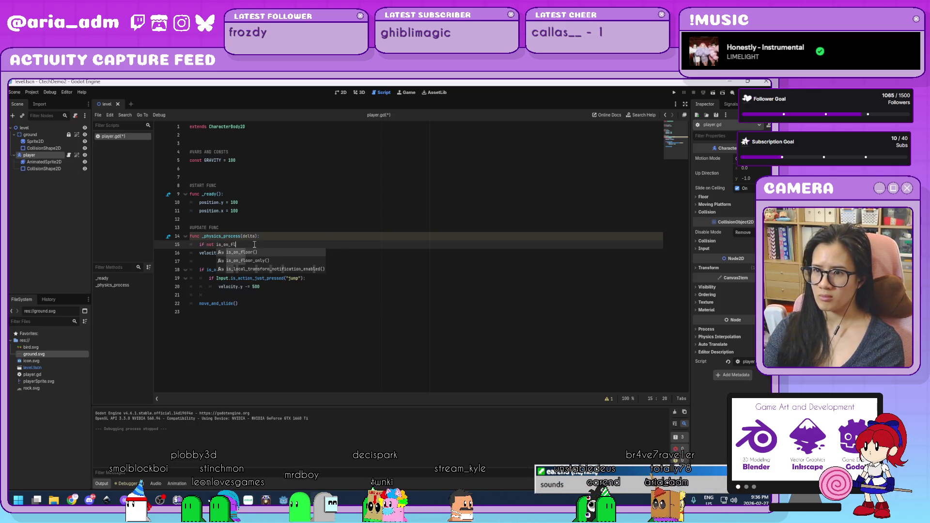
type(":")
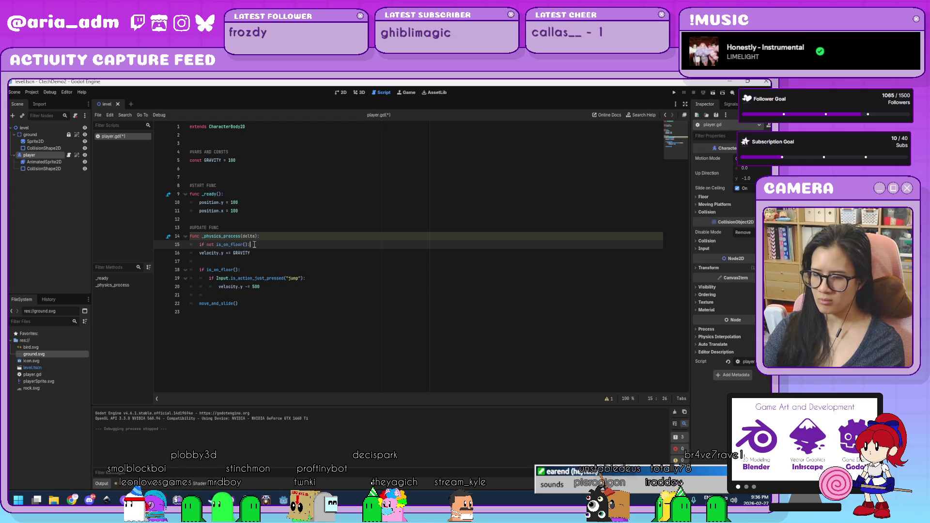
key("Down")
key("Home")
key("Tab")
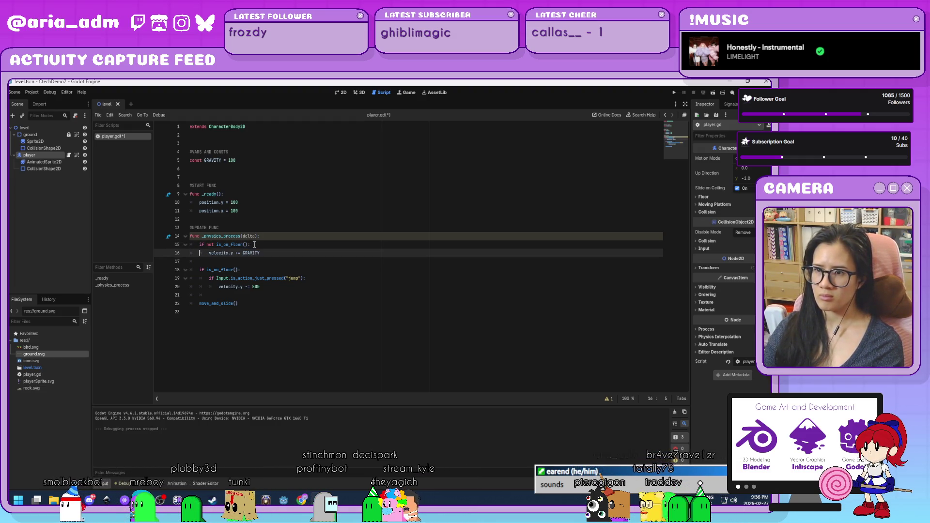
- Change the GRAVITY constant from 100 to 20
double_click(254, 162)
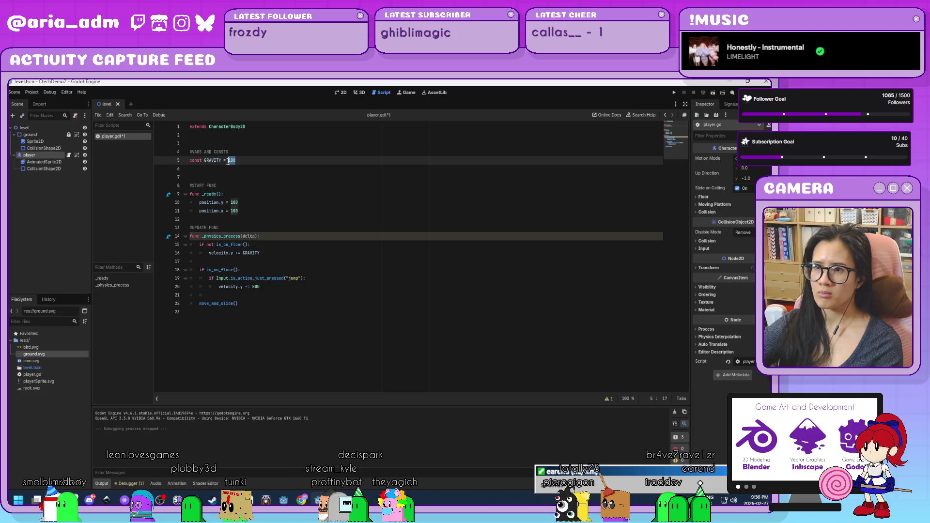
type("20")
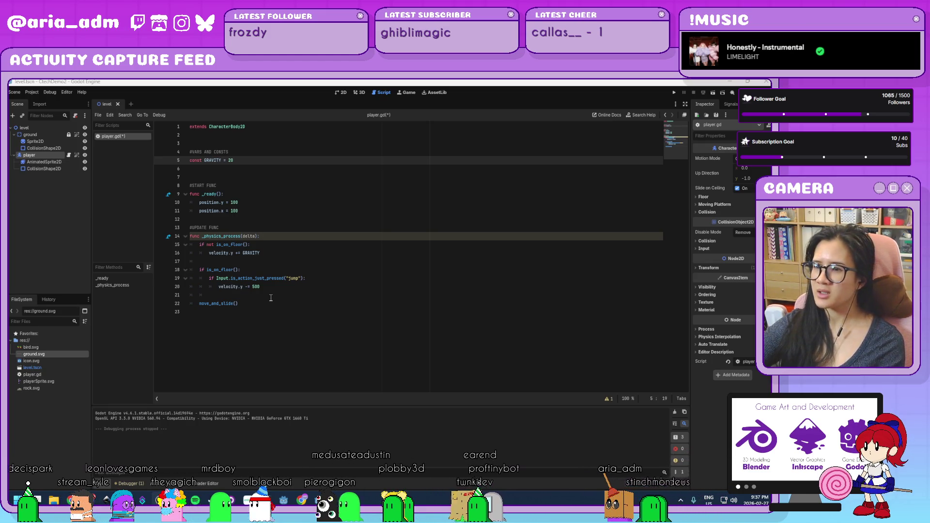
left_click(253, 304)
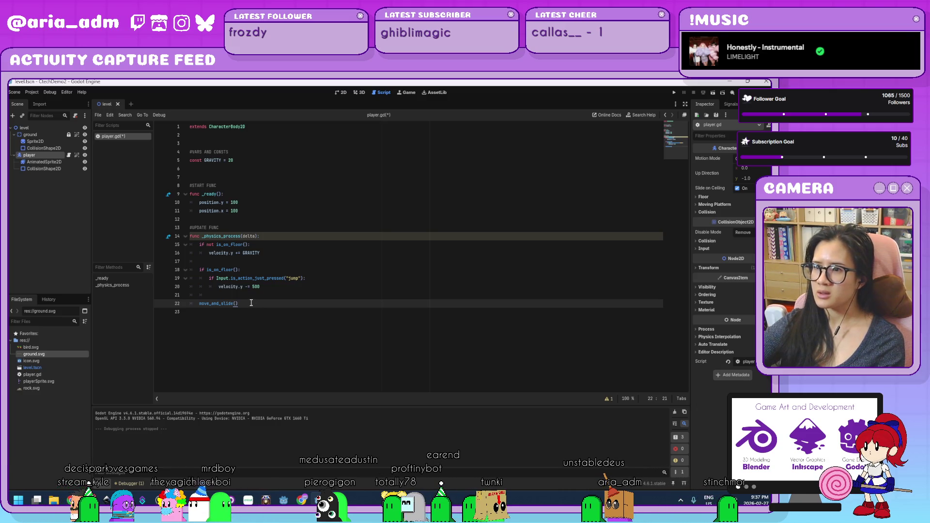
left_click(287, 289)
left_click(290, 236)
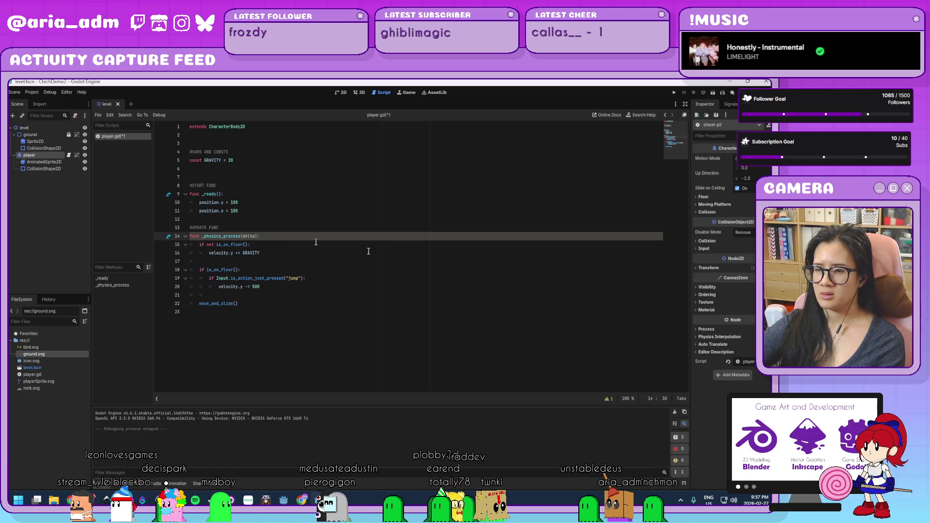
- Run the game, test a jump with Space, close it, and select the player node
left_click(675, 93)
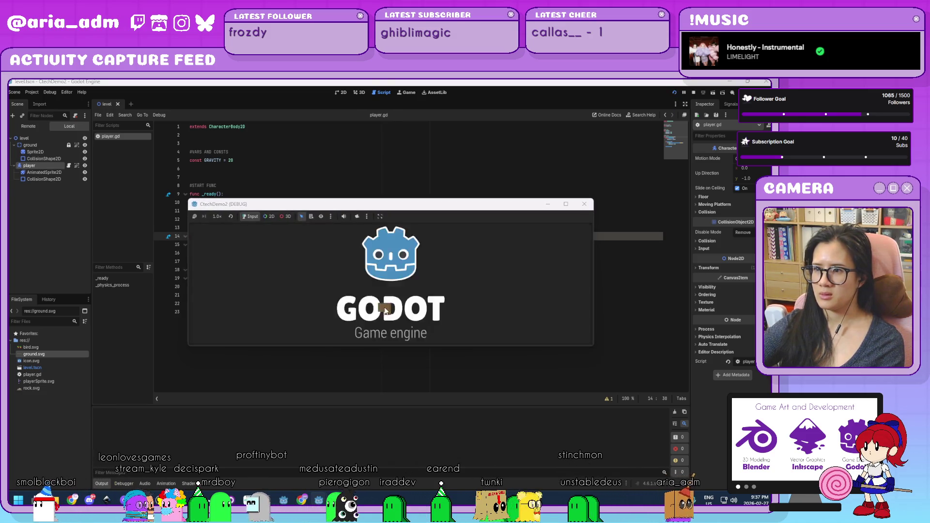
key("space")
key("space")
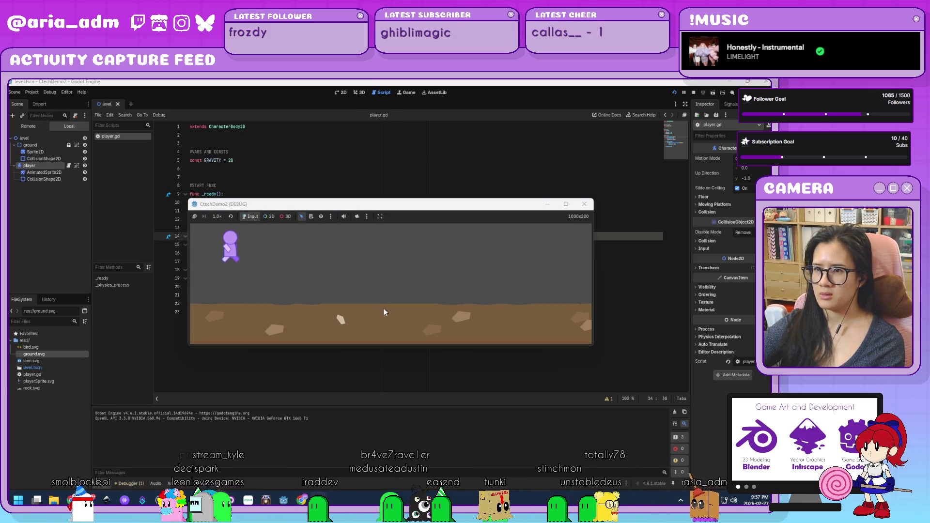
left_click(591, 205)
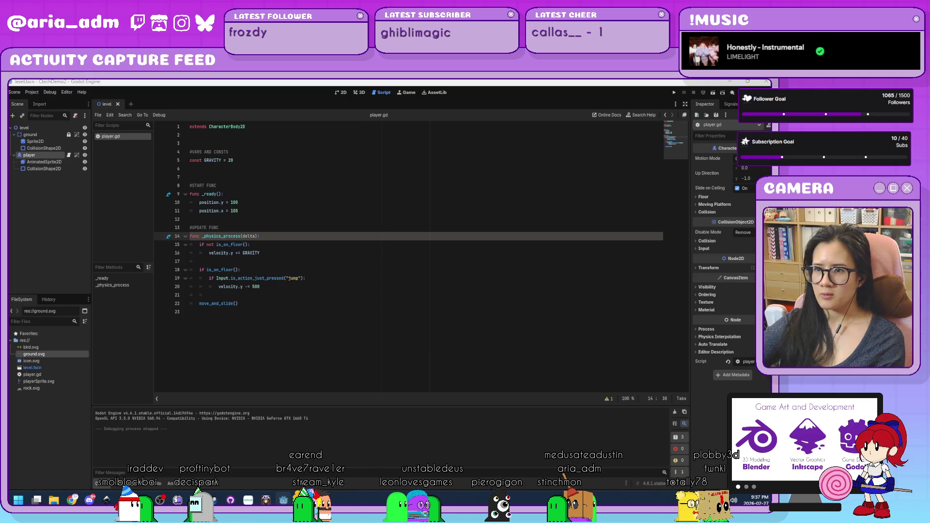
left_click(46, 155)
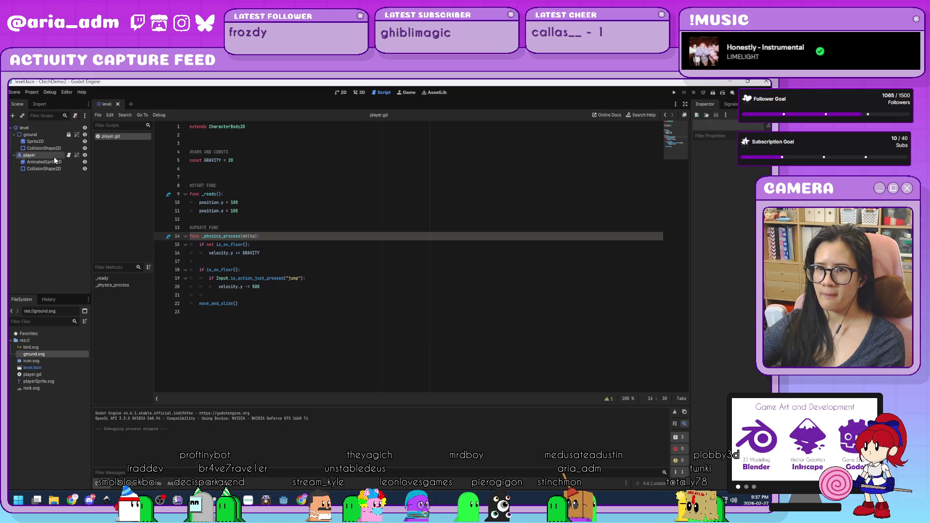
- Save the scene and add an Area2D node under the level root in the 2D view
key("ctrl+s")
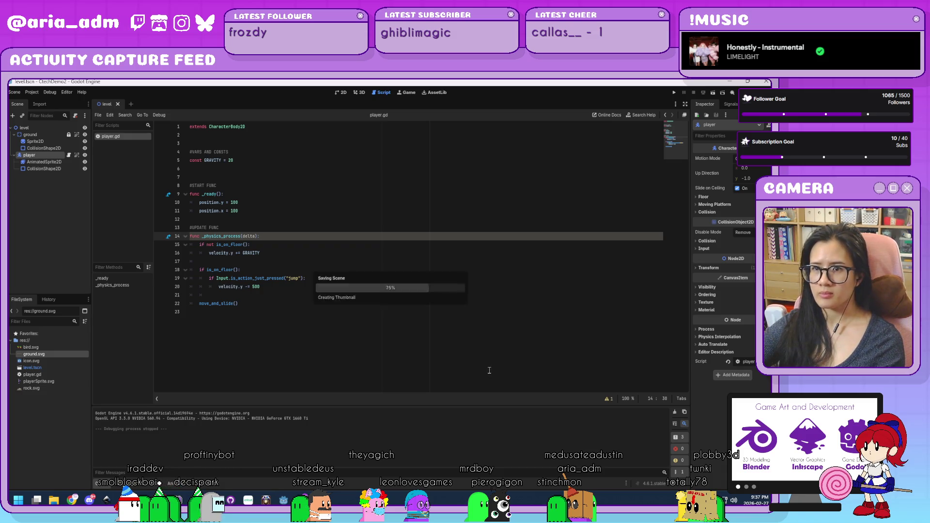
left_click(343, 92)
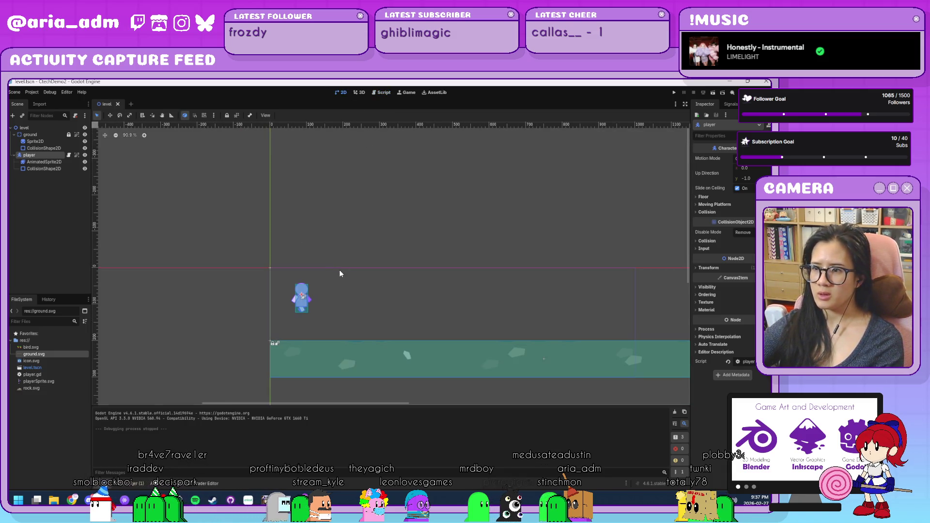
left_click(33, 127)
key("ctrl+a")
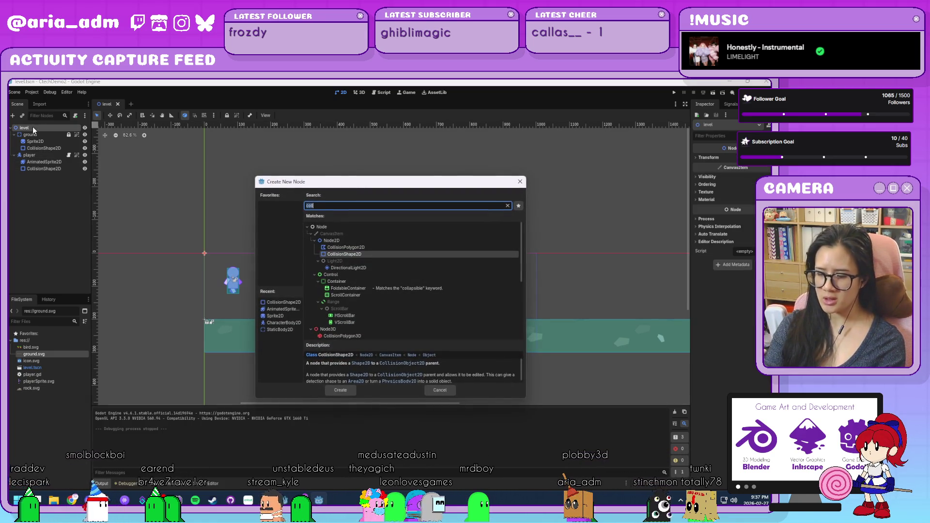
type("area")
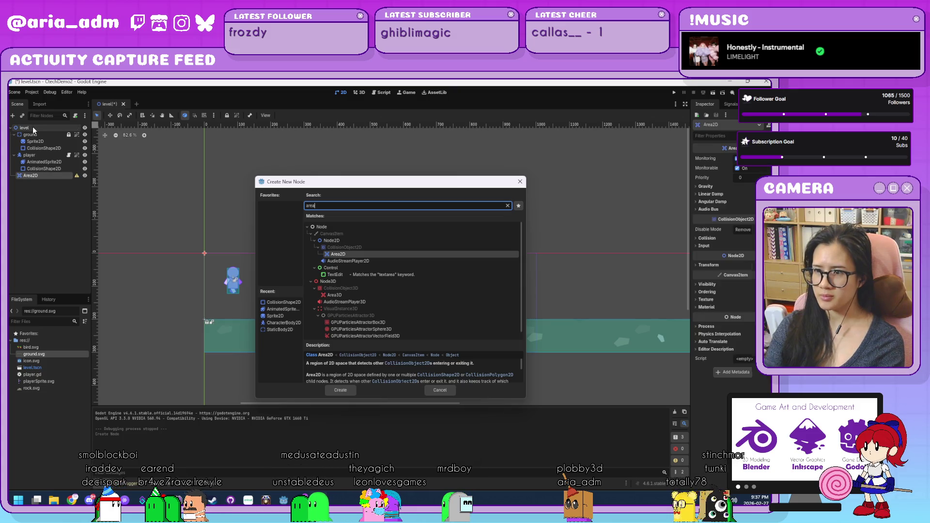
key("Return")
- Rename the Area2D to 'rock' and add a Sprite2D child beneath it
double_click(32, 175)
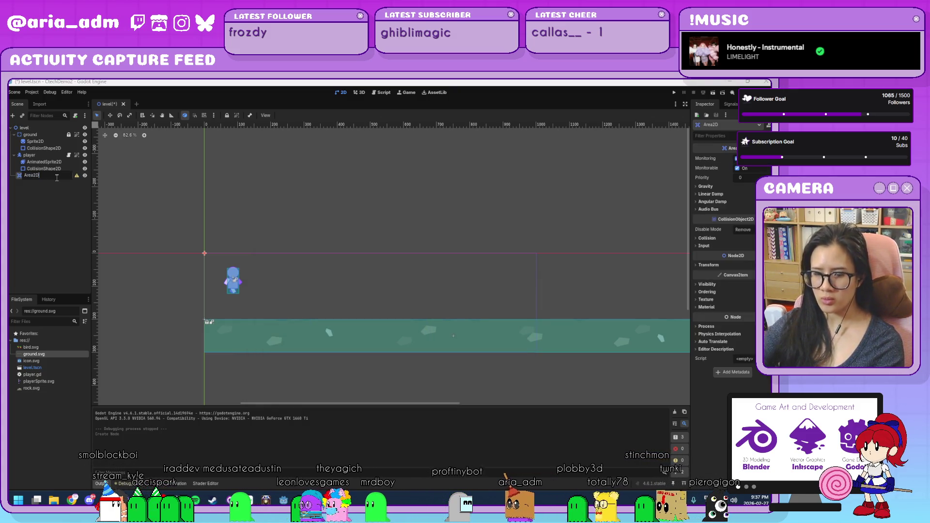
type("rock")
key("Return")
key("ctrl+a")
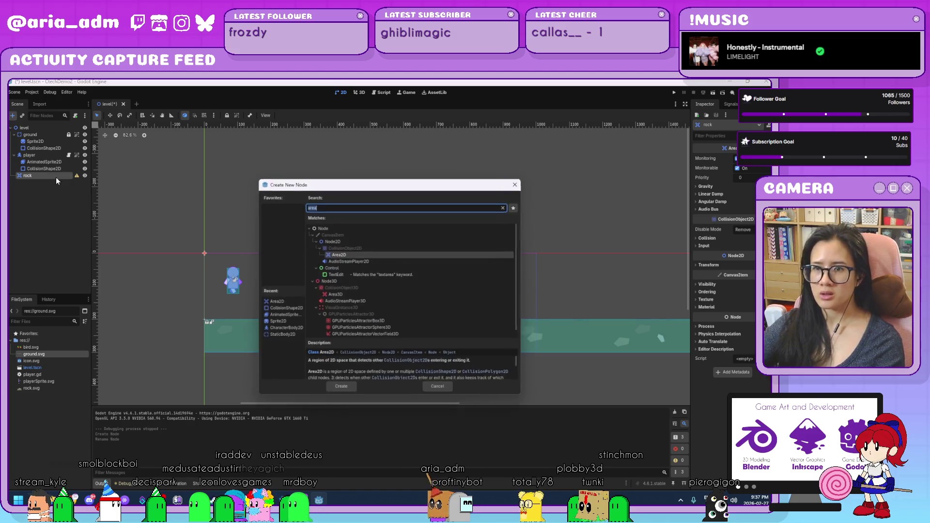
type("sprite")
key("Return")
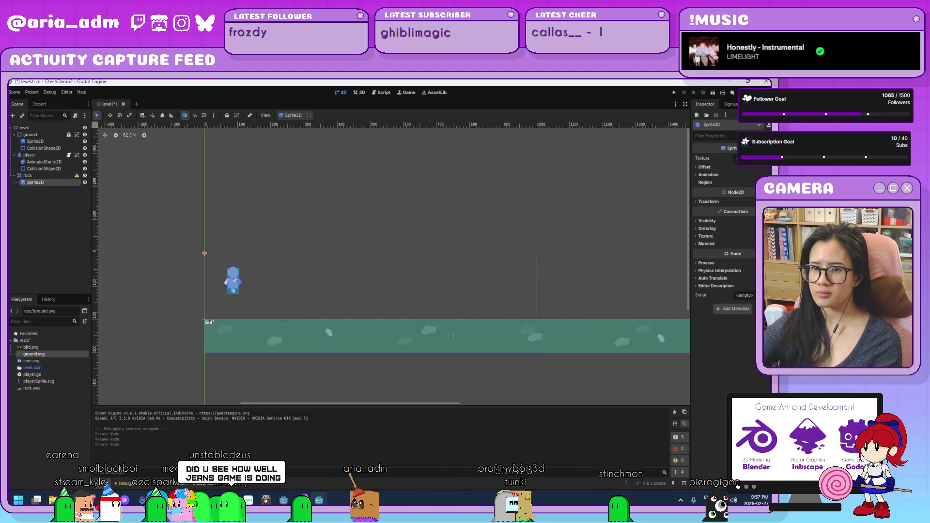
- Assign rock.svg as the rock sprite's texture, framing the rock and player, then deselect
mouse_move(33, 388)
left_mouse_down()
mouse_move(602, 328)
mouse_move(746, 161)
left_mouse_up()
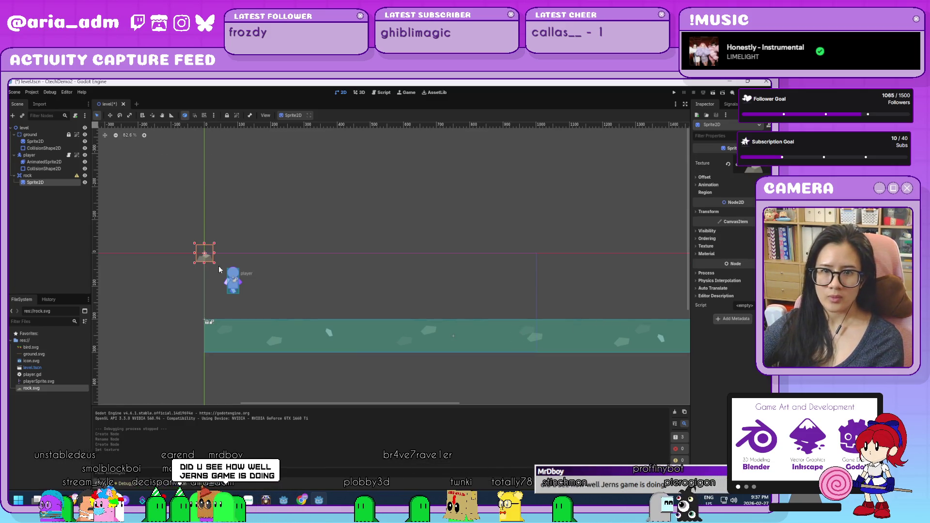
scroll(219, 266, "up", 5)
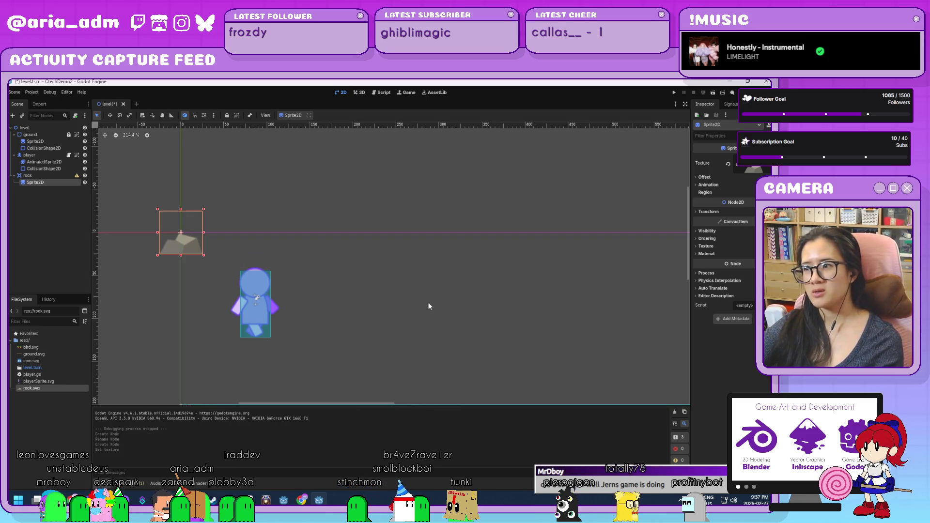
scroll(433, 299, "down", 2)
scroll(432, 298, "down", 4)
scroll(431, 298, "up", 3)
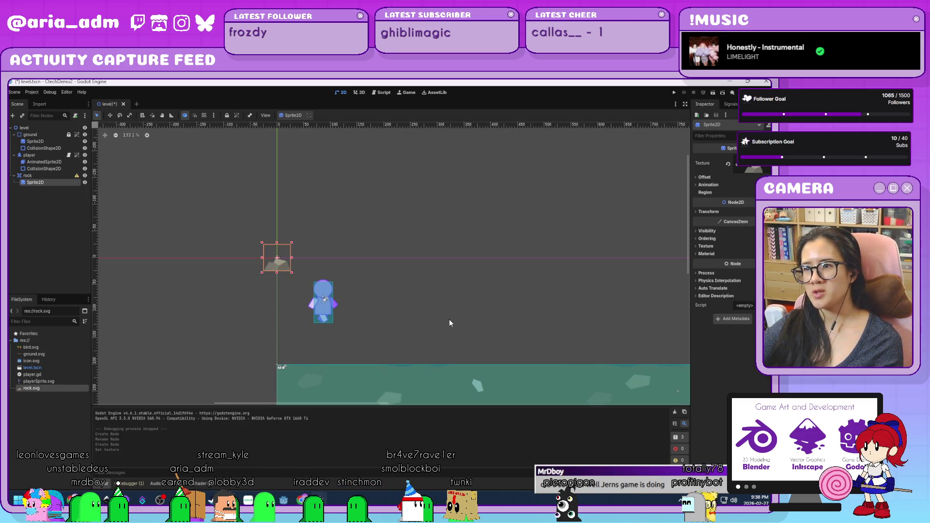
mouse_move(448, 322)
left_mouse_down()
mouse_move(392, 258)
mouse_move(355, 270)
mouse_move(426, 284)
left_mouse_up()
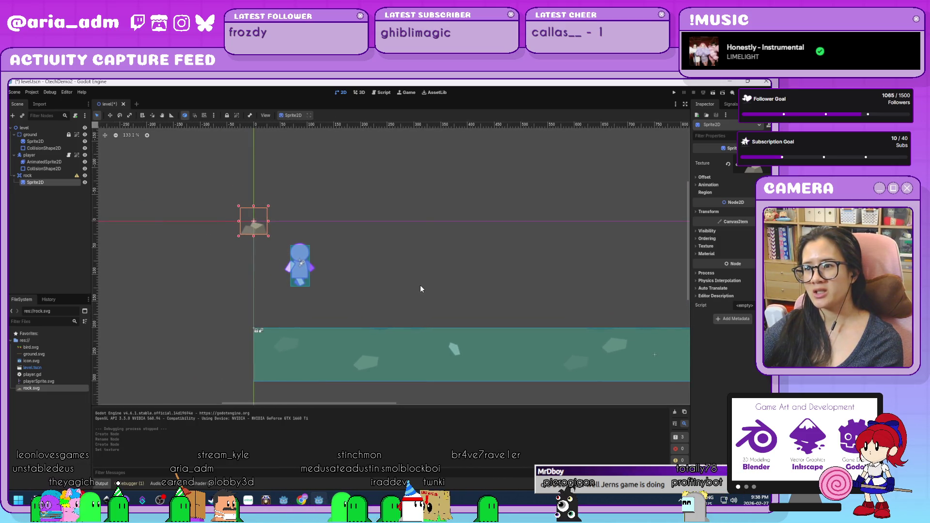
scroll(420, 285, "up", 2)
left_click_drag(325, 233, 399, 259)
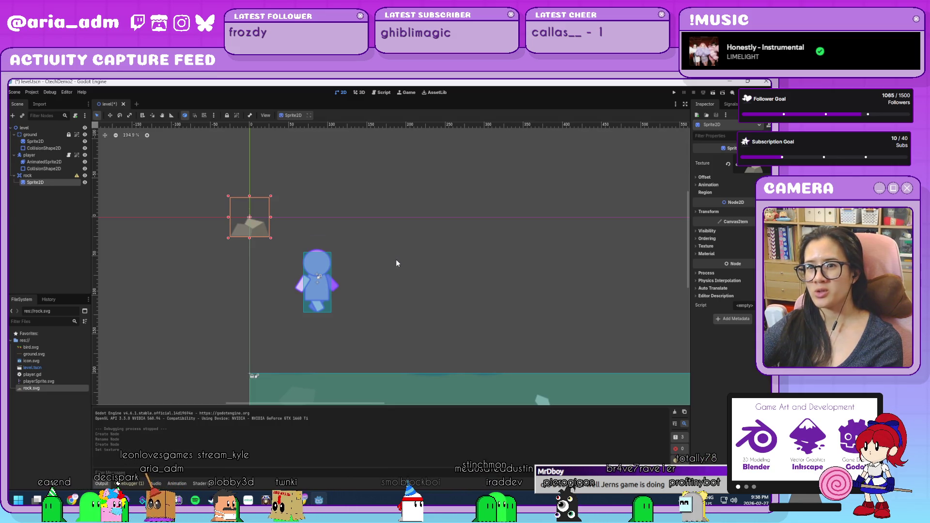
scroll(396, 259, "up", 1)
left_click(31, 218)
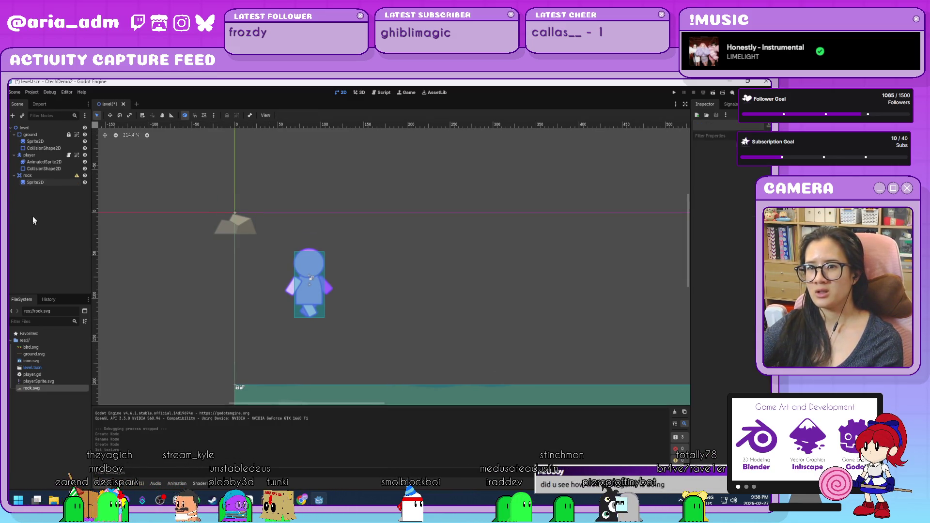
left_click(38, 183)
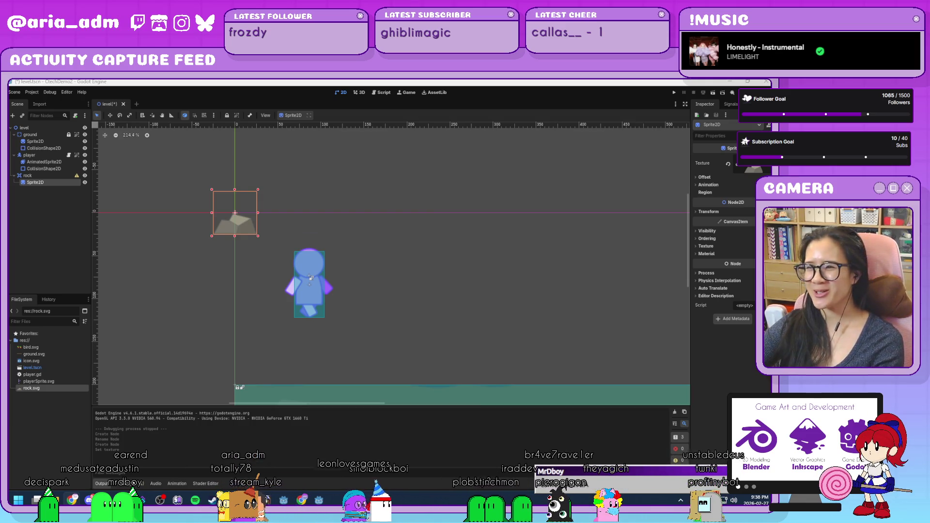
scroll(373, 253, "down", 3)
scroll(321, 228, "up", 4)
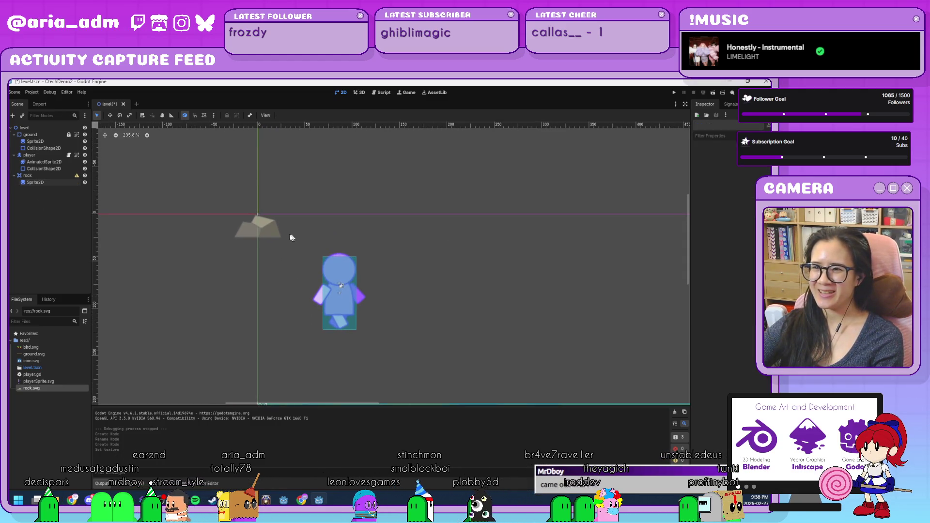
scroll(516, 289, "down", 4)
left_click_drag(516, 289, 422, 262)
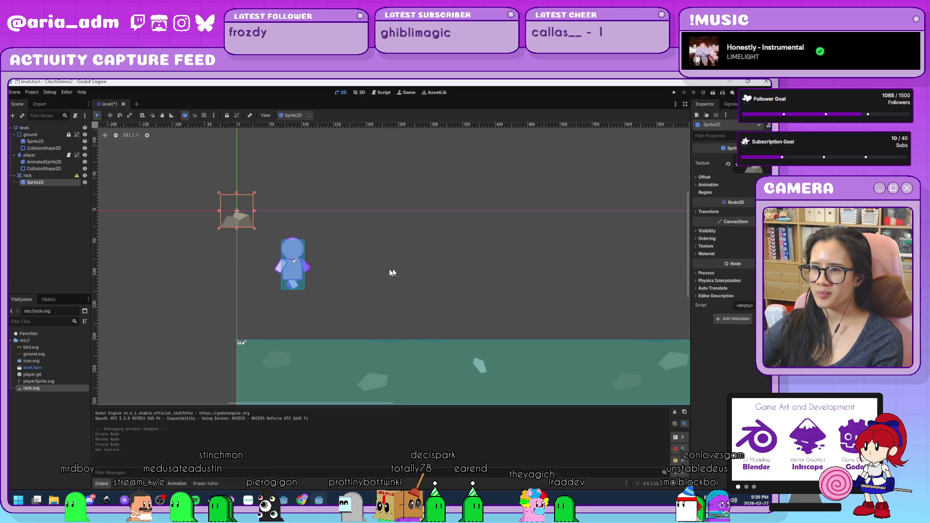
scroll(356, 268, "up", 2)
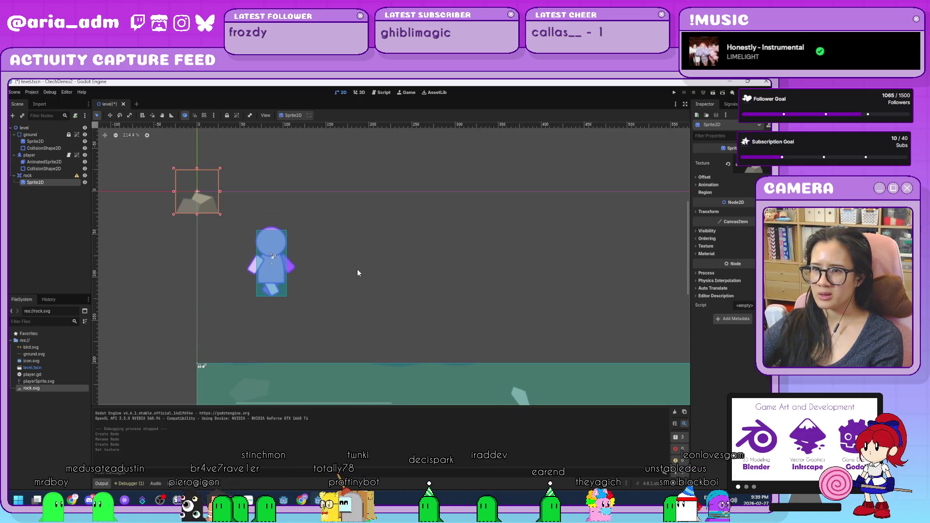
left_click_drag(384, 223, 403, 224)
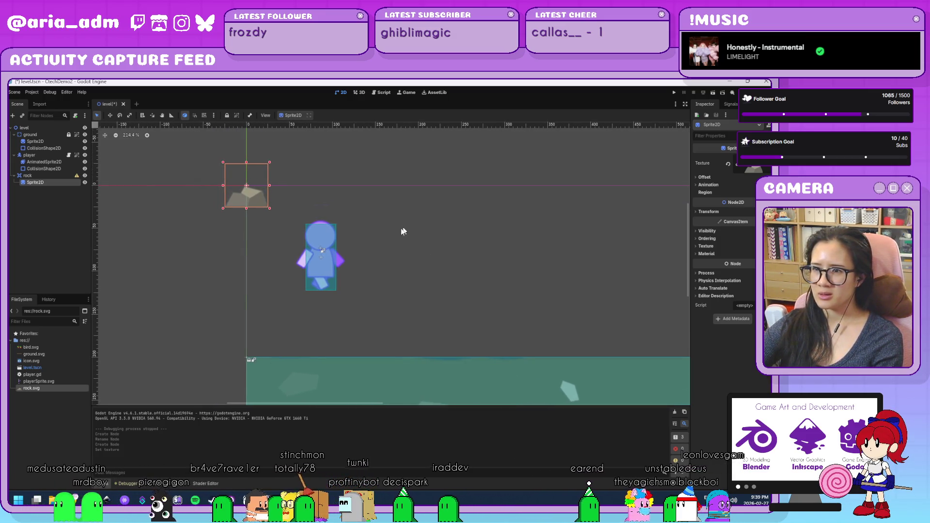
- Add a CollisionShape2D under rock and give it a New RectangleShape2D
left_click(52, 177)
key("ctrl+a")
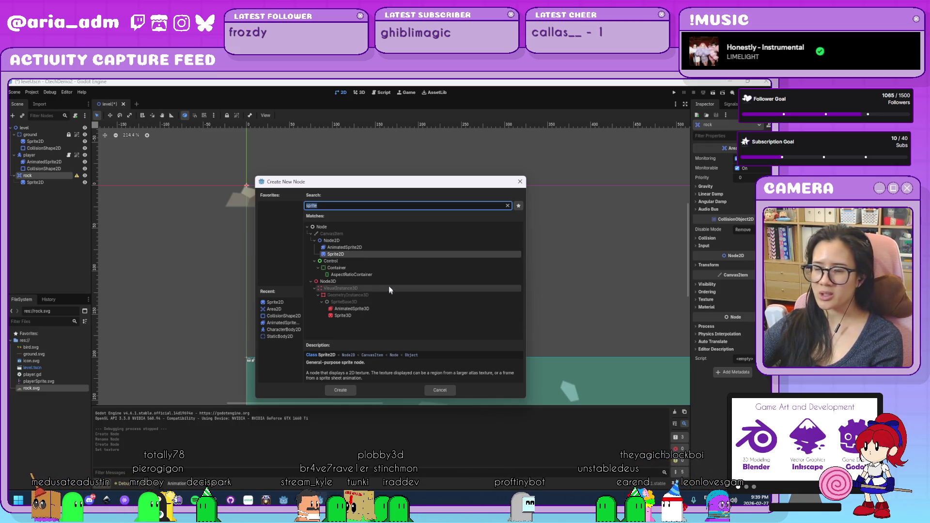
type("coll")
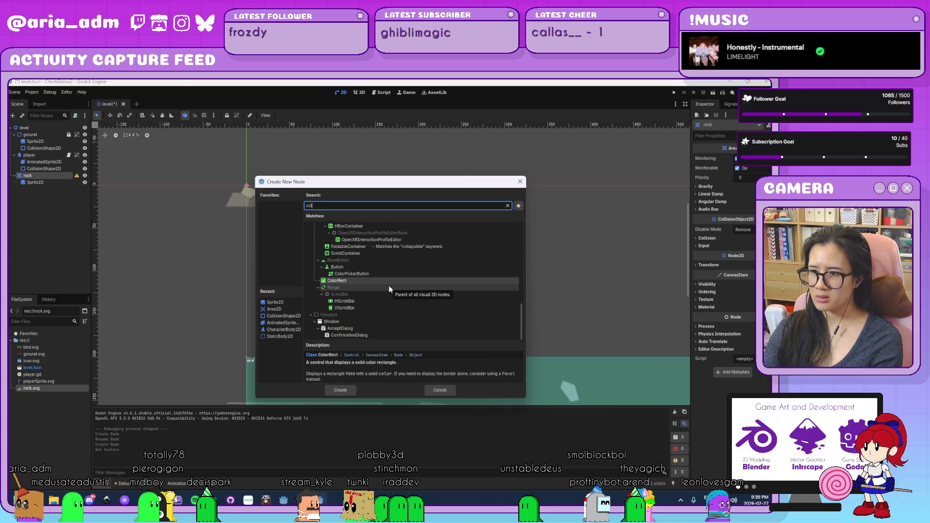
key("Return")
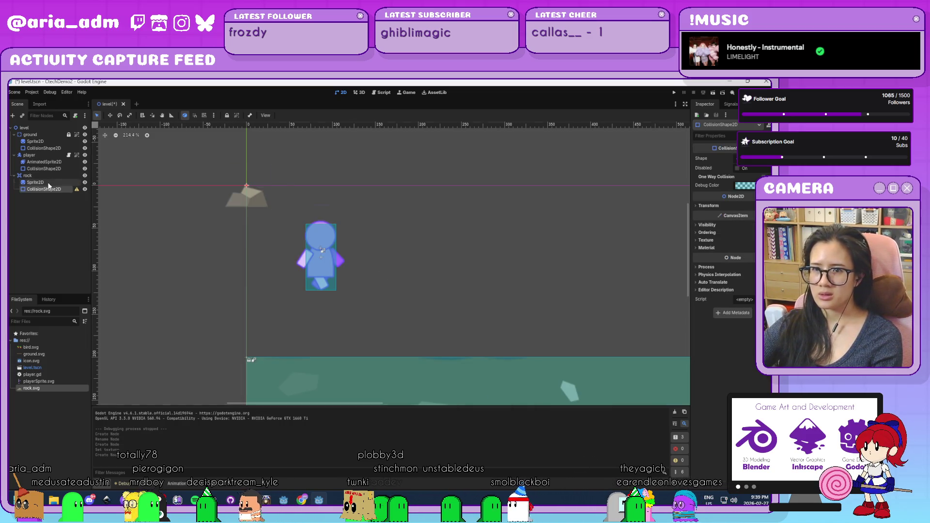
left_click(36, 182)
left_click(44, 189)
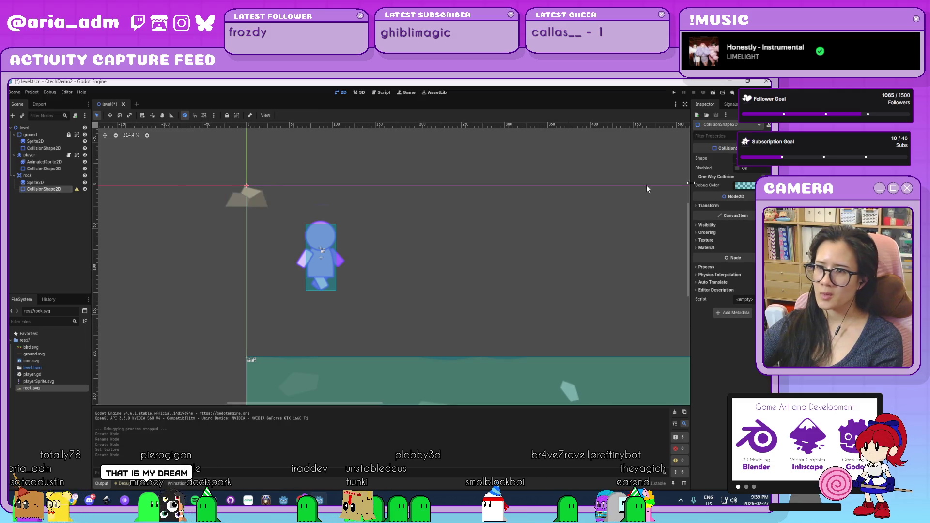
left_click(746, 158)
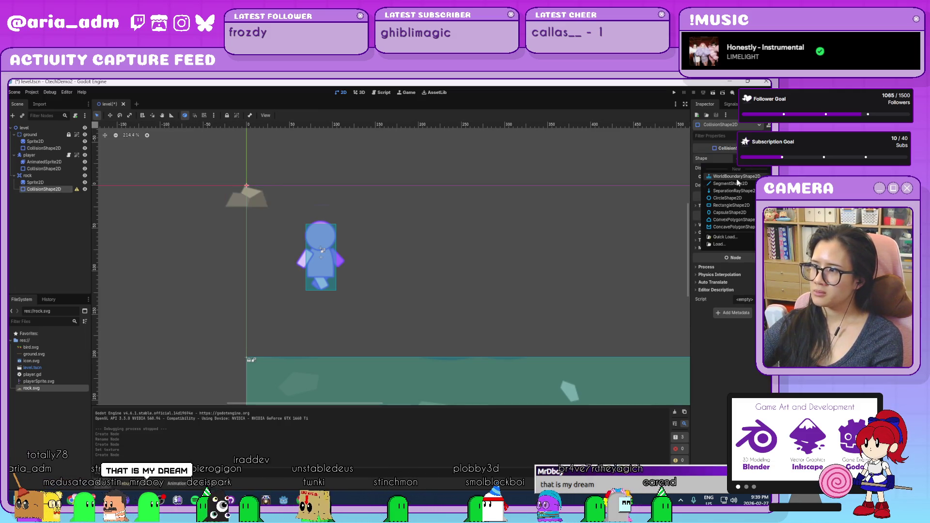
left_click(731, 205)
- Stretch the collision rectangle's edges to cover the whole rock graphic
scroll(240, 187, "up", 5)
scroll(298, 190, "up", 3)
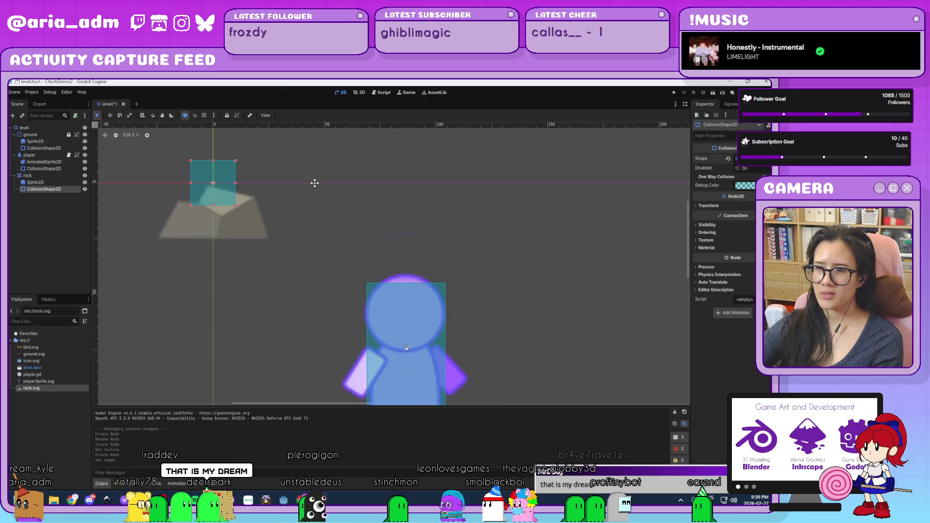
left_click_drag(247, 234, 280, 267)
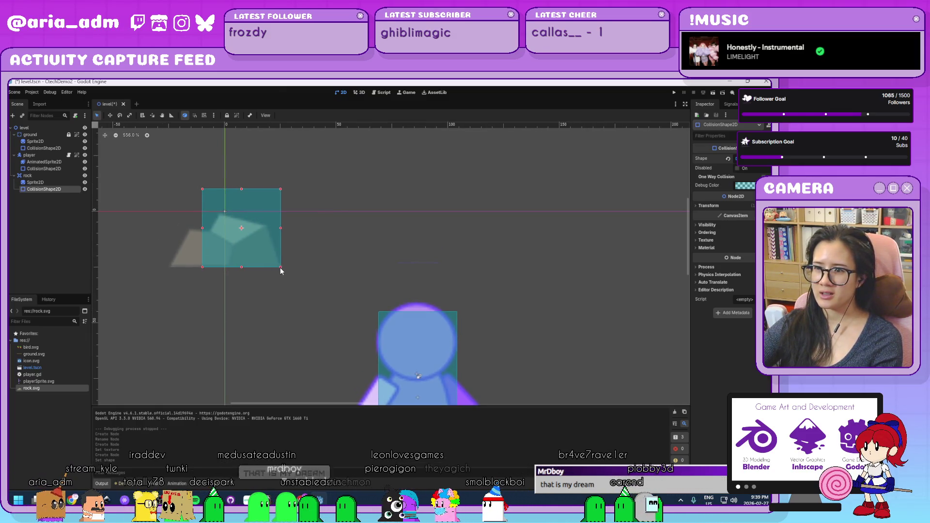
left_click_drag(203, 229, 170, 229)
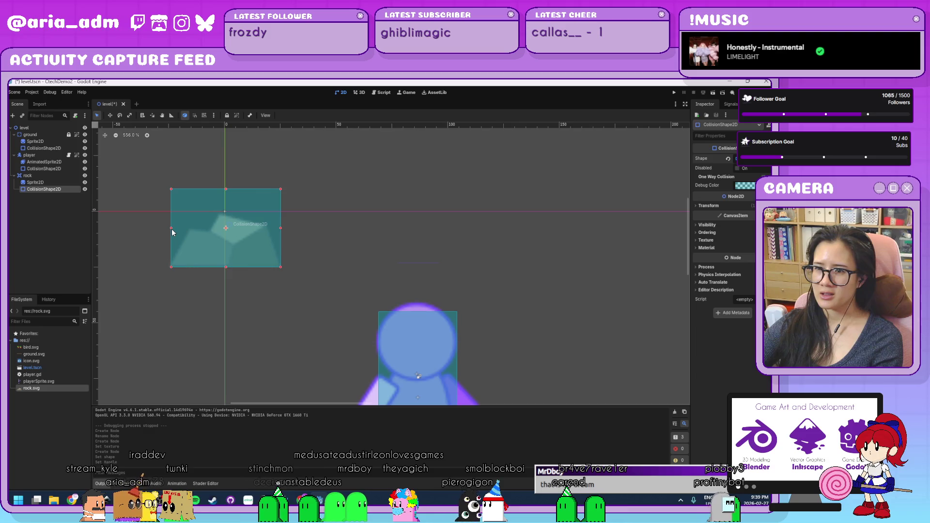
left_click_drag(225, 189, 224, 213)
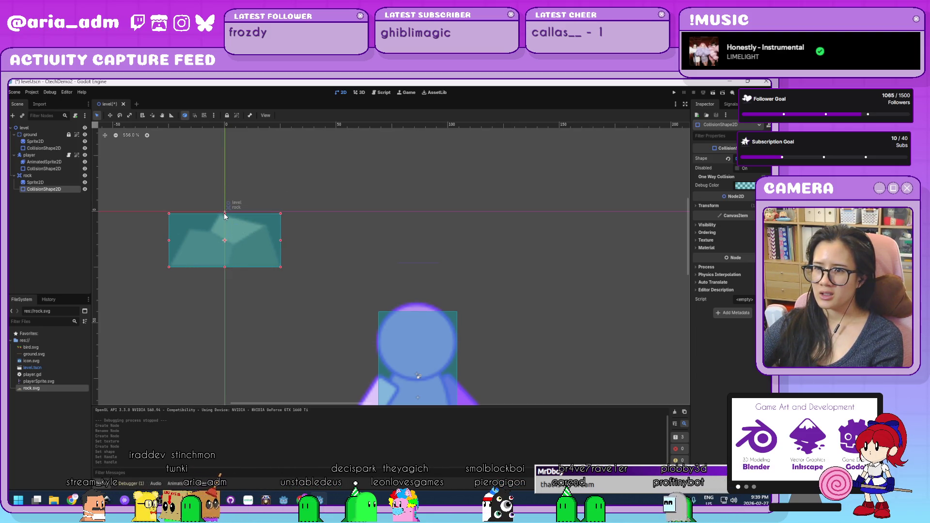
scroll(449, 233, "down", 6)
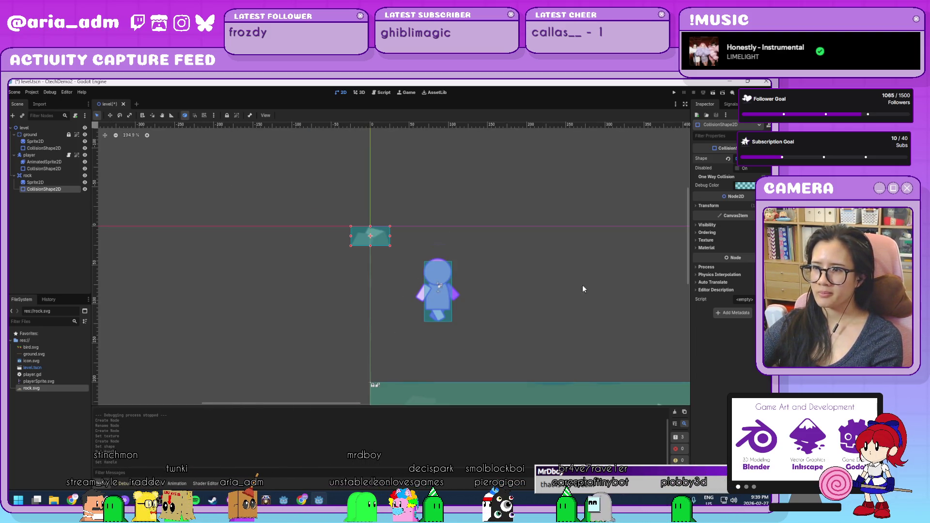
scroll(453, 262, "down", 3)
scroll(544, 260, "down", 2)
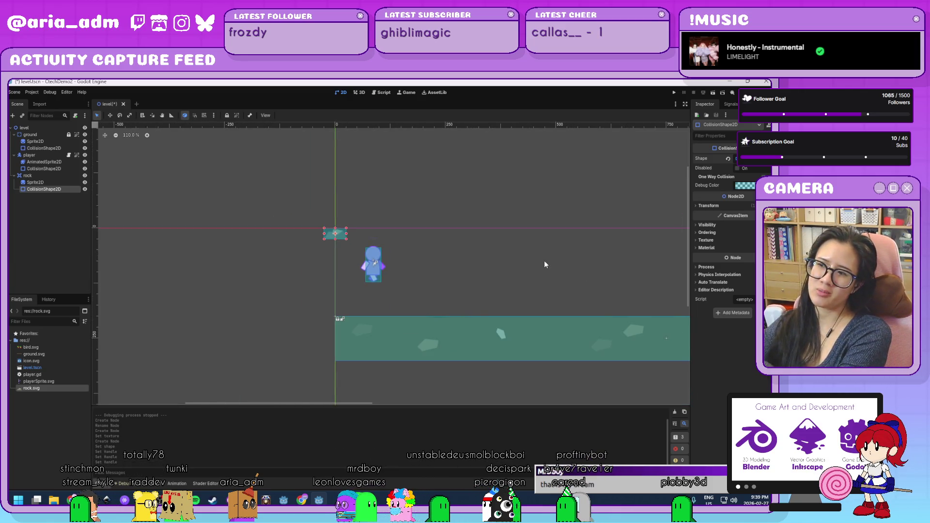
mouse_move(544, 260)
left_mouse_down()
mouse_move(349, 233)
mouse_move(401, 247)
left_mouse_up()
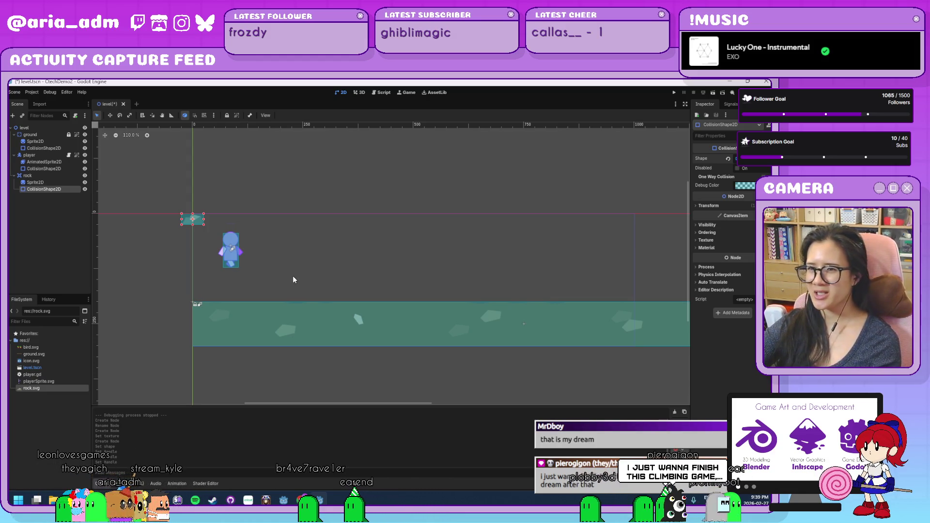
scroll(310, 264, "up", 2)
left_click_drag(310, 264, 394, 291)
scroll(395, 291, "up", 1)
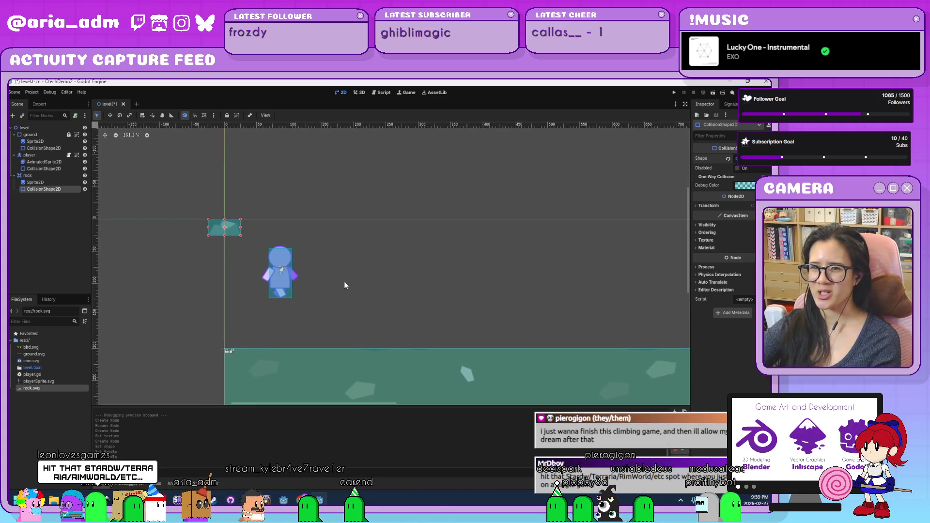
left_click(68, 175)
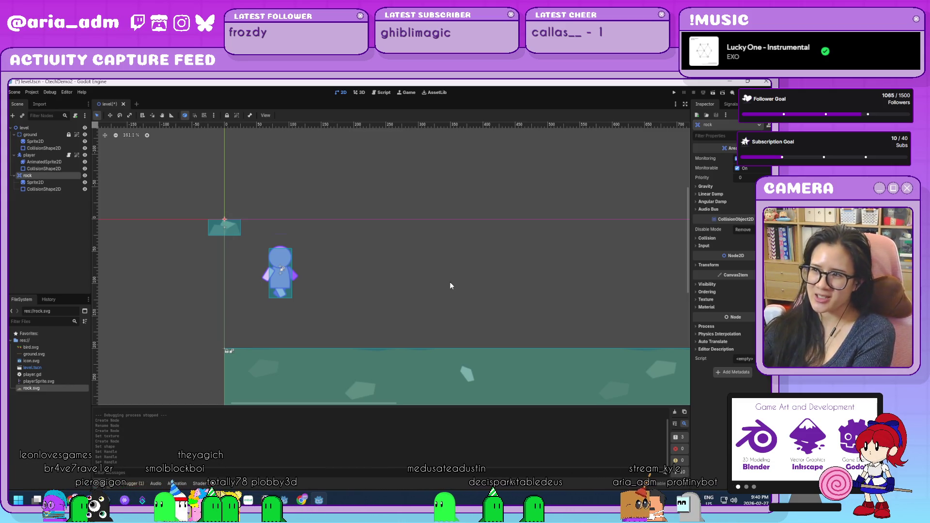
- Group the rock with its children and drag it onto the ground at about (792, 173)
scroll(457, 278, "down", 1)
scroll(457, 277, "down", 1)
mouse_move(486, 268)
left_mouse_down()
mouse_move(338, 257)
mouse_move(402, 276)
left_mouse_up()
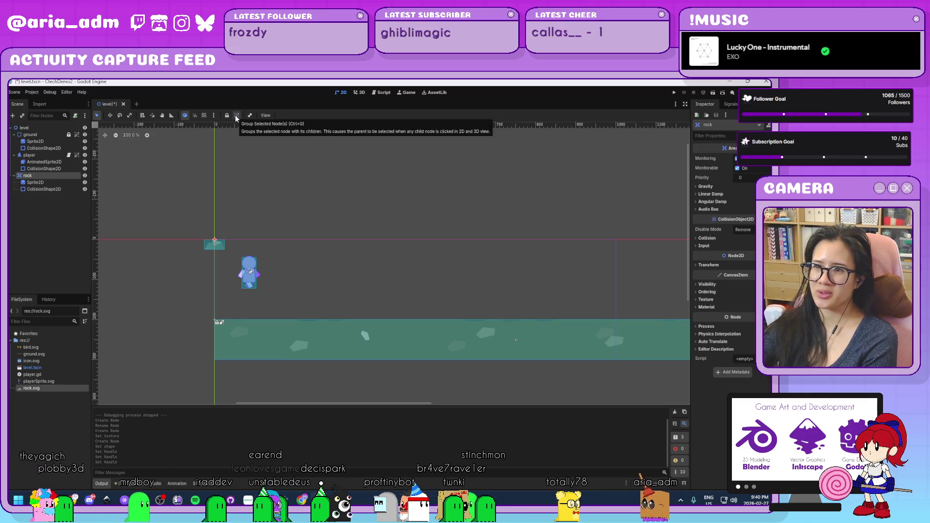
left_click(235, 117)
left_click_drag(227, 247, 446, 282)
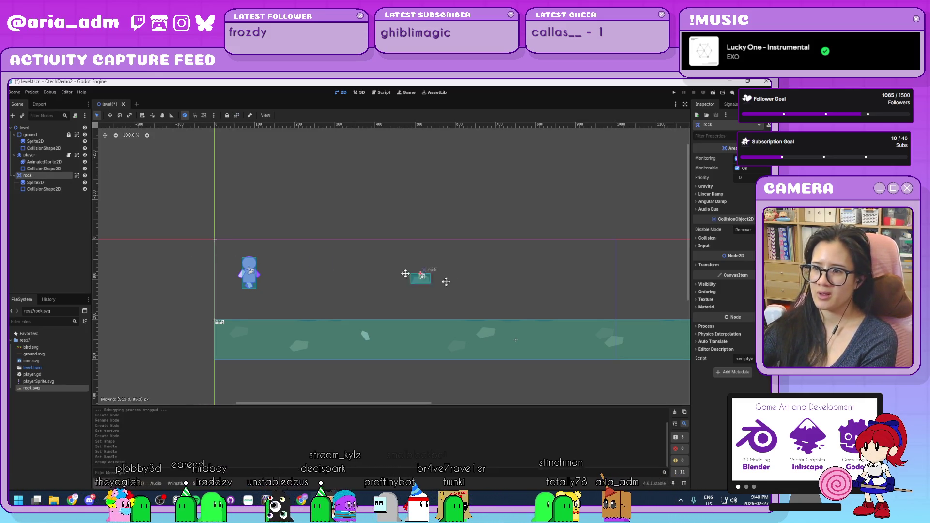
left_click_drag(536, 304, 533, 312)
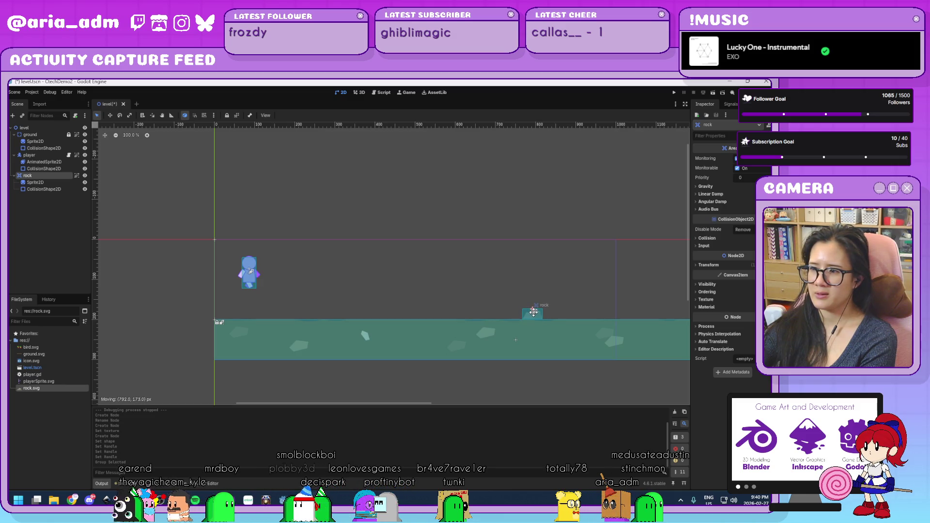
left_click_drag(533, 312, 533, 312)
scroll(533, 312, "up", 2)
scroll(262, 237, "down", 2)
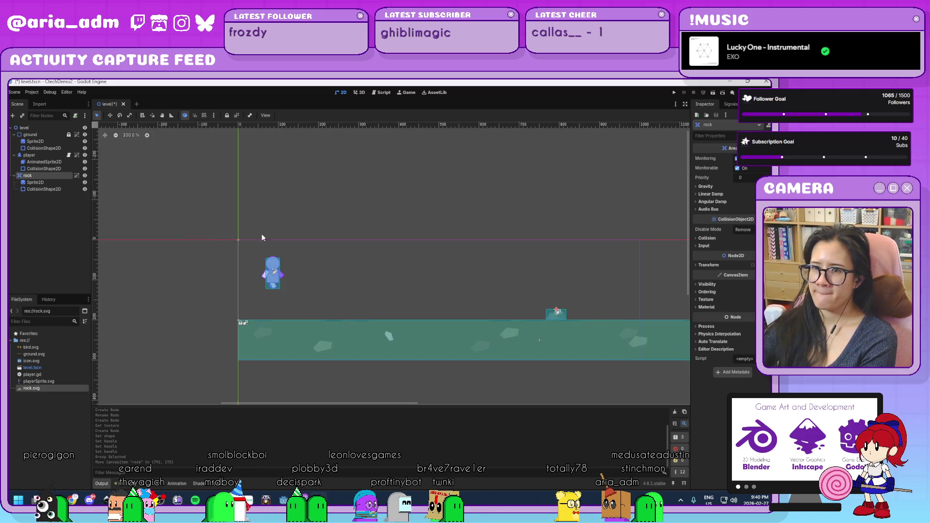
- Attach a new rock.gd script to the rock and declare var speed = 100
left_click(75, 116)
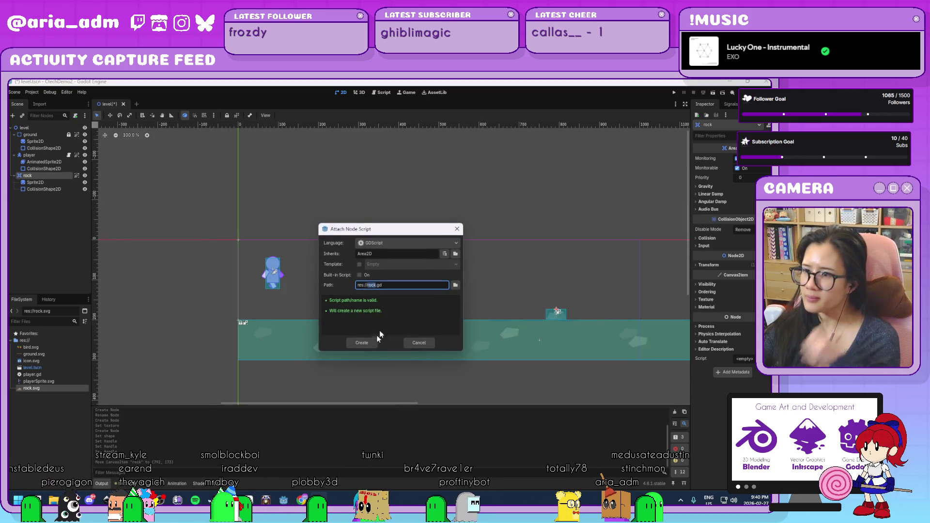
left_click(367, 344)
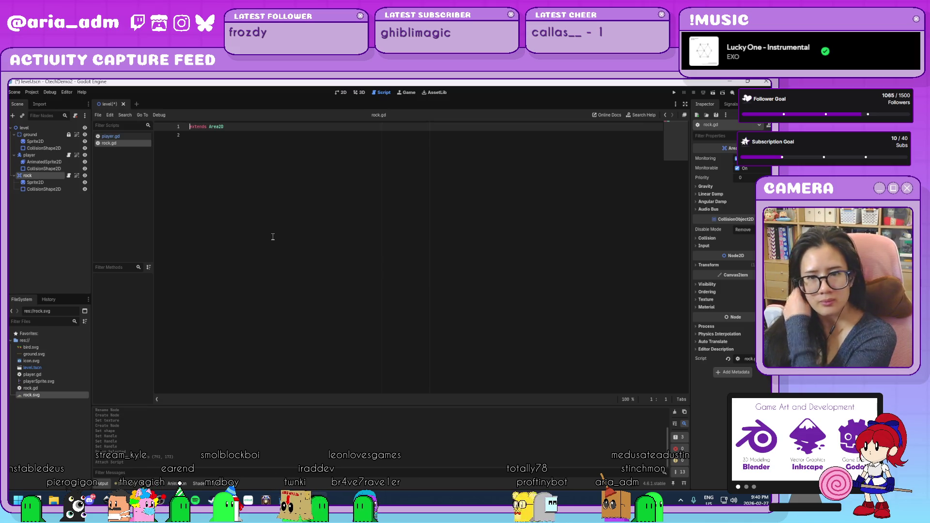
key("Return")
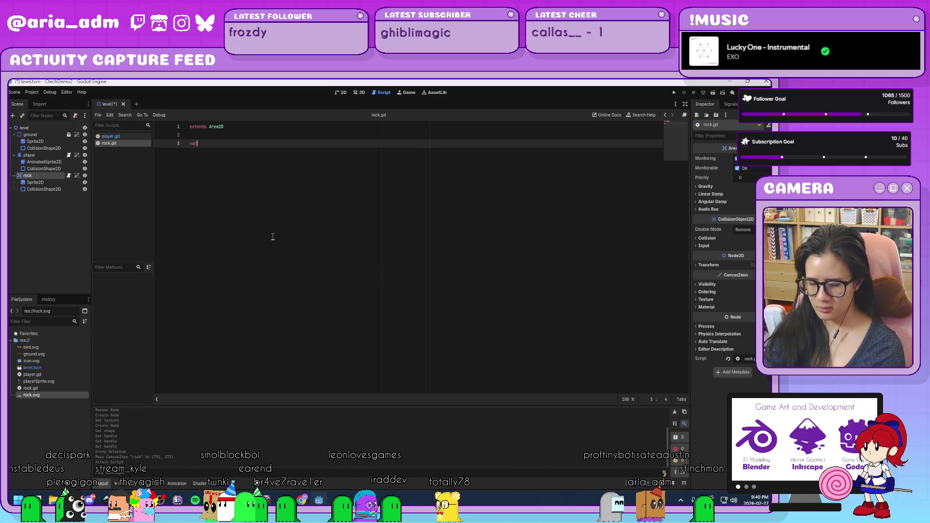
type("var")
key("Escape")
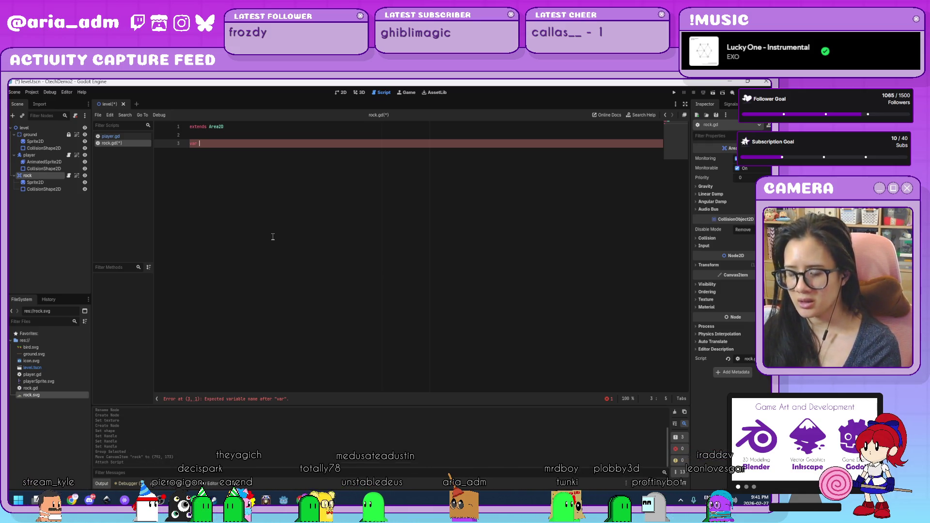
type("spee")
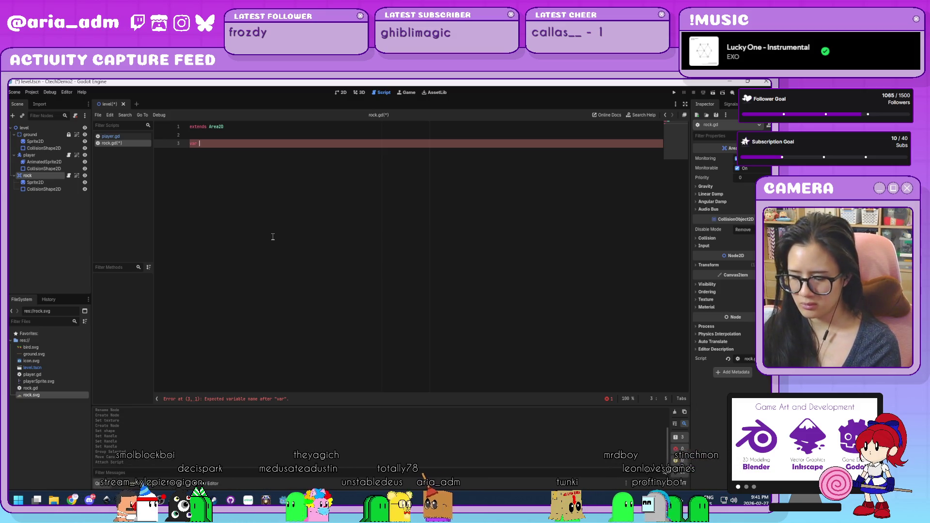
type("d = 100")
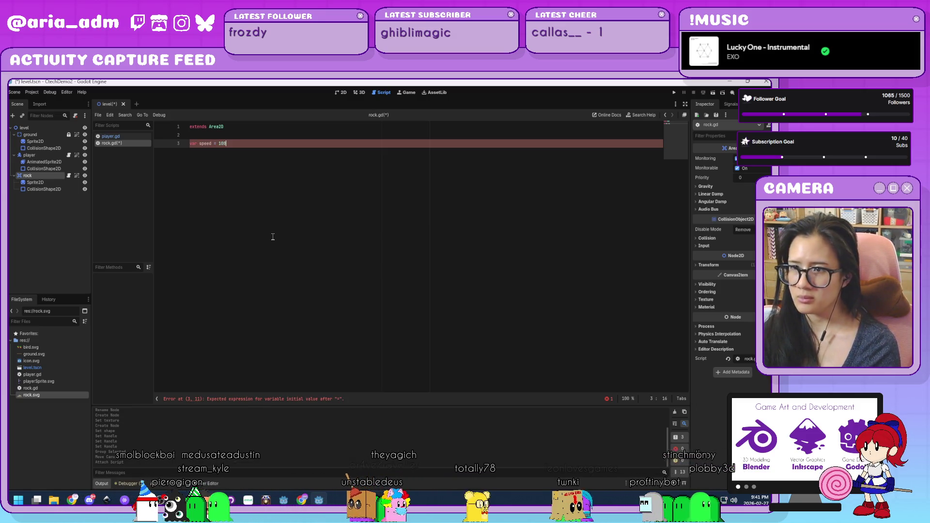
key("Return")
key("Return")
- Add a _ready() function setting position.y to 175
type("fun")
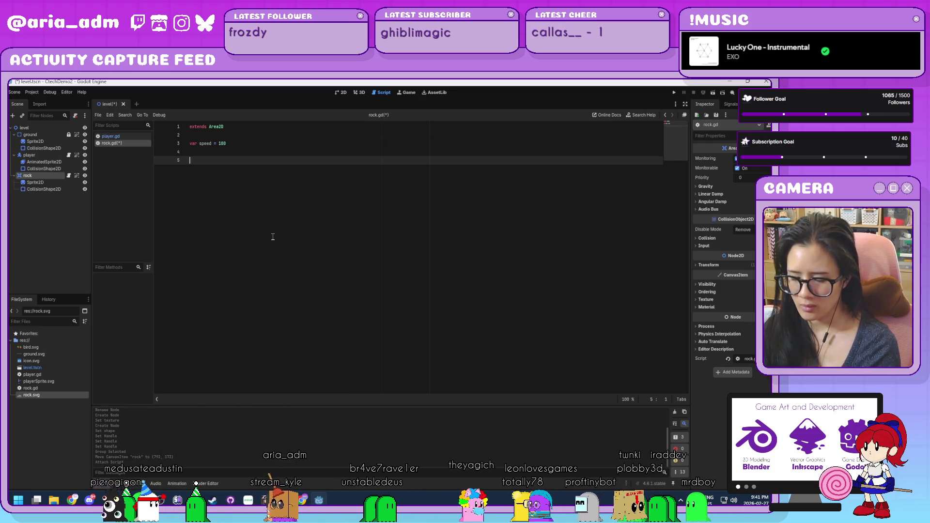
type("c ")
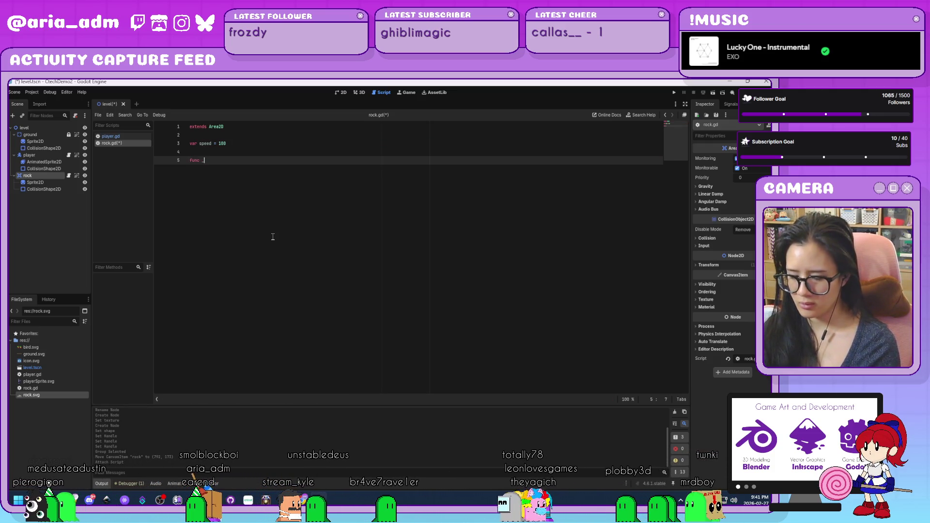
type("_rea")
key("Return")
key("Return")
type("p")
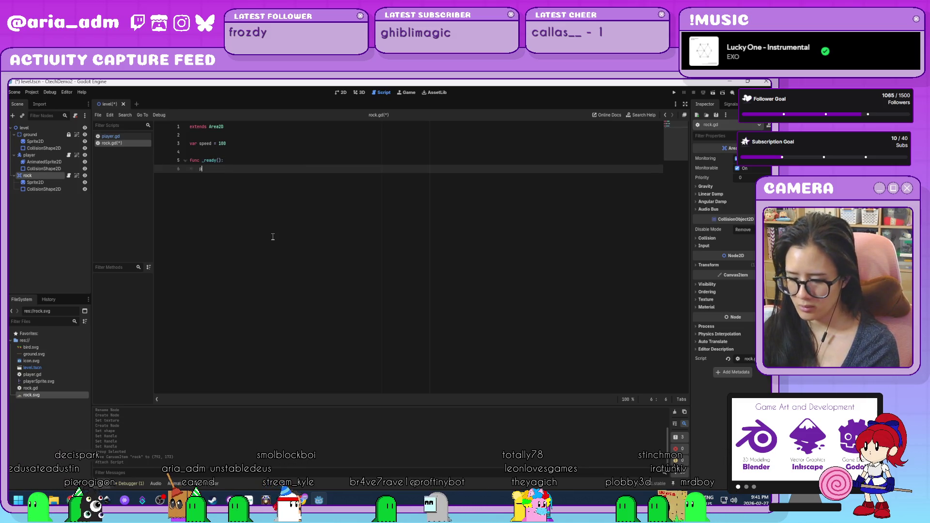
type("tion.y =")
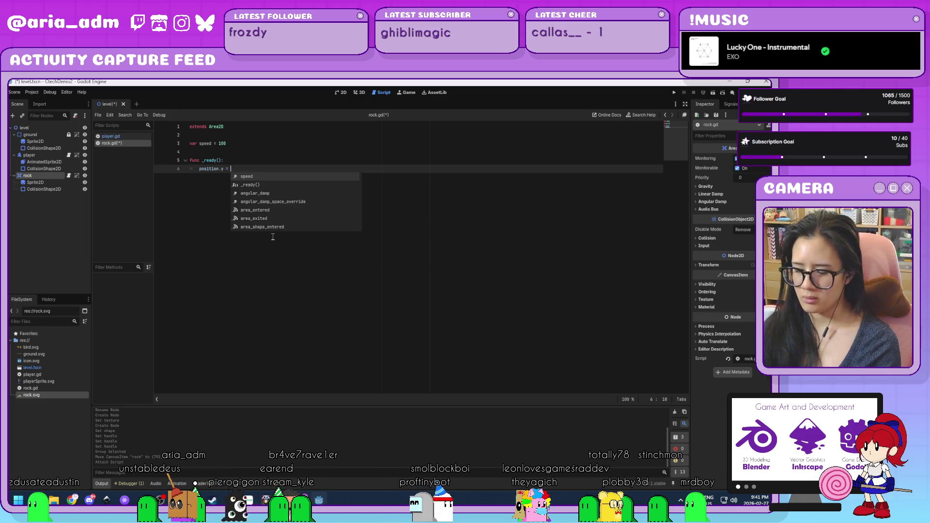
type("30")
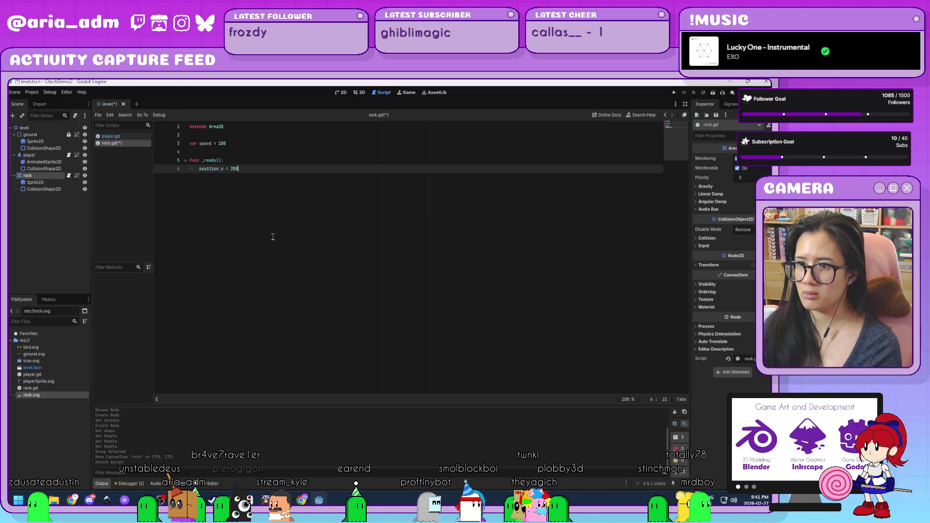
left_click(728, 266)
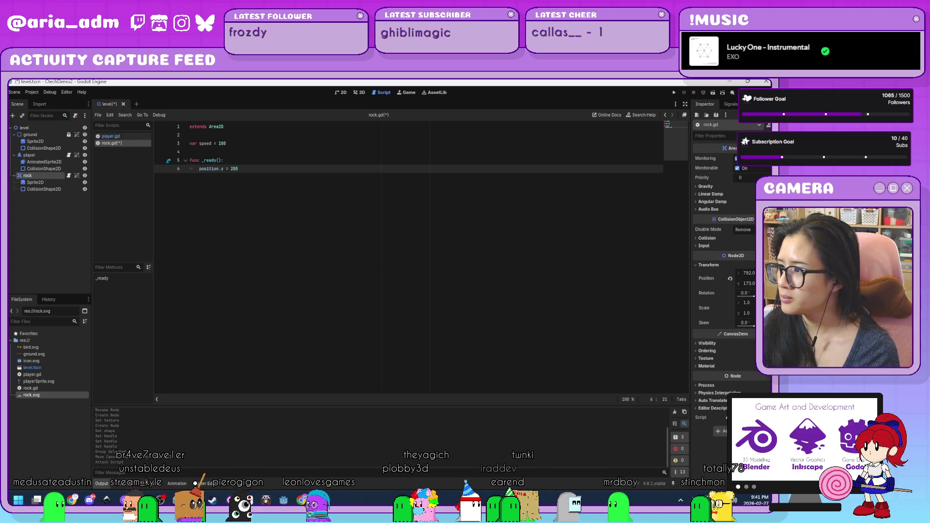
left_click_drag(230, 169, 232, 169)
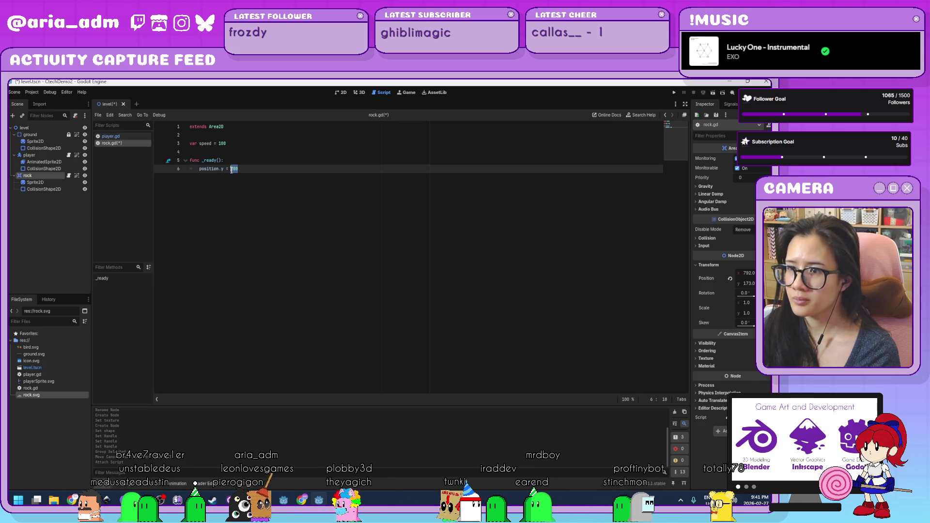
type("75")
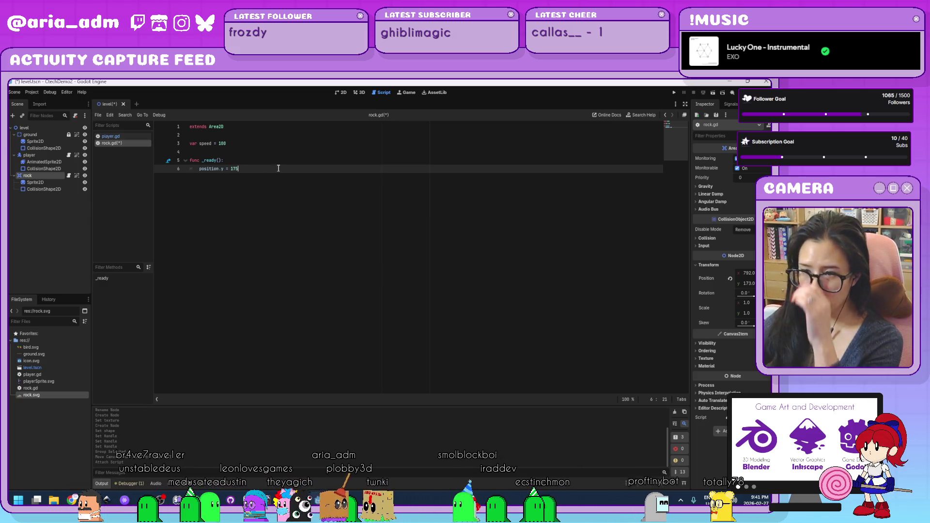
key("Return")
key("Return")
key("Return")
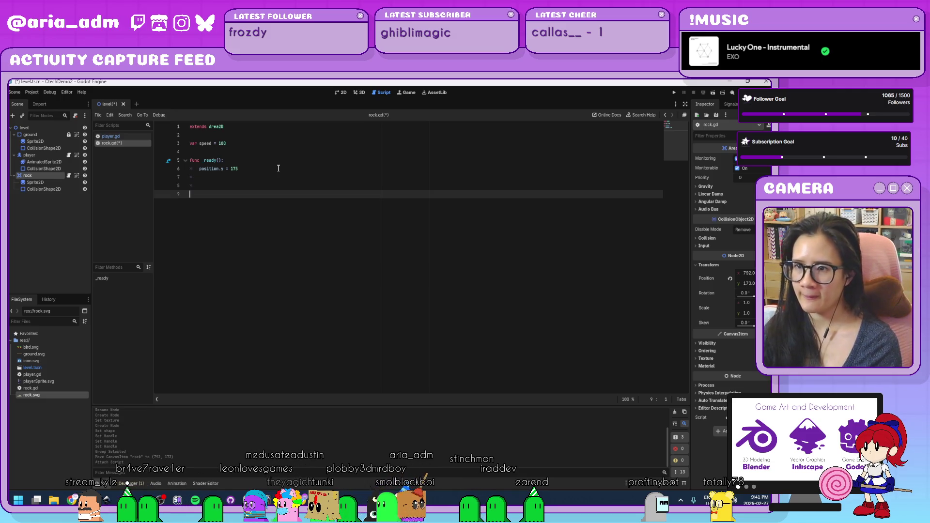
key("BackSpace")
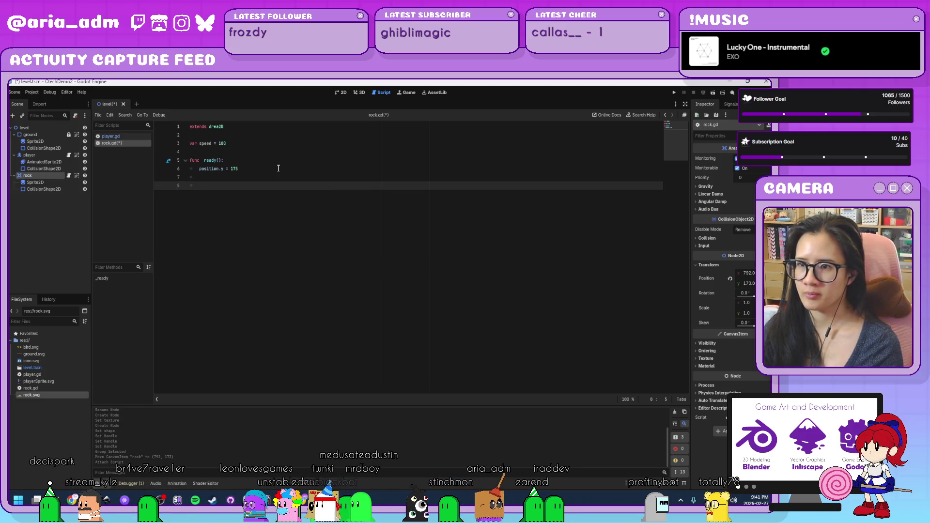
- Add _physics_process(delta) that subtracts speed from position.x every frame
type("func _p")
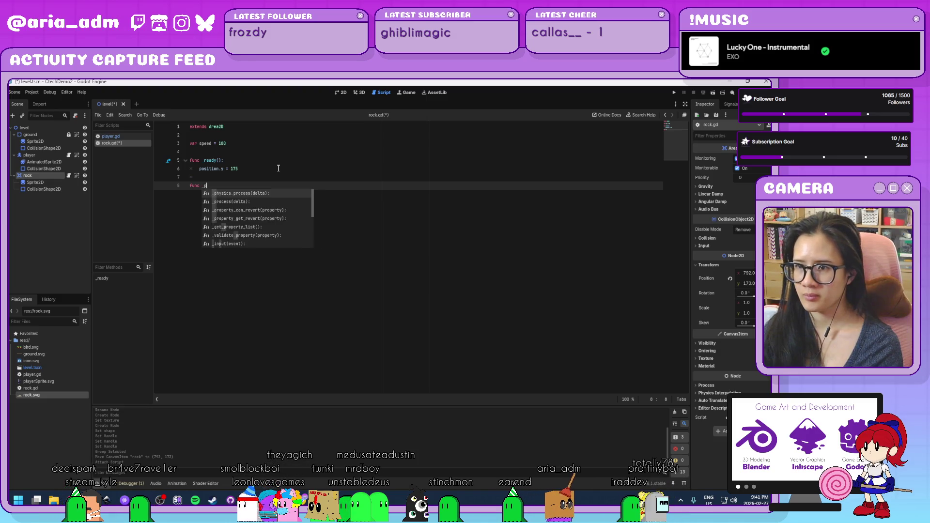
key("Return")
key("Return")
type("velocity")
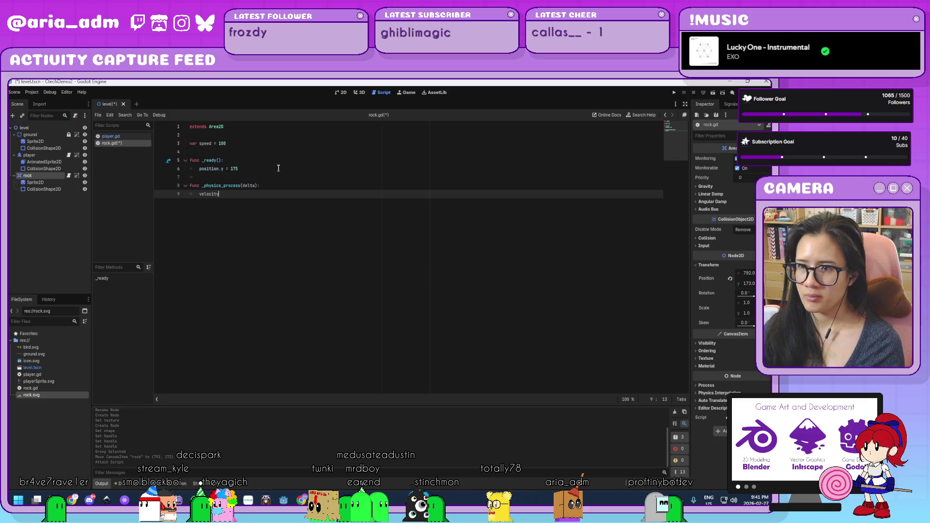
type(".x")
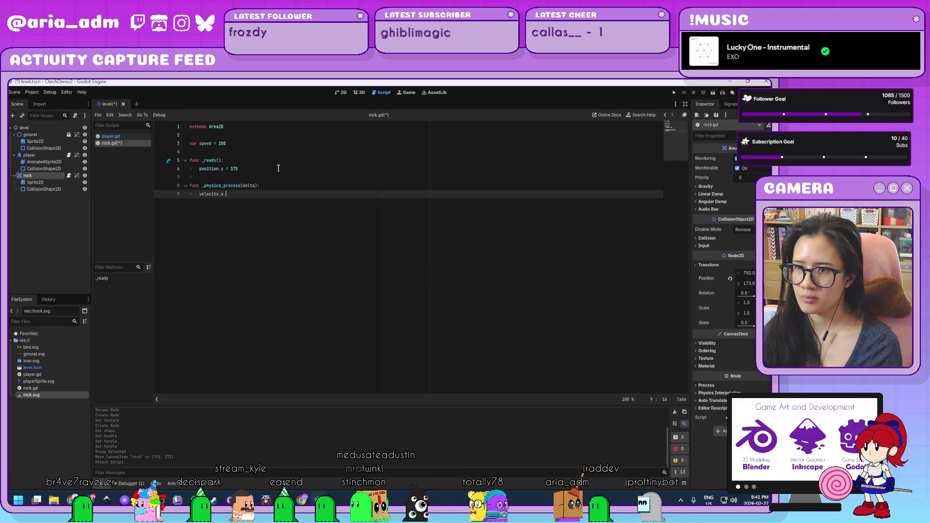
type(" -= sp")
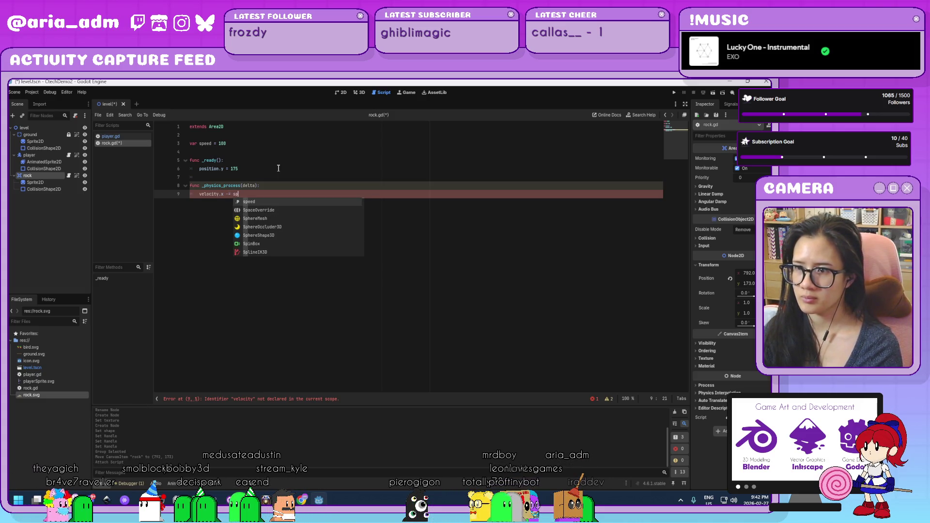
type("eed")
key("Return")
key("Return")
type("m")
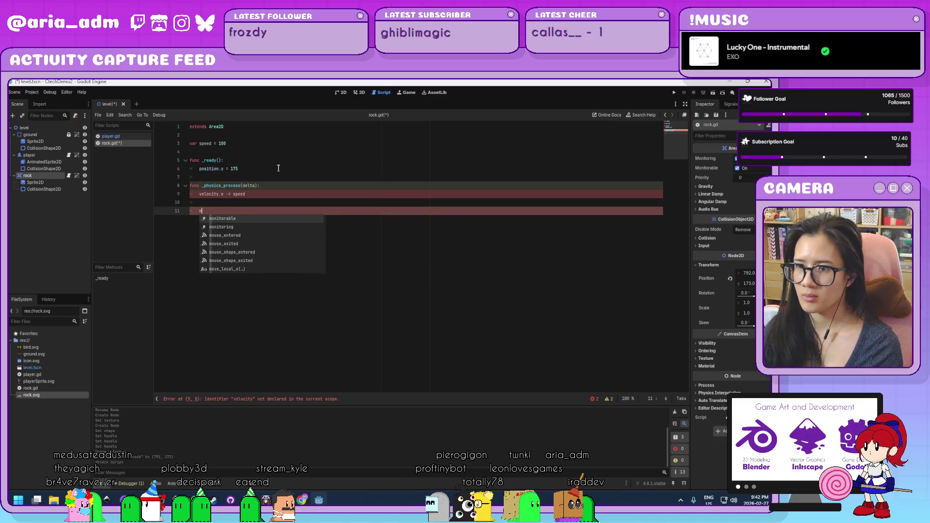
key("BackSpace")
left_click_drag(226, 213, 187, 194)
key("BackSpace")
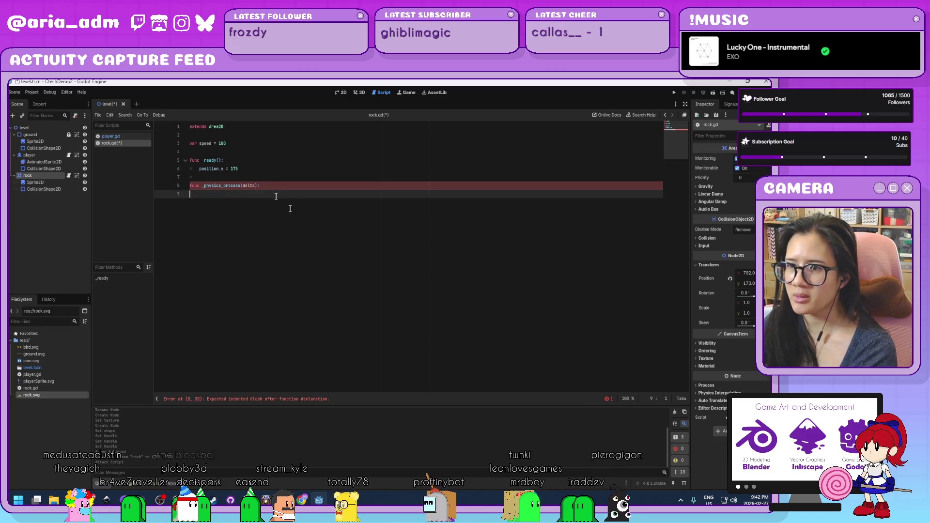
key("Tab")
type("position")
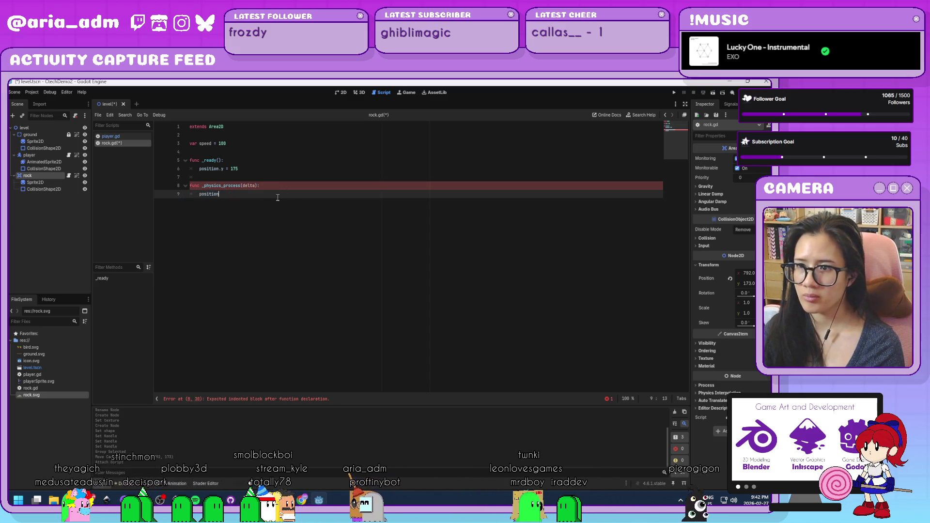
type(".x -= ")
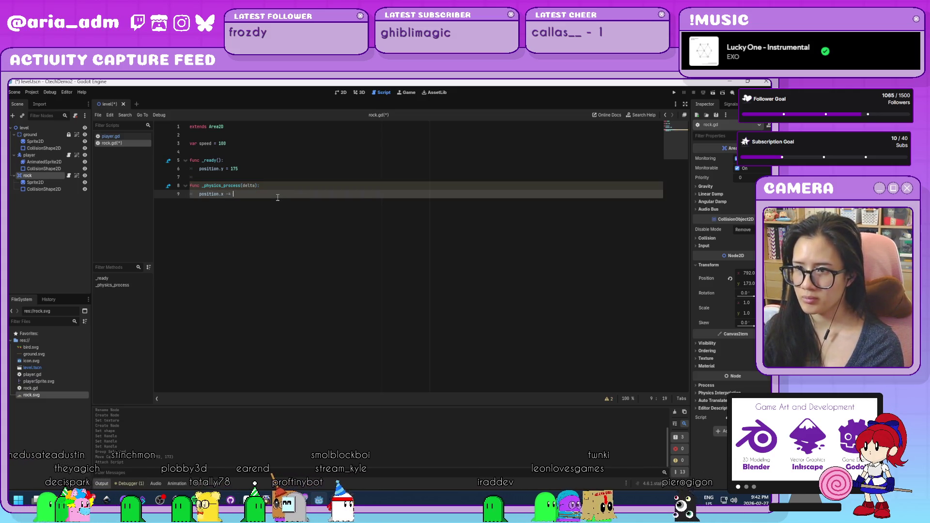
type("speed")
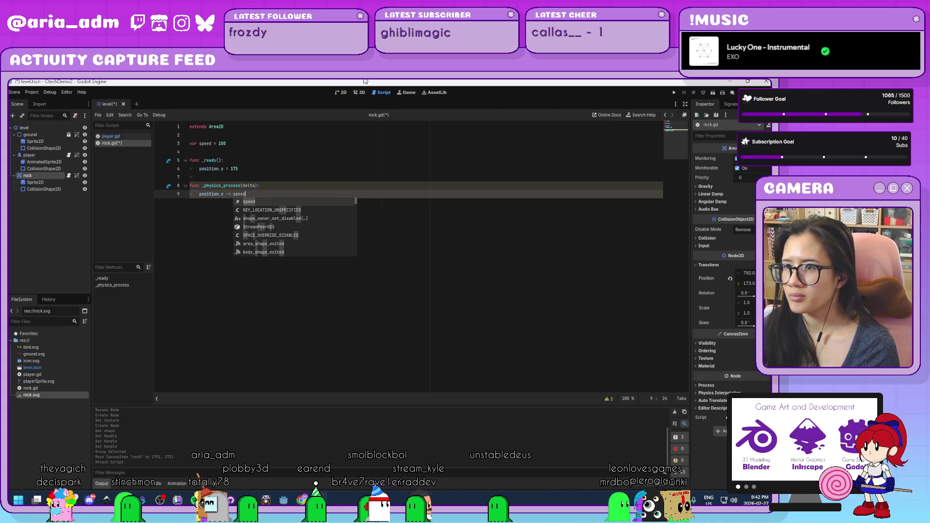
- Test-run the game, then lower the rock's speed from 100 to 10
left_click(673, 92)
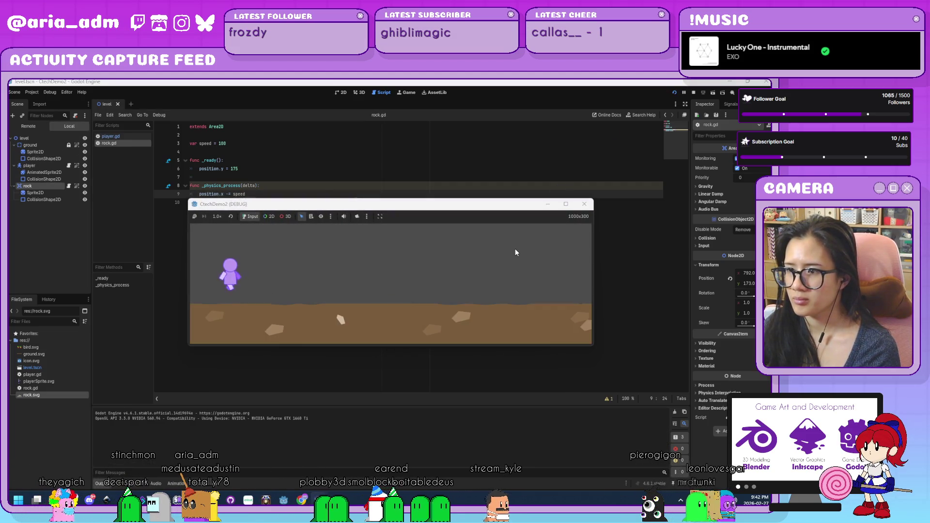
key("alt+F4")
left_click(236, 144)
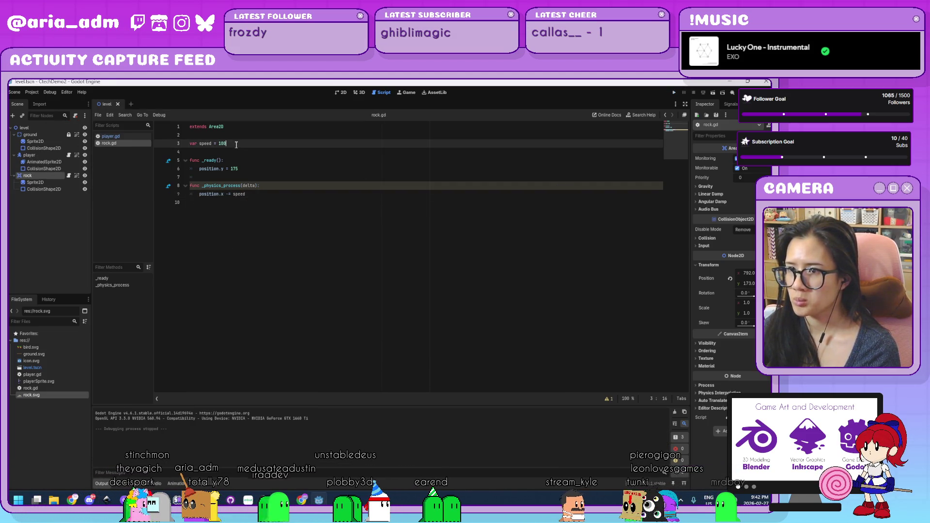
key("BackSpace")
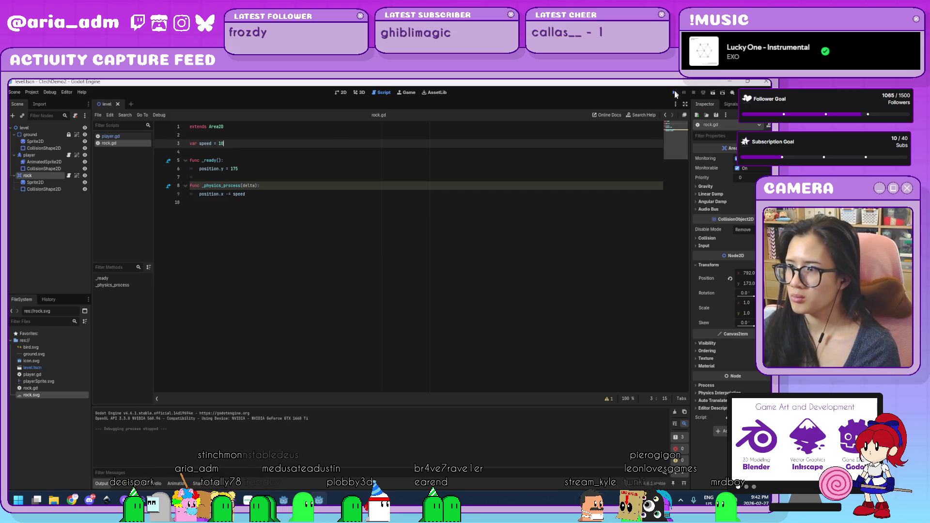
- Run the game again with the slower rock and add a new line after position.x
left_click(675, 93)
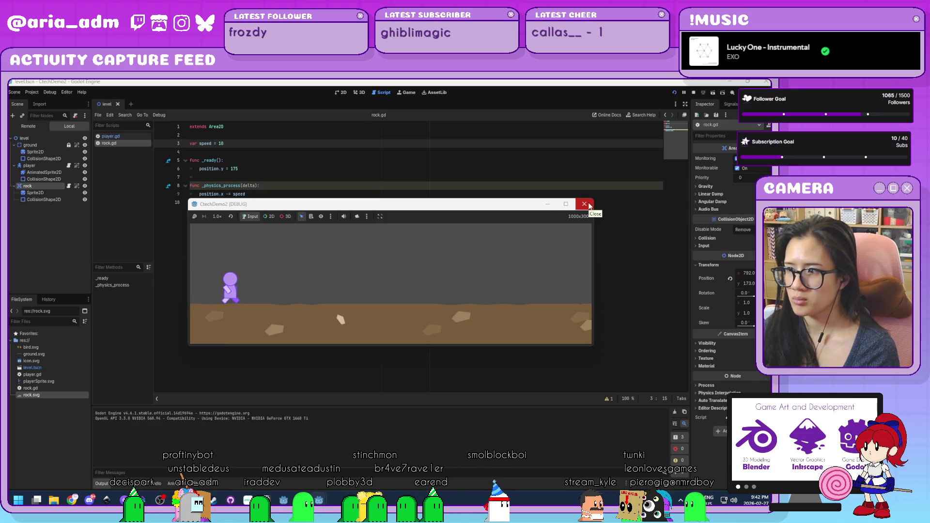
left_click(585, 204)
left_click(266, 196)
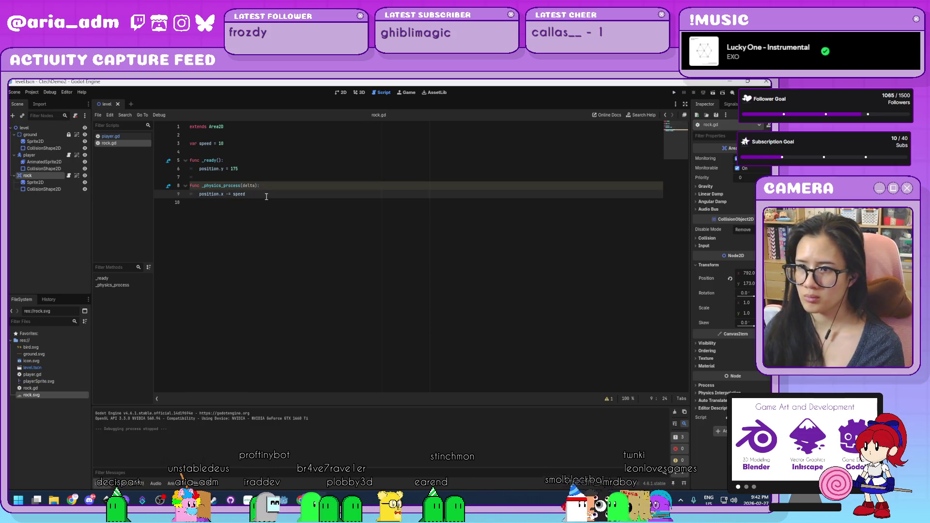
key("Return")
key("Return")
type("if position.x")
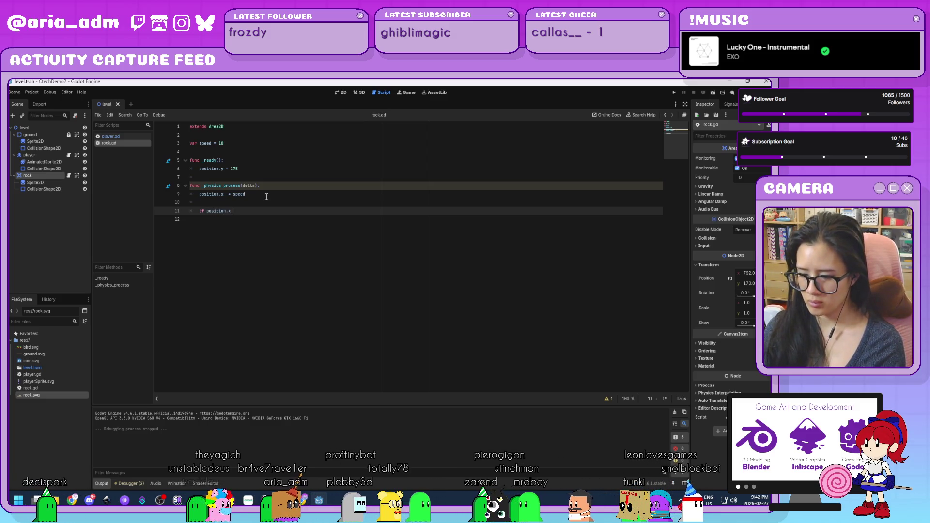
- Add 'if position.x <= -100:' resetting position.x to 1100, then run the game
type("<=")
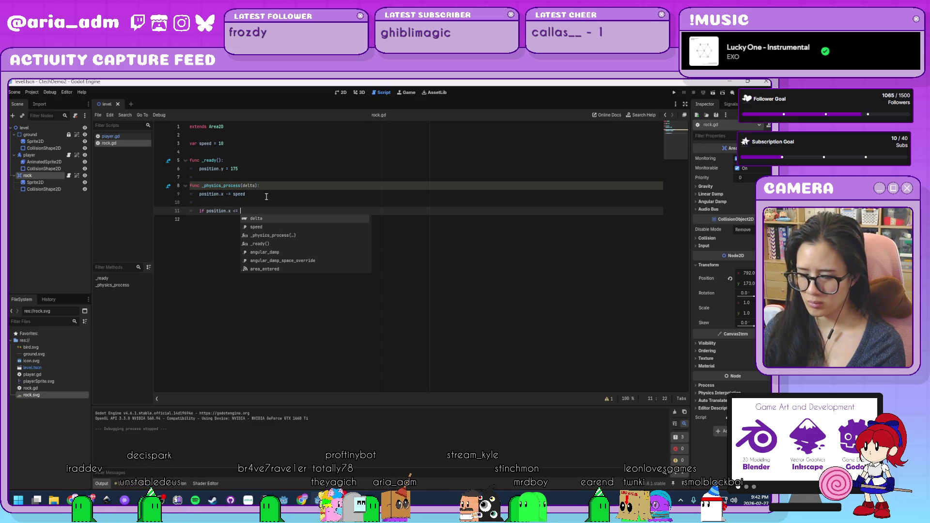
type(" -100:")
key("Return")
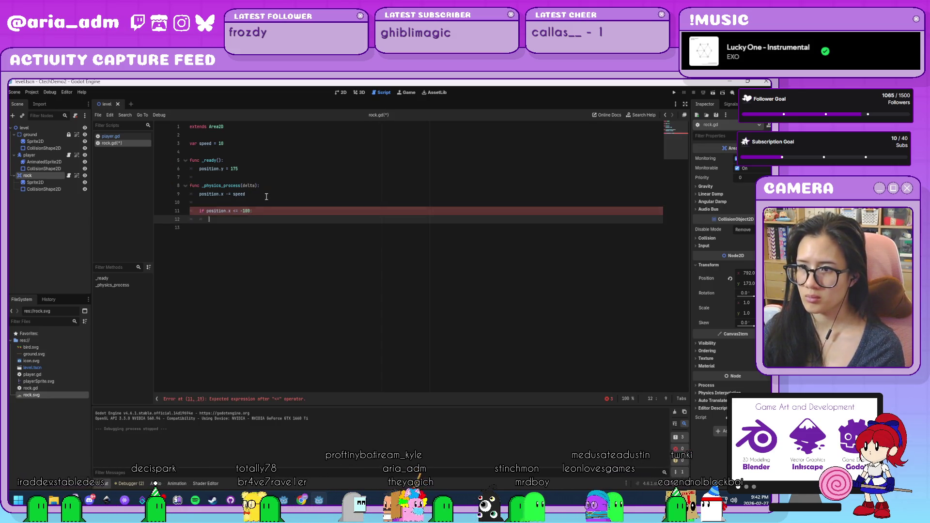
type("position.x")
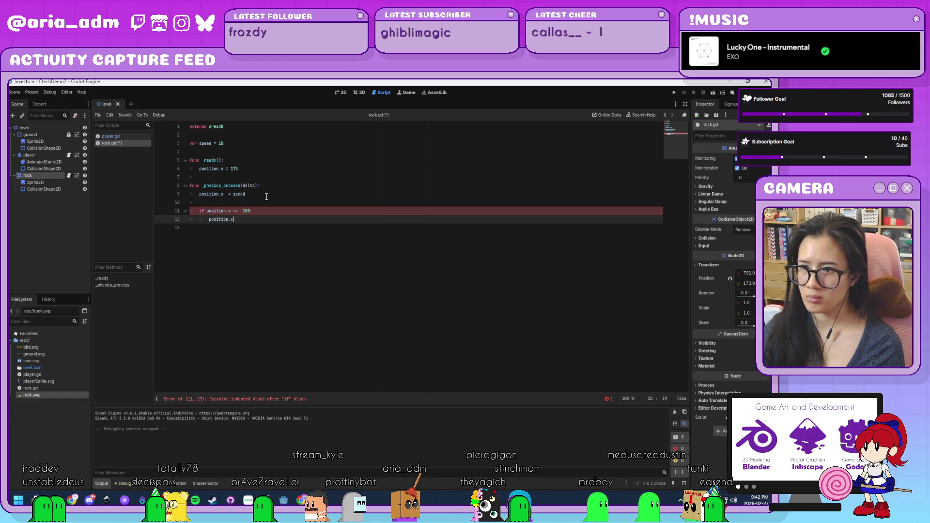
type(" = ")
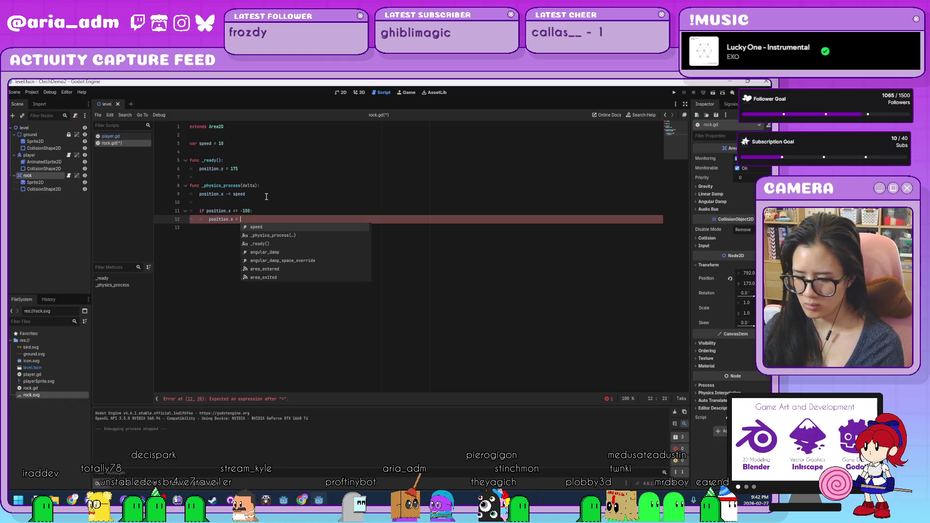
type("1")
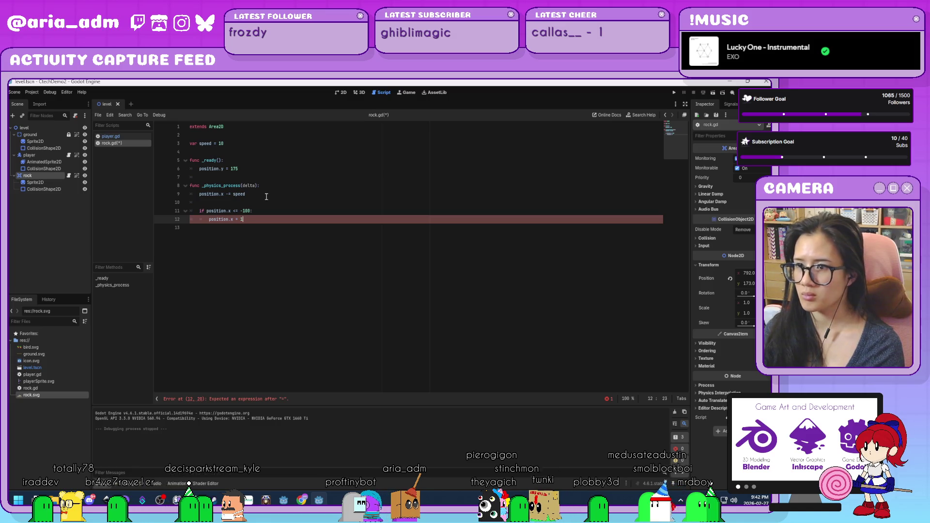
type("100")
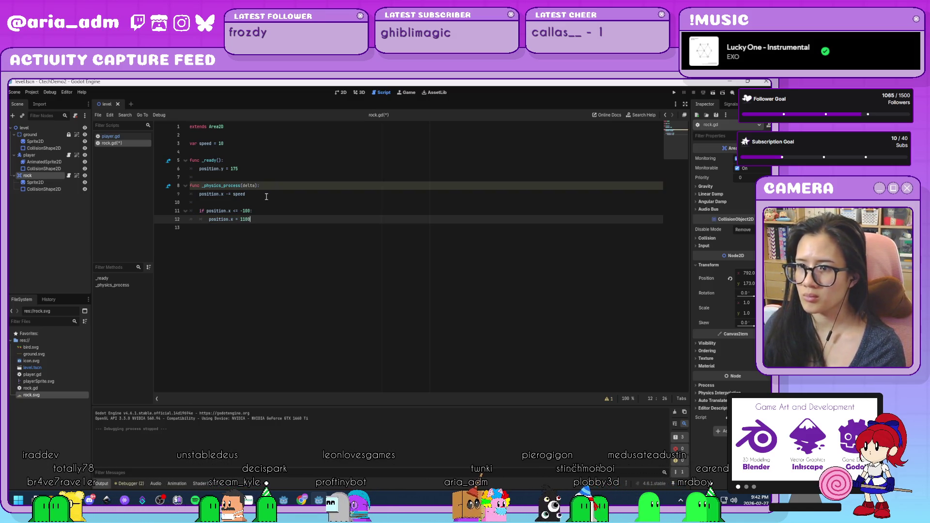
left_click(674, 92)
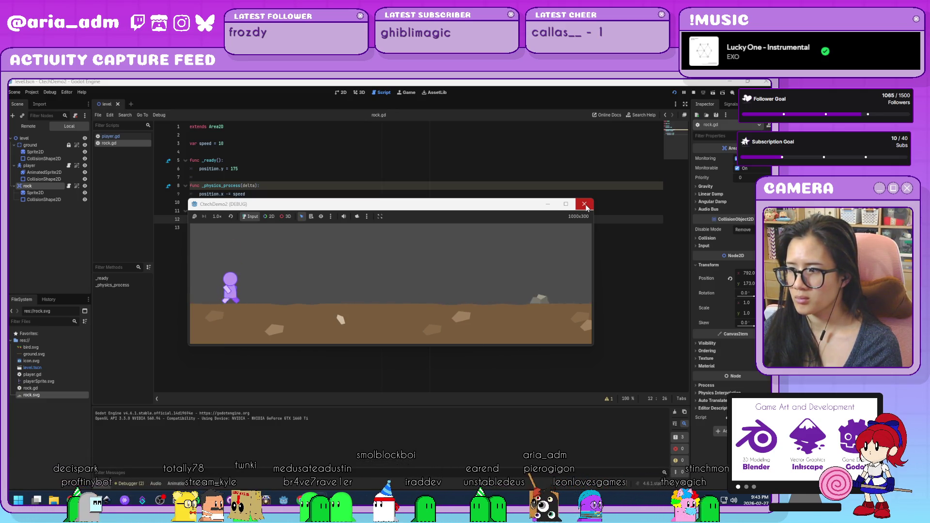
- Change the respawn line to position.x = randi_range(1100, 2000)
left_click(584, 206)
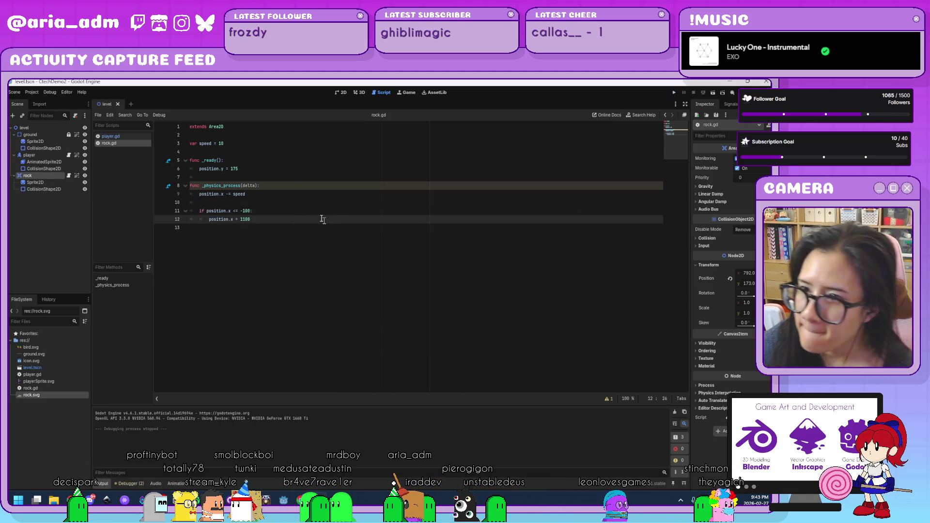
left_click(252, 143)
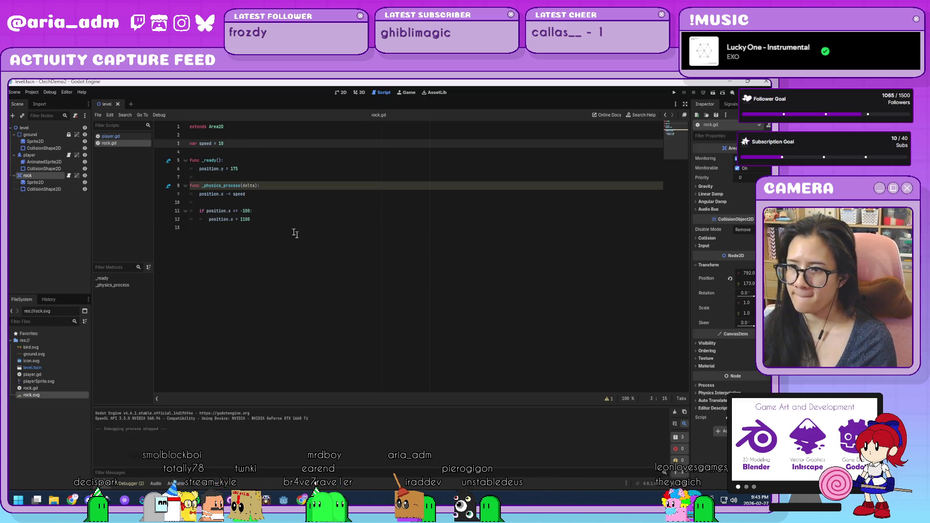
left_click(292, 212)
left_click(293, 220)
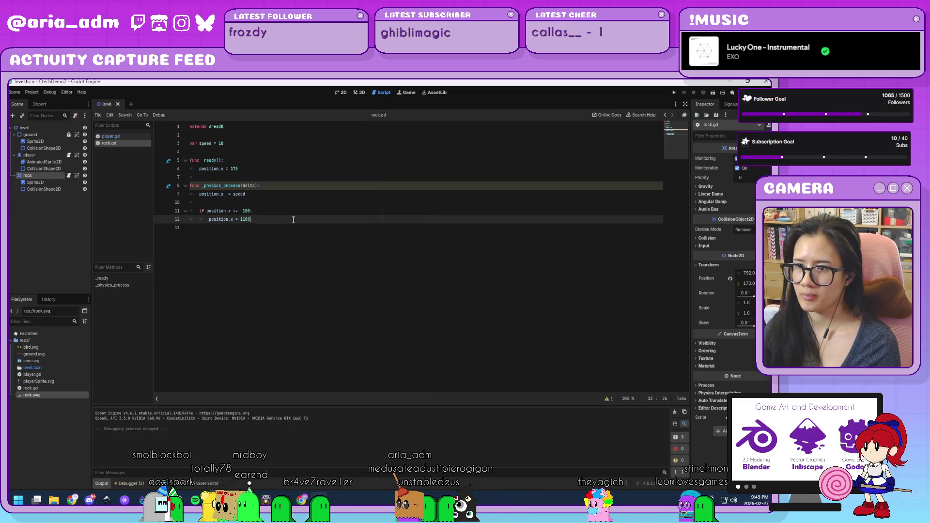
key("Left")
key("Left")
key("Left")
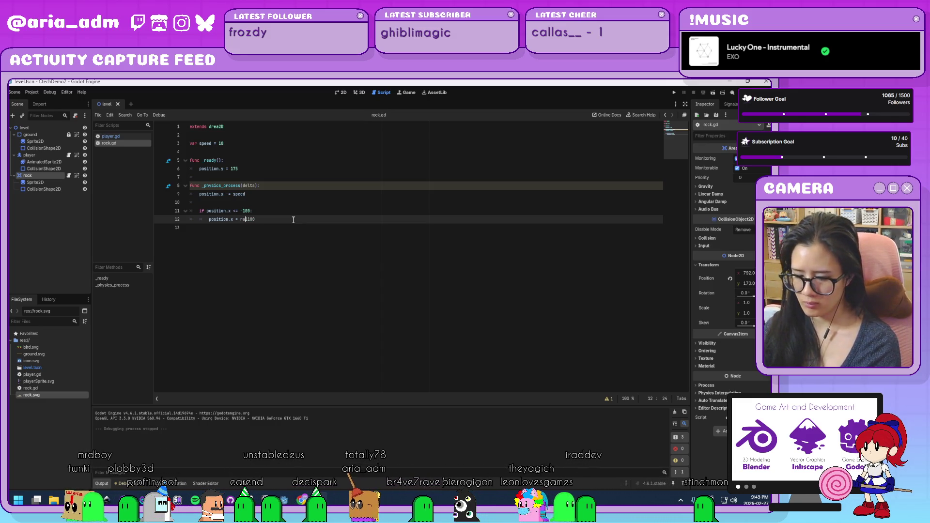
type("randi_range(")
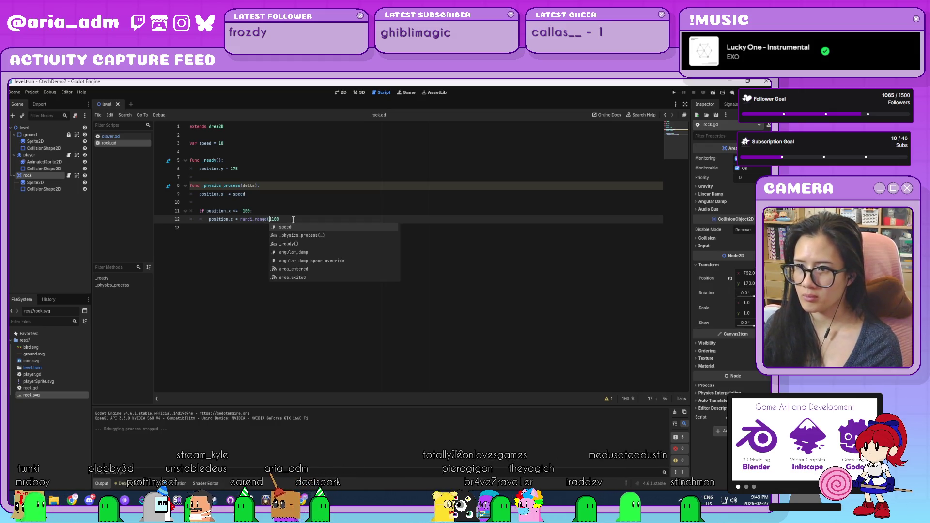
key("End")
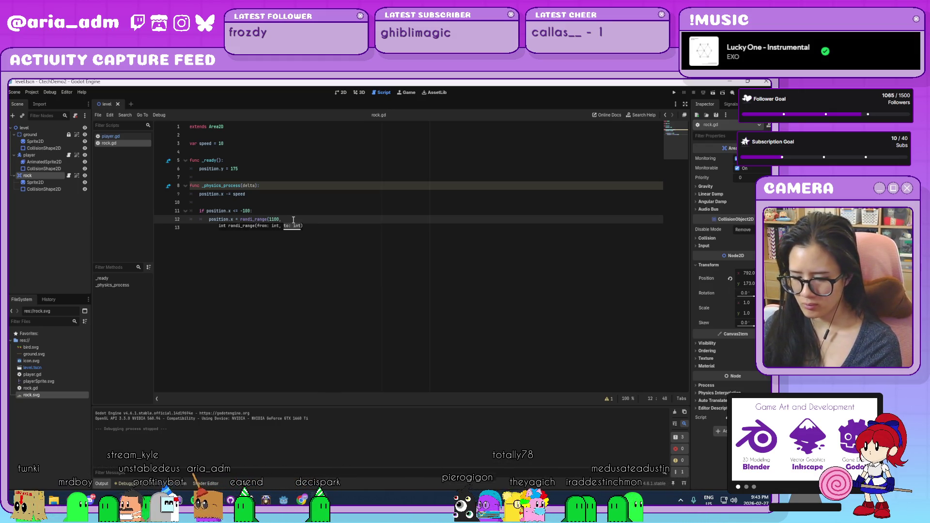
- Run the game, jump over five rocks with space, then stop it
left_click(673, 92)
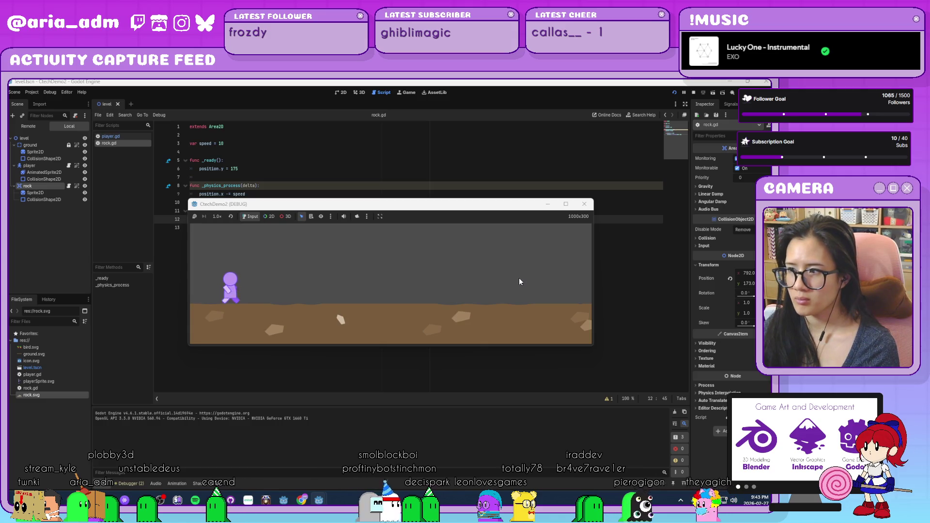
key("space")
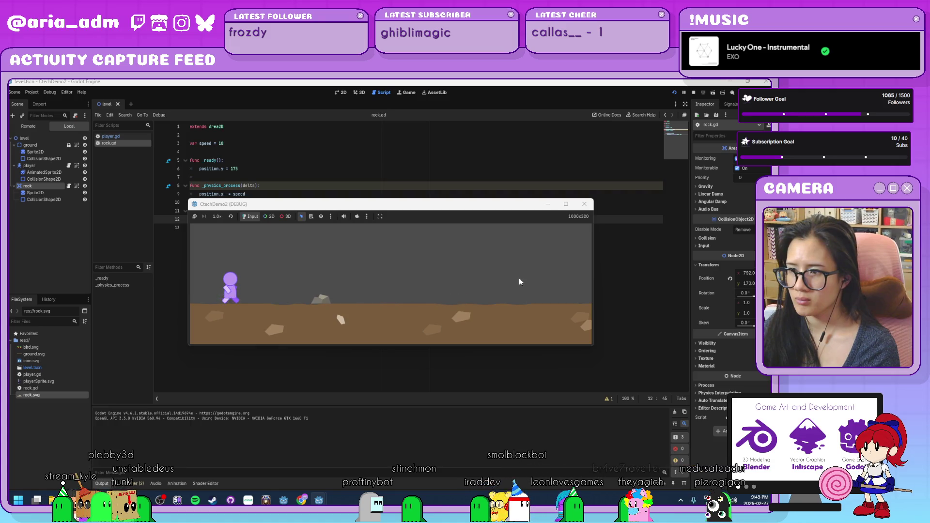
key("space")
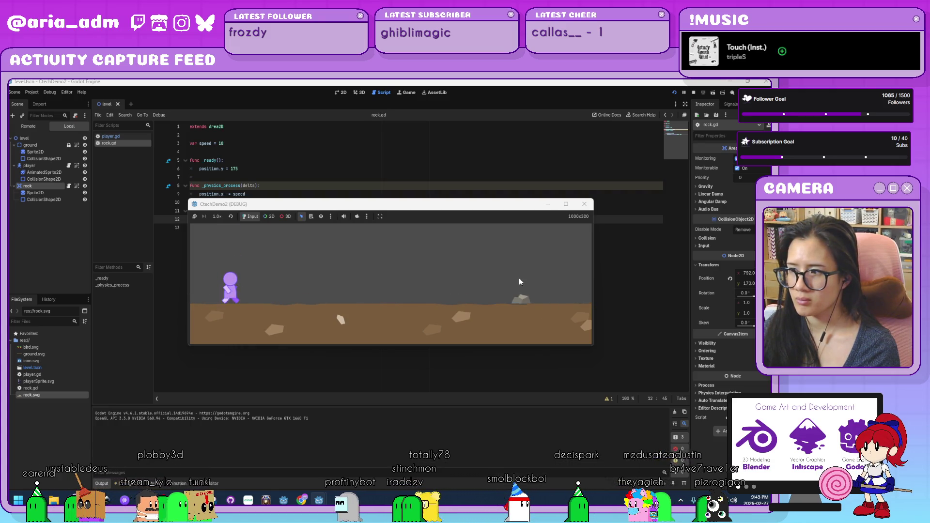
key("space")
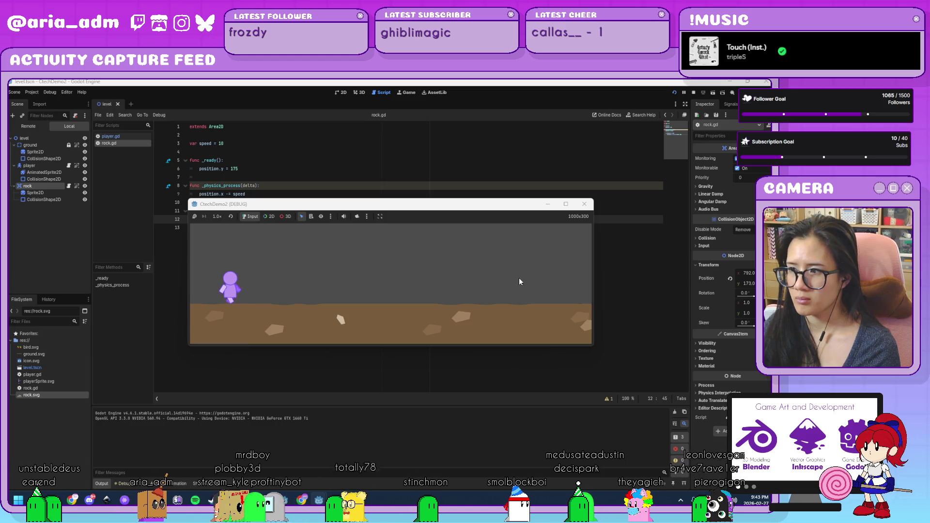
key("space")
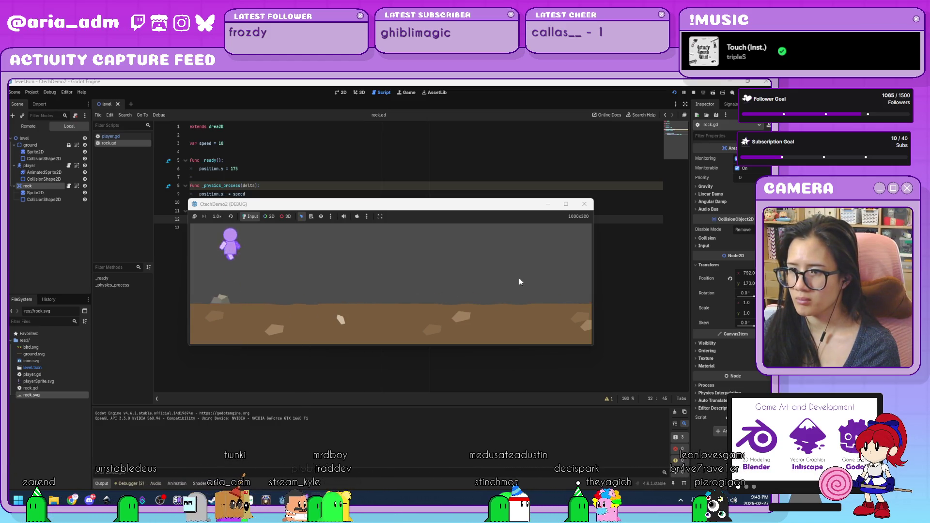
key("space")
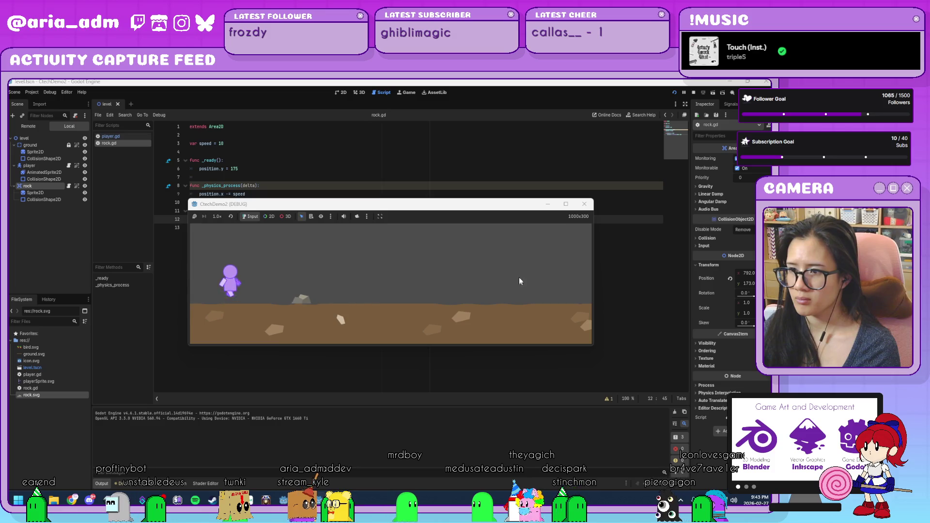
left_click(584, 203)
left_click(342, 228)
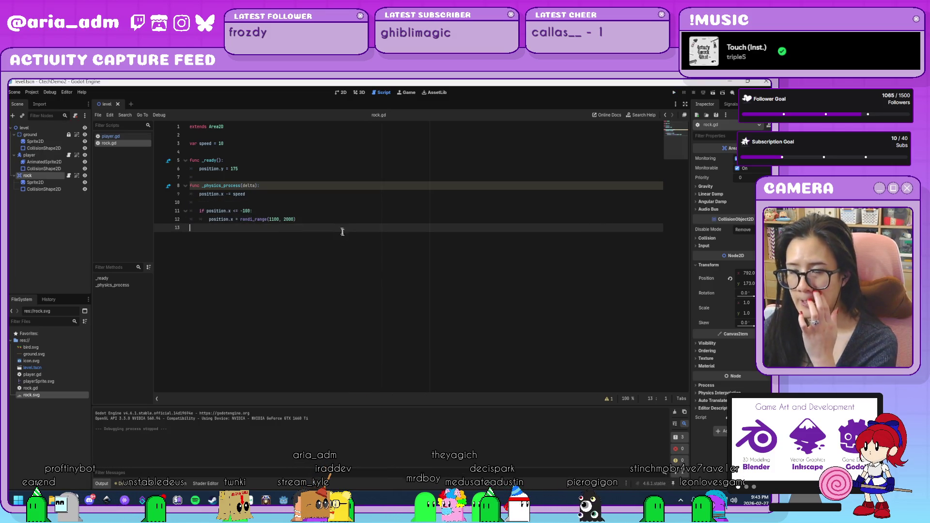
- Add a Label node under level and rename it 'score'
left_click(41, 127)
key("ctrl+a")
type("colllabel")
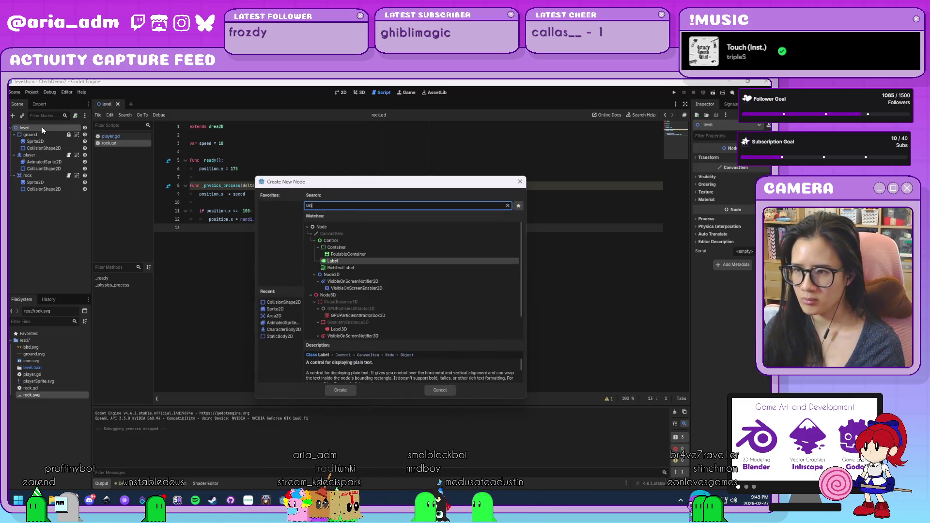
key("Return")
double_click(34, 194)
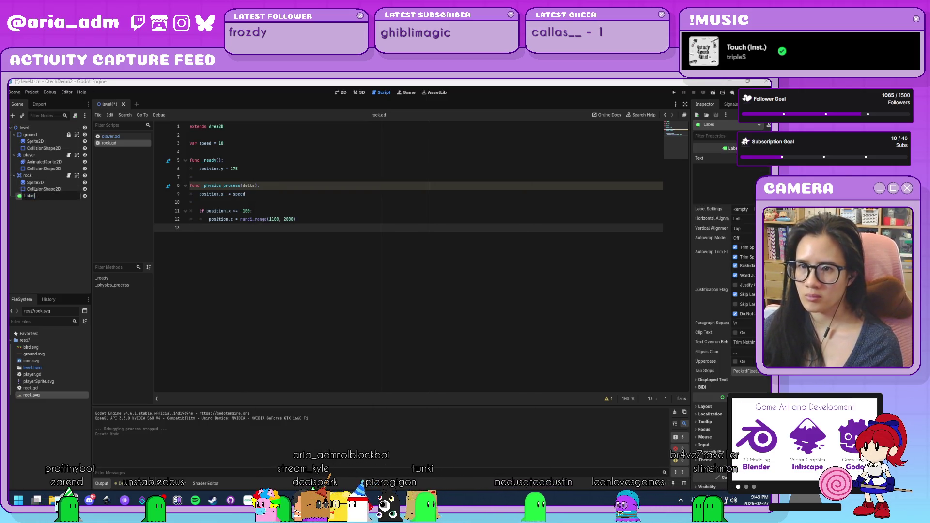
type("score")
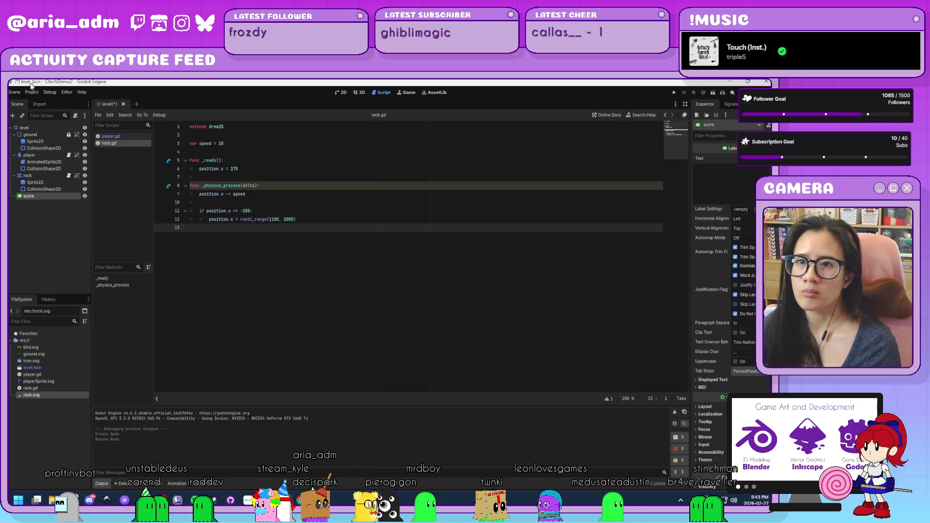
left_click(26, 93)
left_click(431, 185)
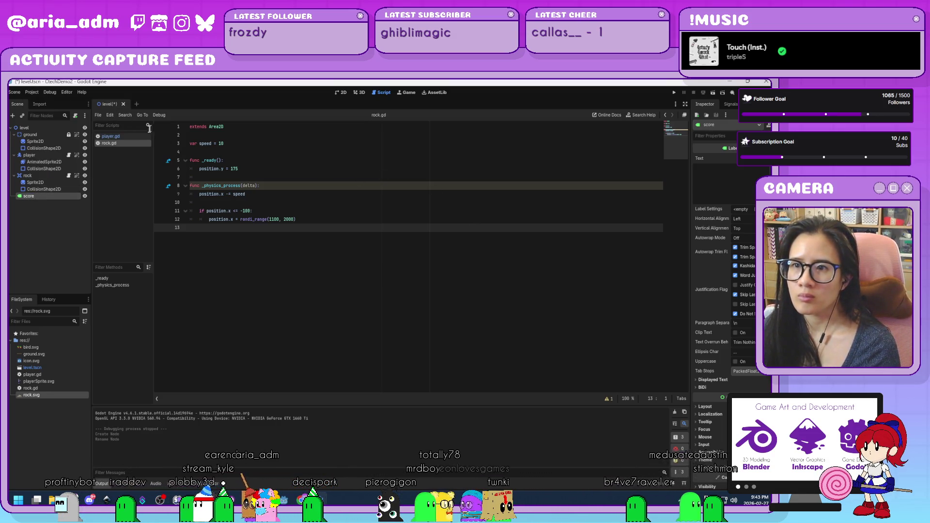
- Create a new global.gd script declaring var score = 0
left_click(99, 117)
left_click(100, 124)
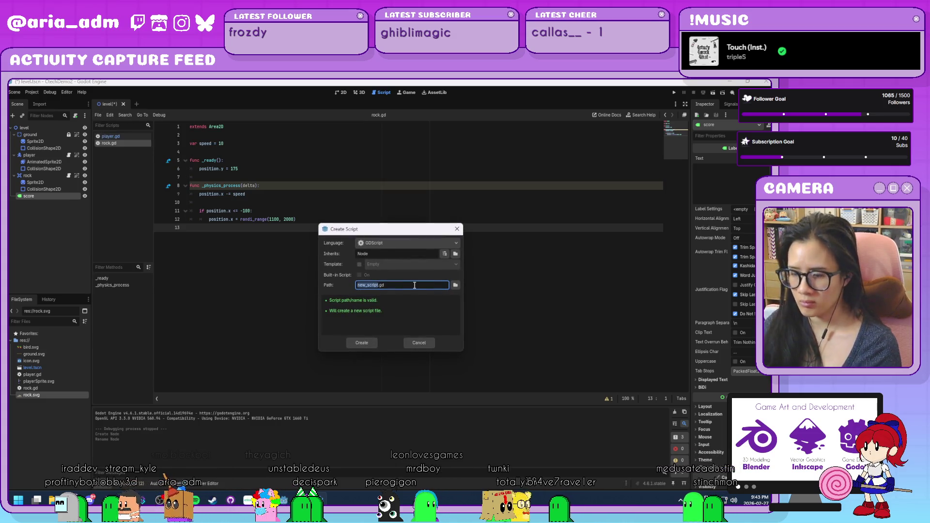
type("lobal")
key("Return")
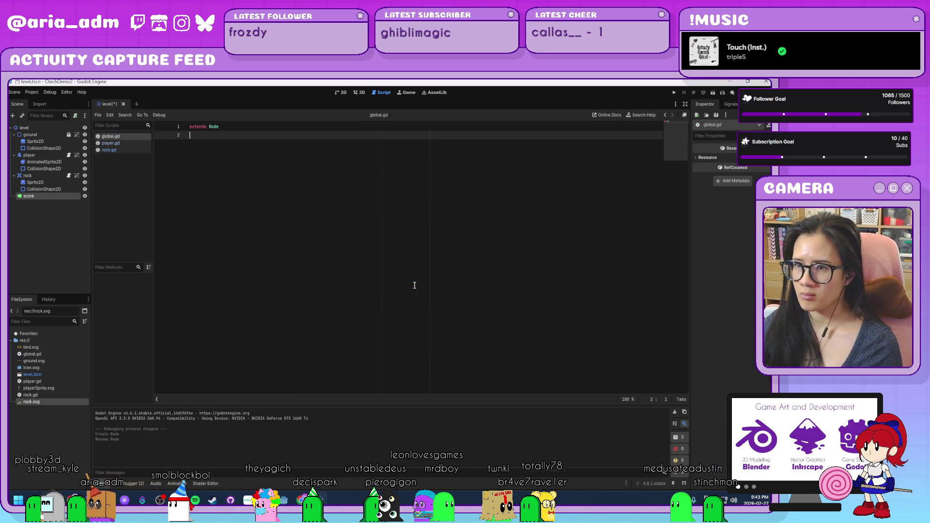
key("Return")
type("var score = 0")
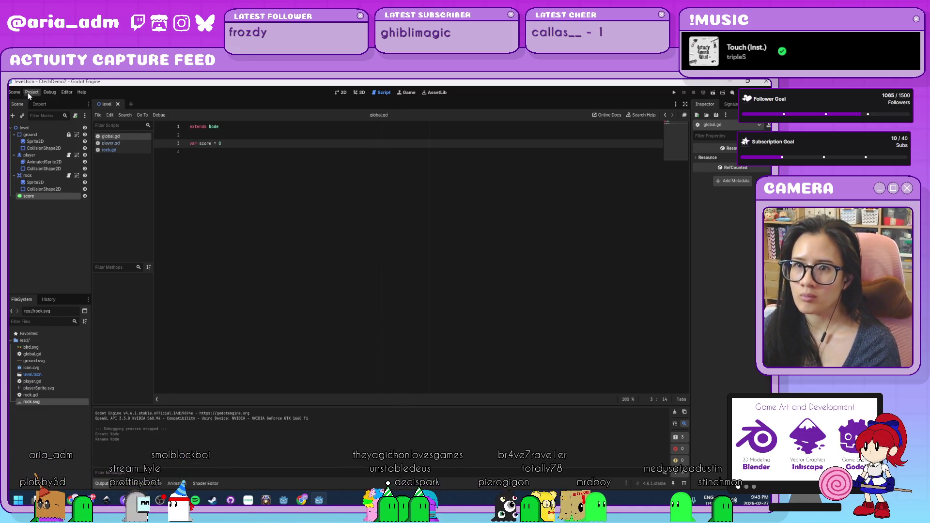
- Register global.gd as the Global autoload in Project Settings, then reselect the score label
left_click(28, 92)
left_click(34, 100)
left_click(311, 196)
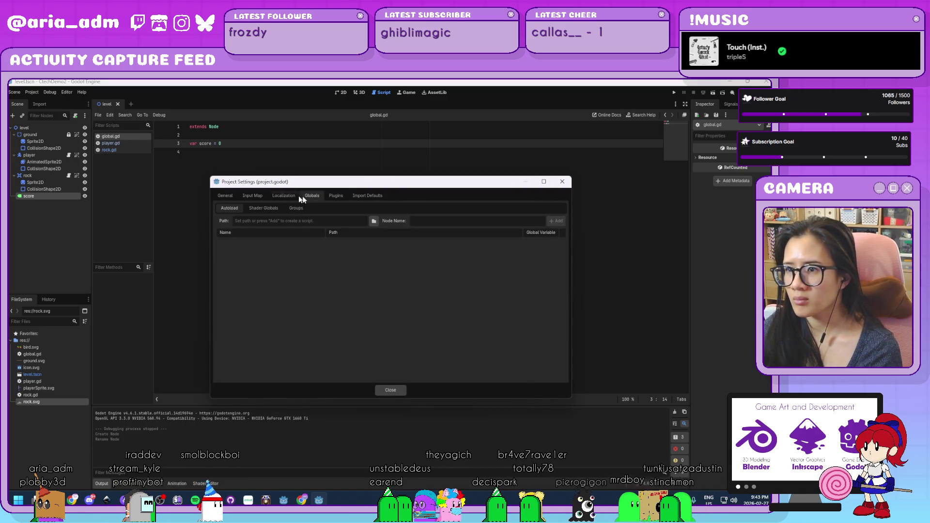
left_click(374, 221)
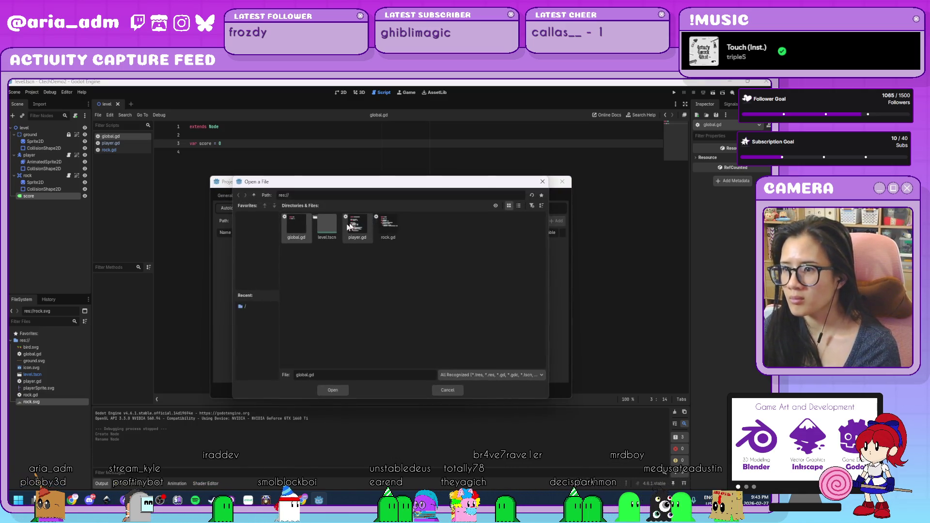
left_click(298, 226)
double_click(298, 227)
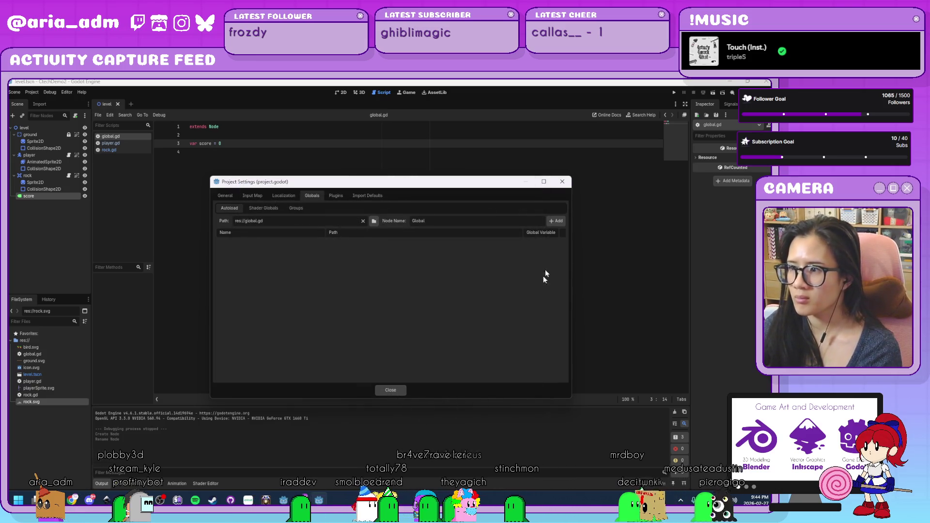
left_click(555, 221)
left_click(390, 390)
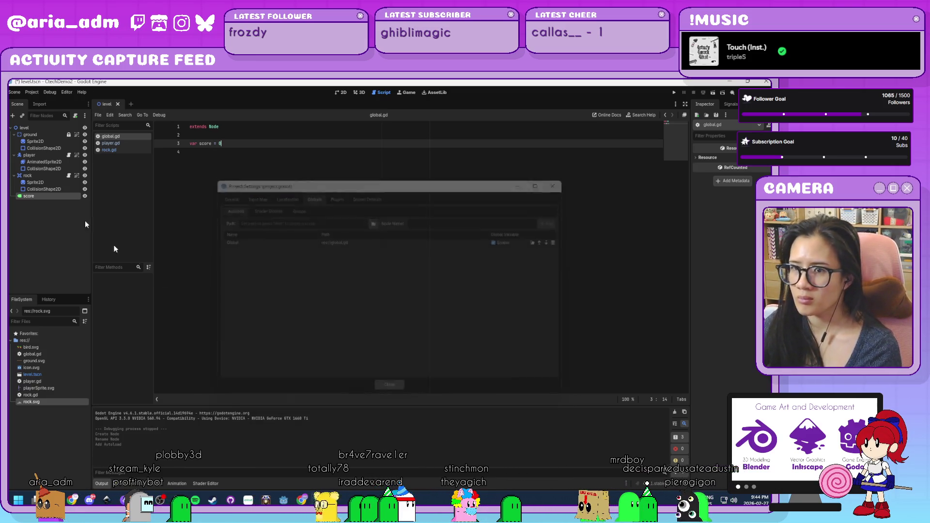
left_click(54, 196)
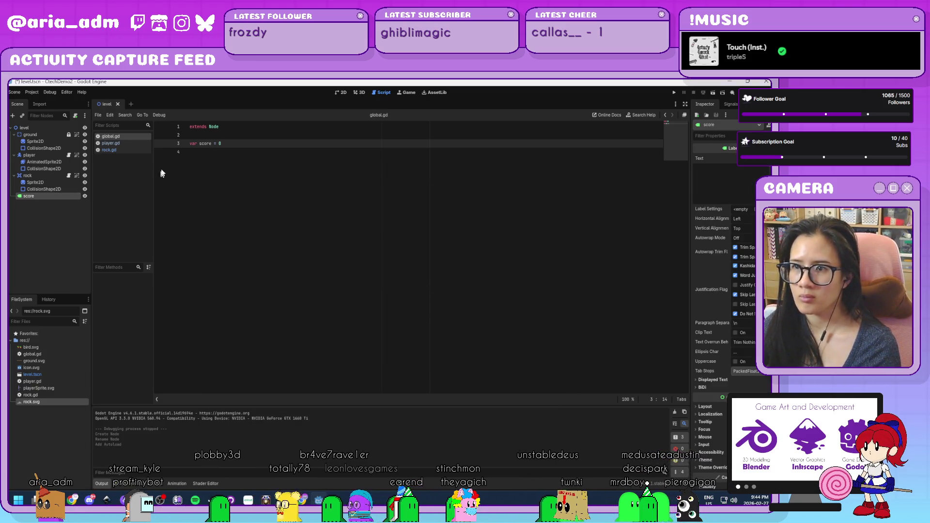
left_click(76, 116)
- Create score.gd with _process setting text = str("Score: ", Global.score) and save it
left_click(365, 340)
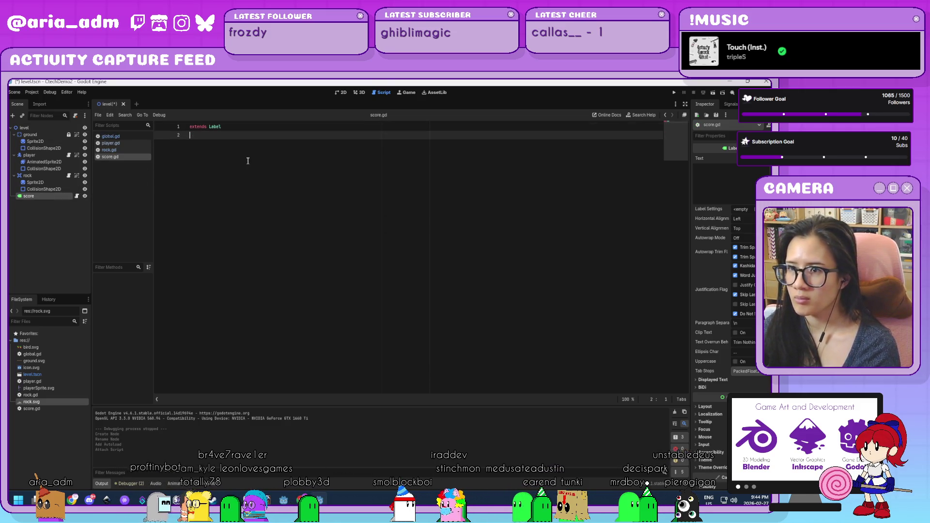
key("Return")
type("func _pr")
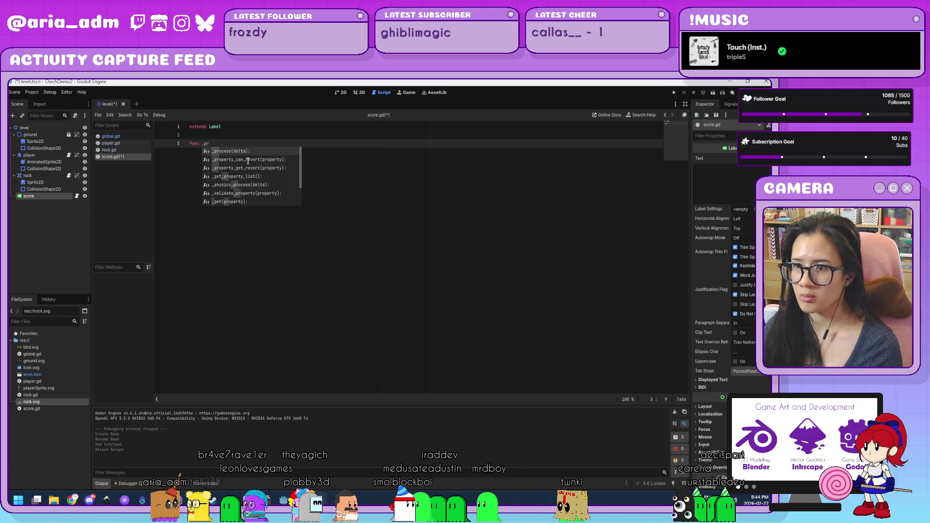
key("Return")
key("Return")
type("text = str(")
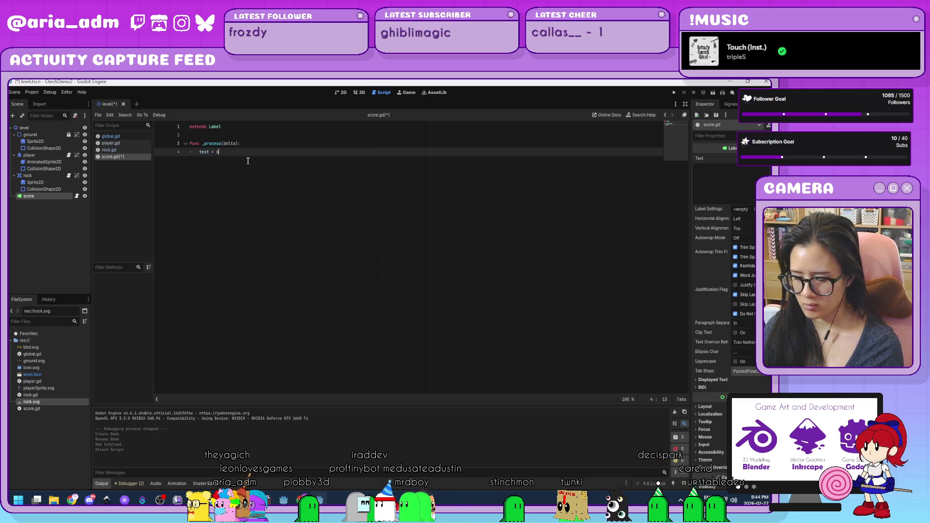
type("\"Score")
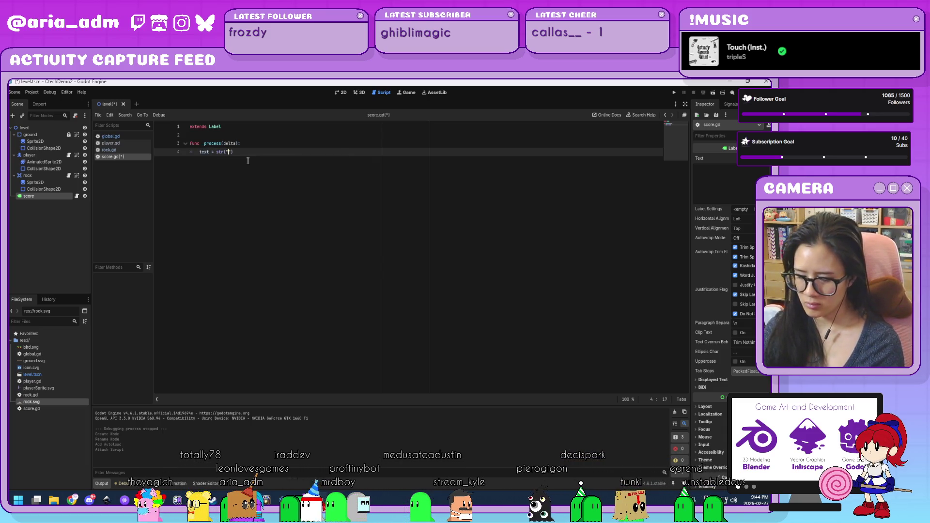
key("BackSpace")
key("BackSpace")
key("BackSpace")
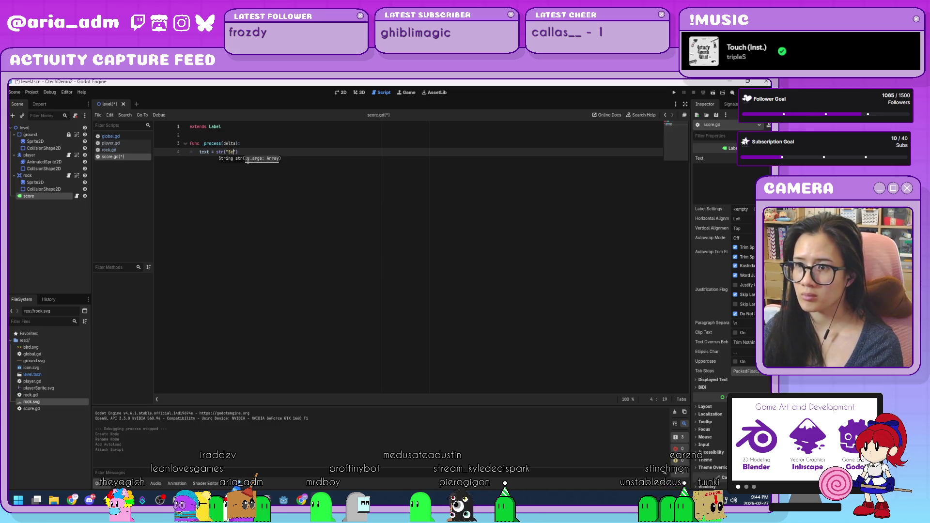
type("ore")
type(": \", Gl")
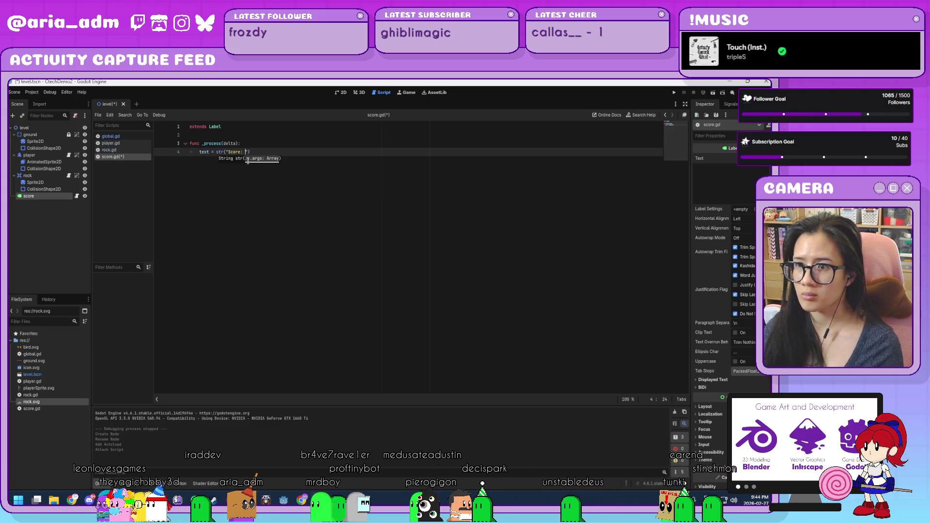
type("obal.score")
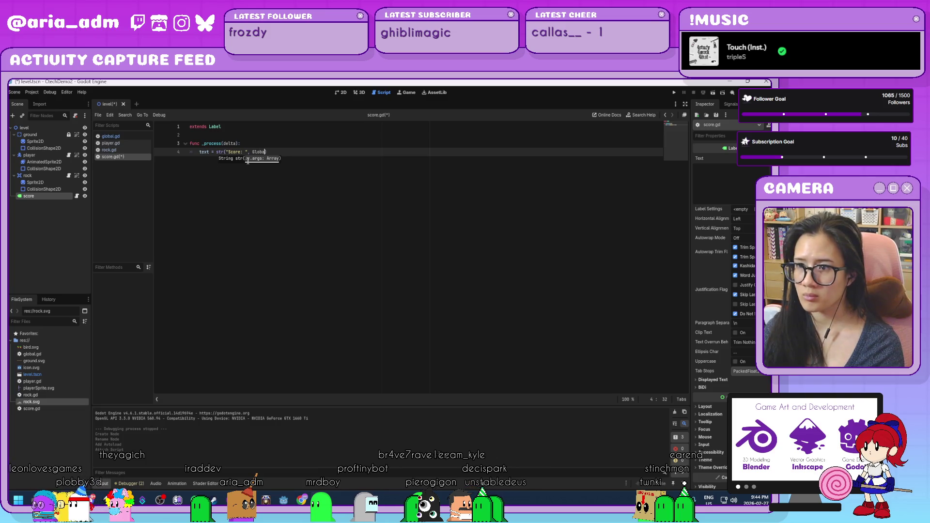
key("ctrl+s")
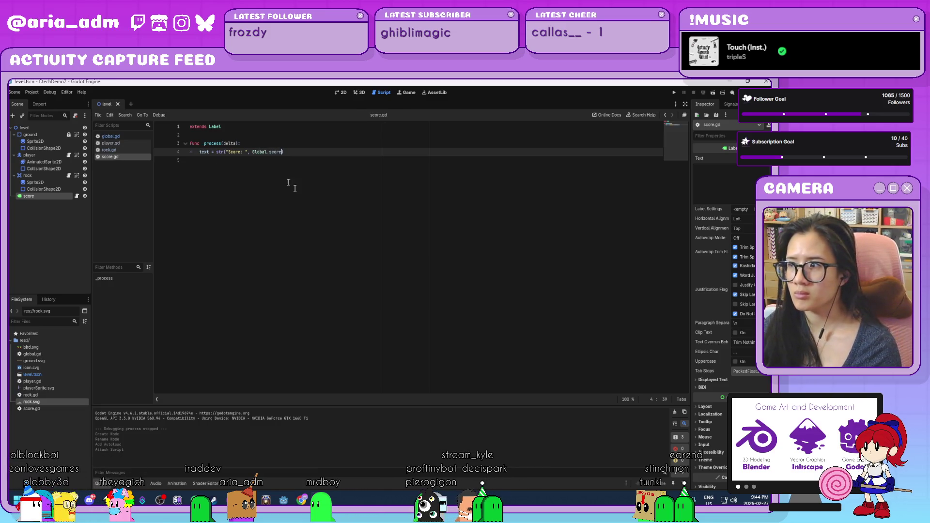
- Set the label's default text to 'Score: 0' and return to the 2D view
left_click(722, 189)
type("core")
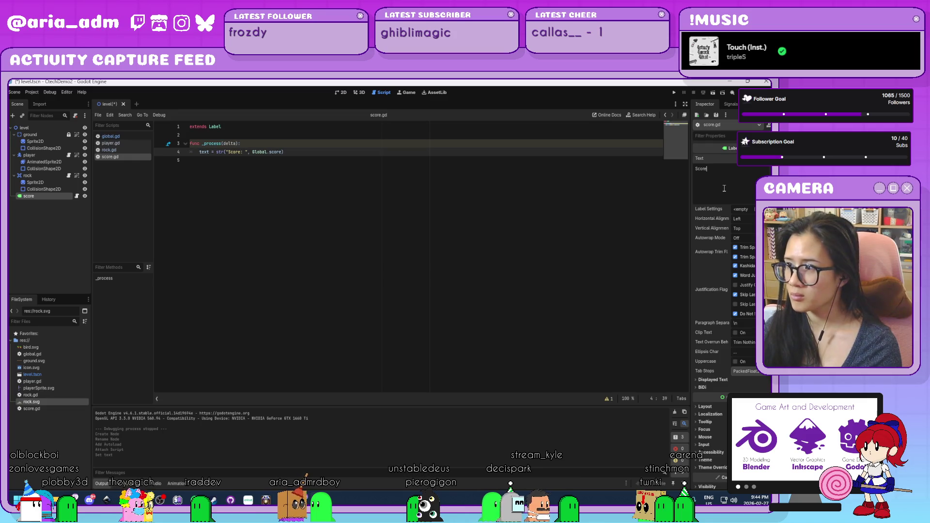
type(": 0")
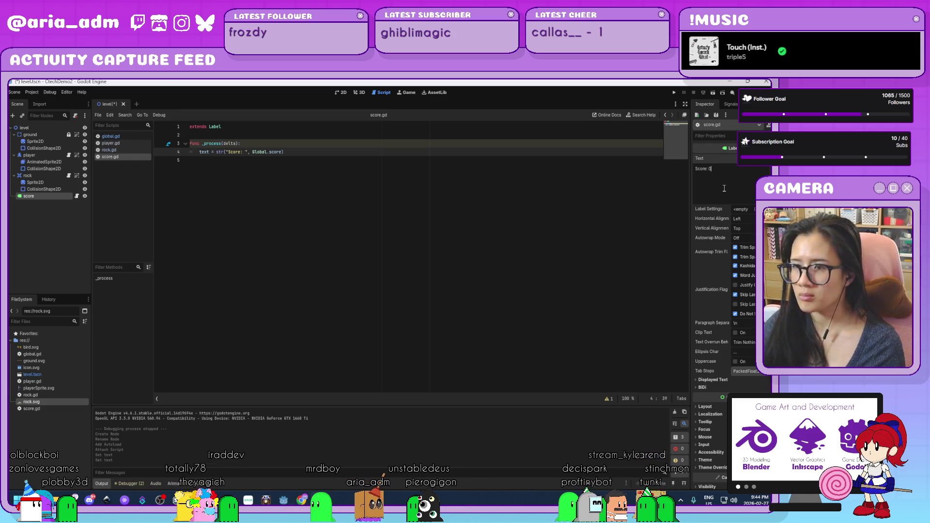
left_click(340, 92)
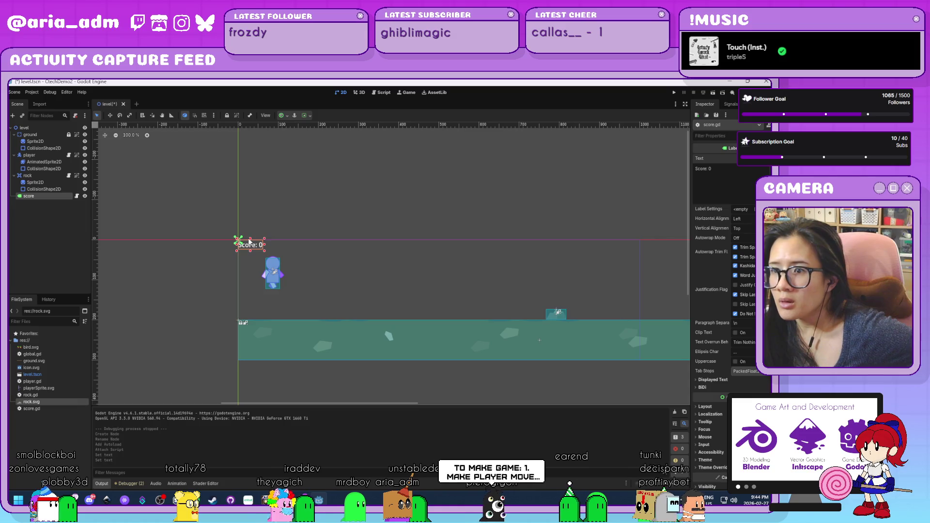
- Move the Score label to the top-right corner of the level
mouse_move(252, 244)
left_mouse_down()
mouse_move(639, 249)
mouse_move(619, 250)
left_mouse_up()
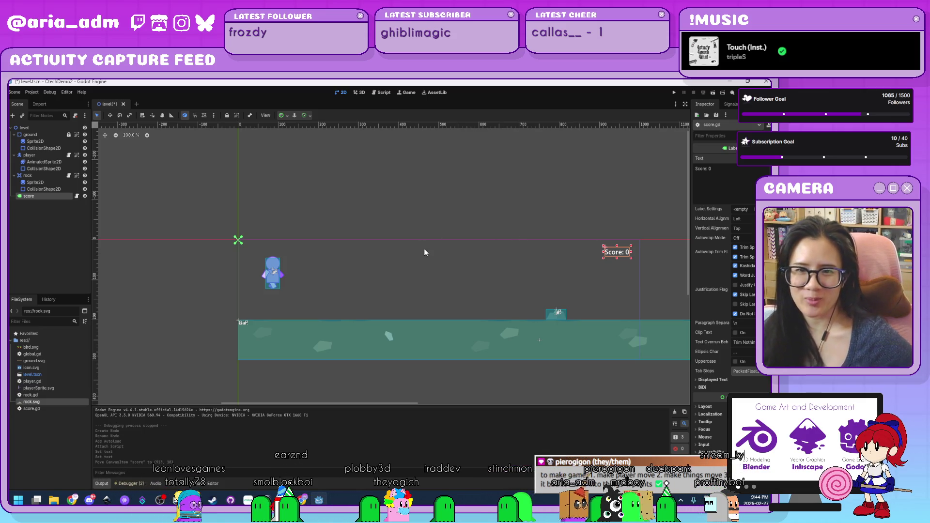
left_click(367, 229)
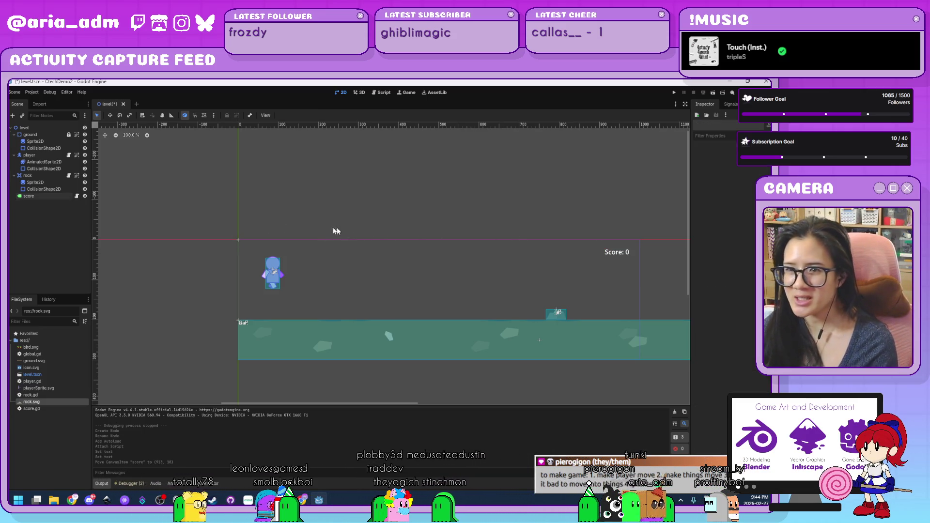
left_click(56, 196)
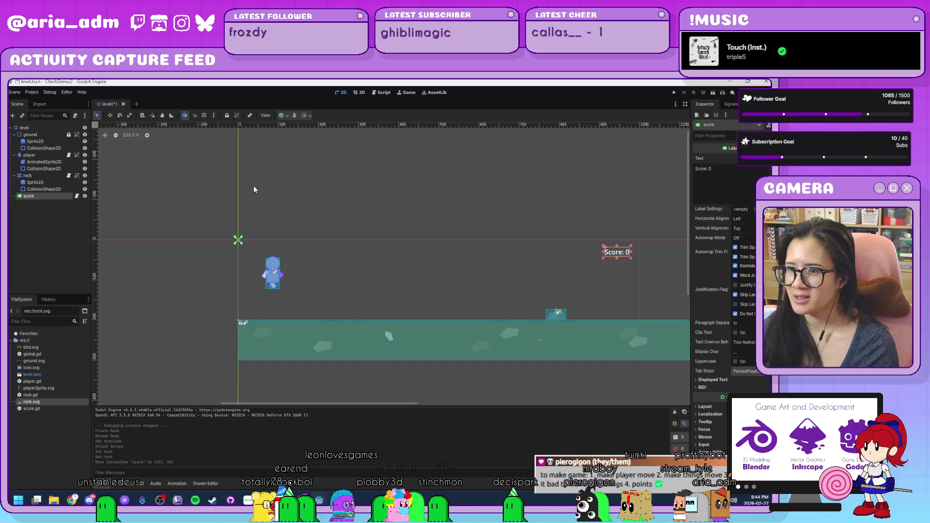
- Test-run the game to check the Score: 0 label, then open rock.gd at line 12
left_click(673, 92)
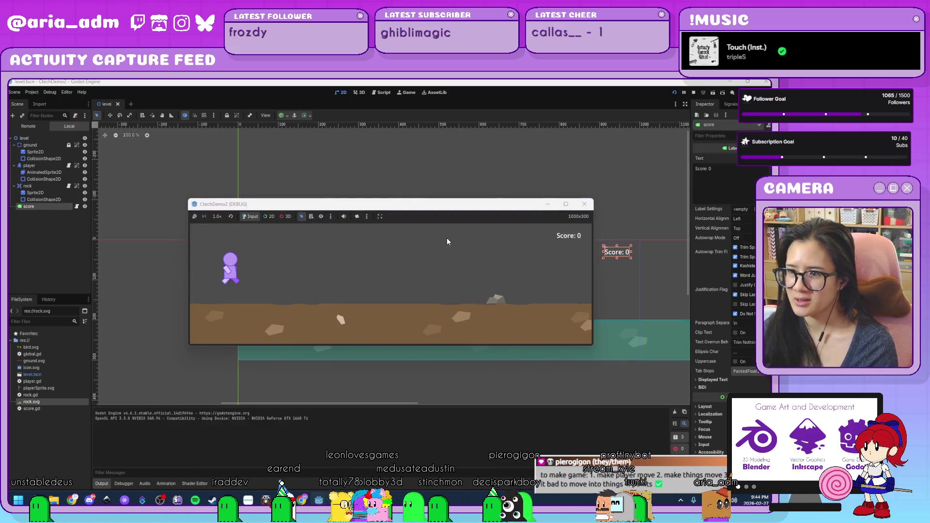
key("F8")
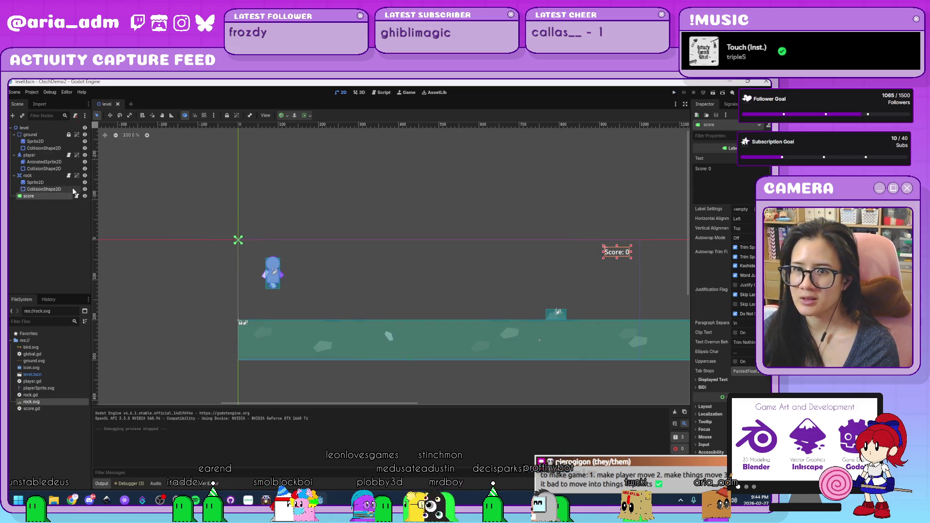
left_click(68, 176)
left_click(316, 218)
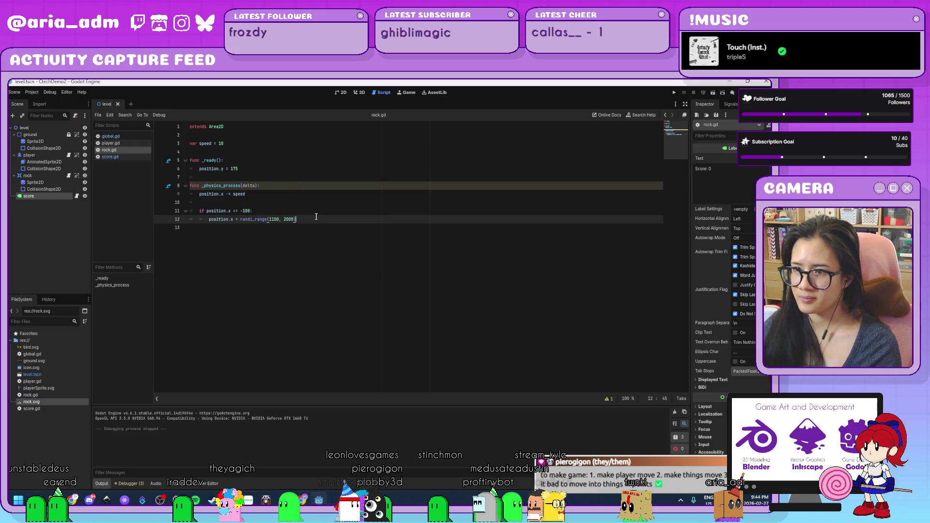
- Add 'Global.score += 1' on a new line inside the rock's respawn if block
key("Return")
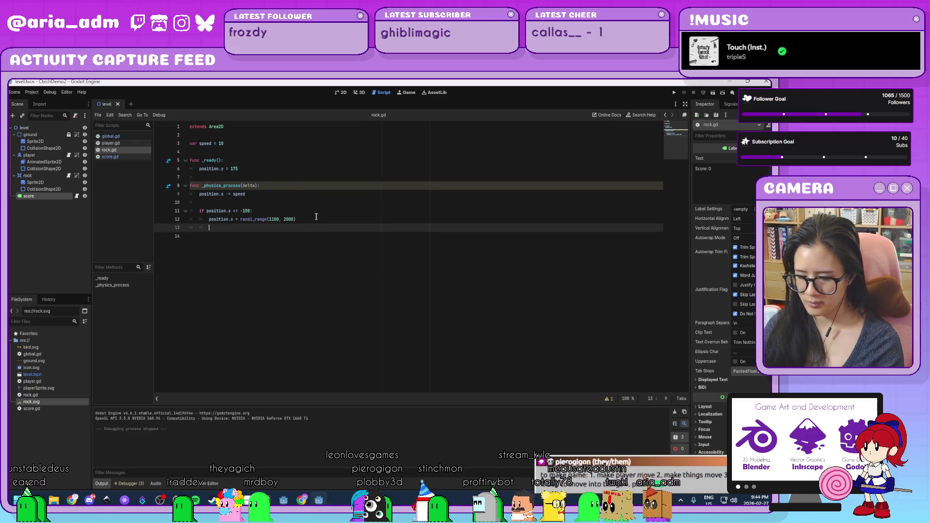
type("Global.score +")
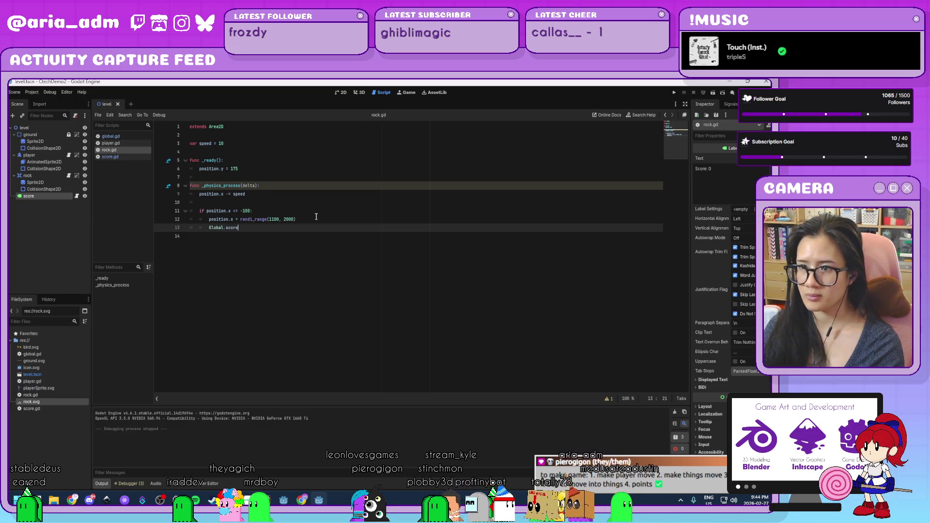
type("= 1")
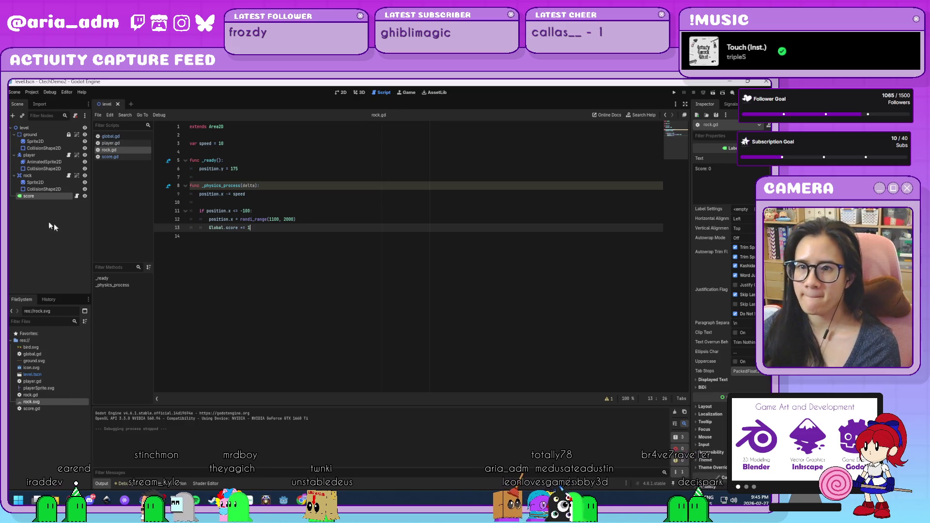
- Connect the rock's body_entered signal to a new _on_body_entered method on rock
left_click(37, 174)
left_click(730, 104)
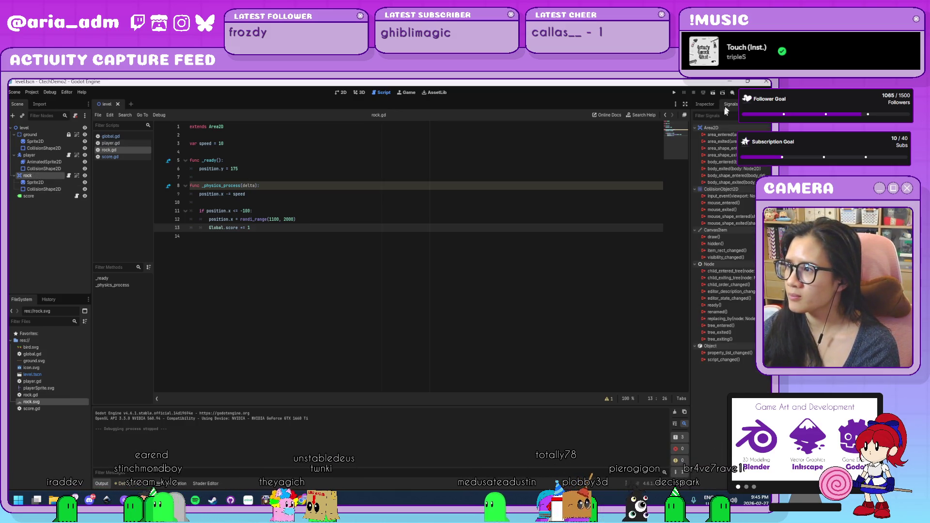
double_click(732, 163)
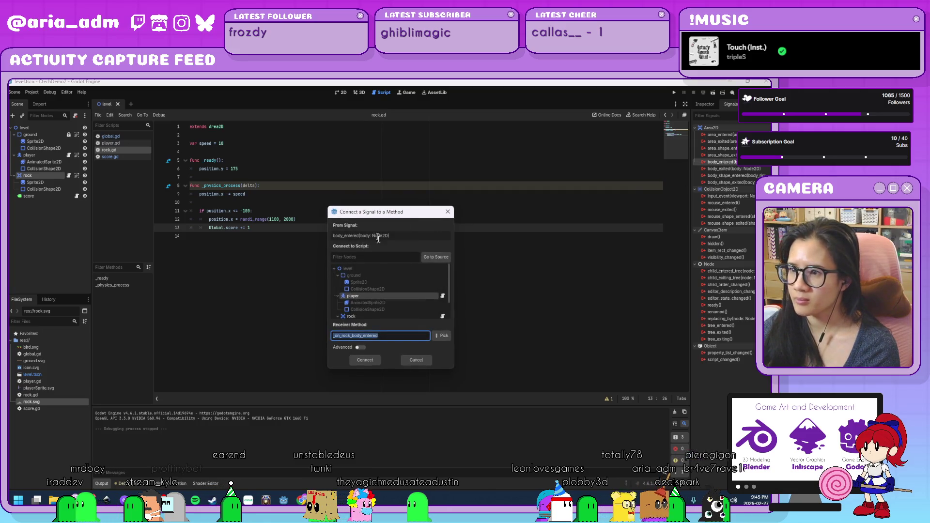
scroll(372, 300, "down", 2)
left_click(367, 294)
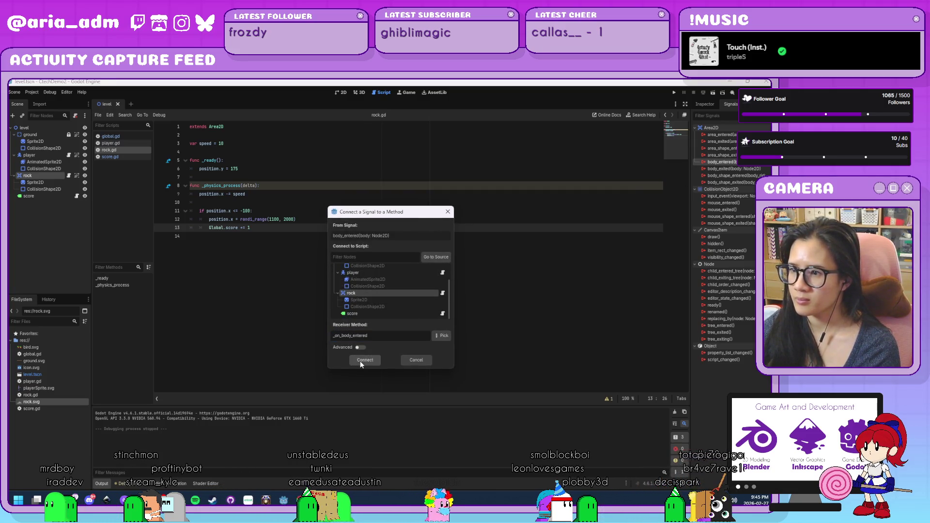
left_click(365, 360)
- Replace pass with 'if body.name == "player":' and begin the get_tree() call beneath
left_click_drag(303, 261, 199, 262)
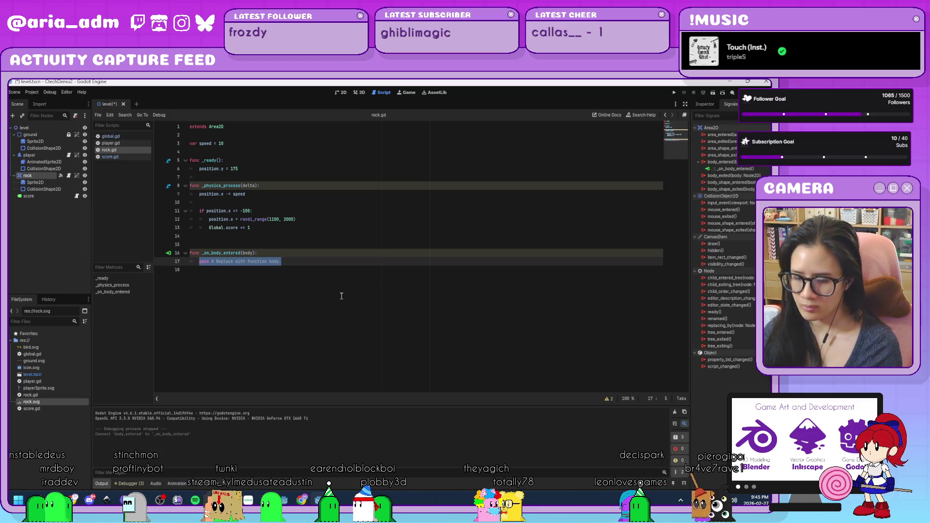
type("if body.name == \"")
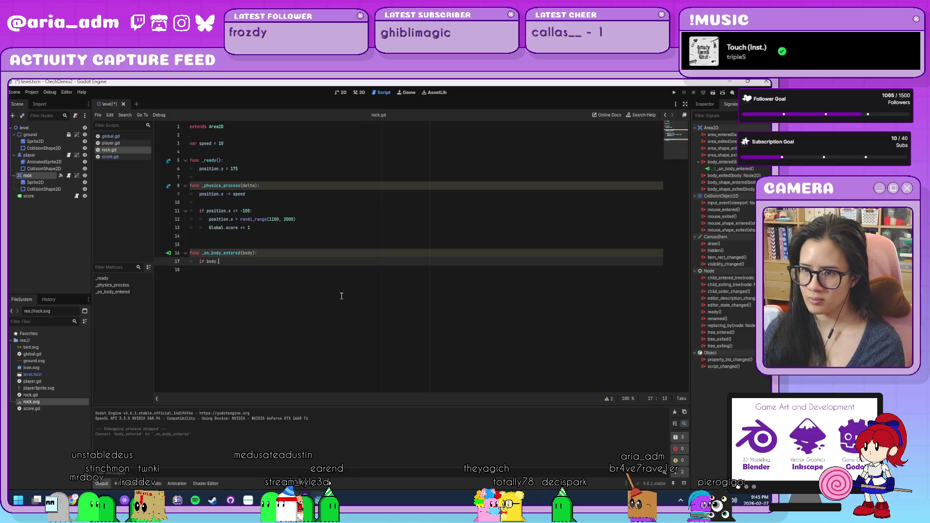
type("player\"")
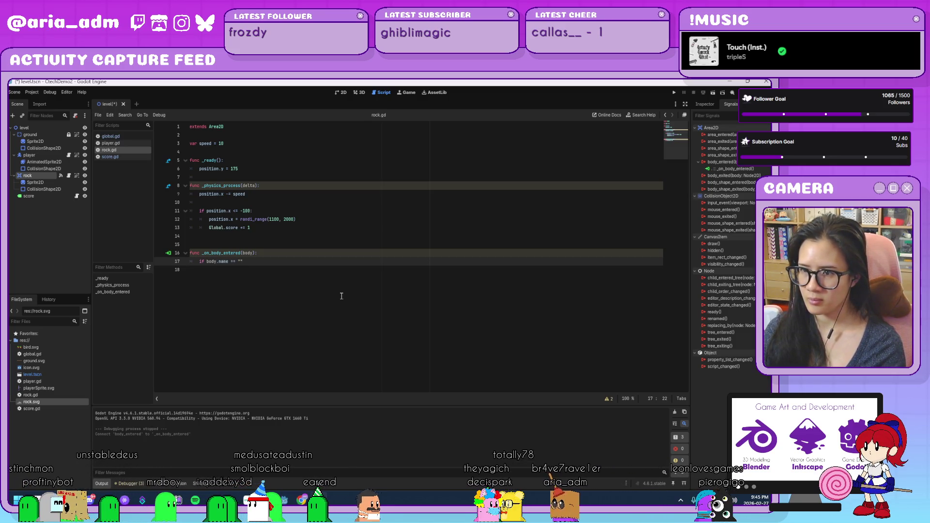
type(":")
key("Return")
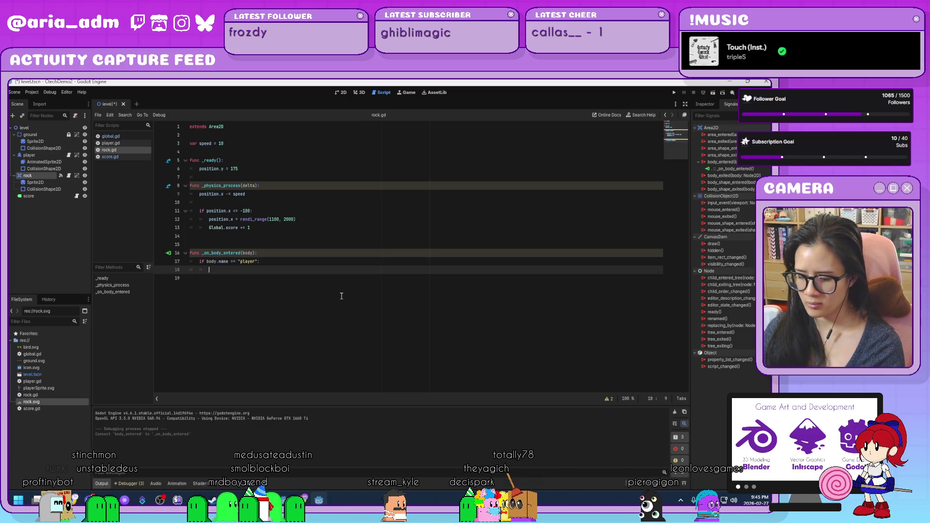
type("get_tree().relo")
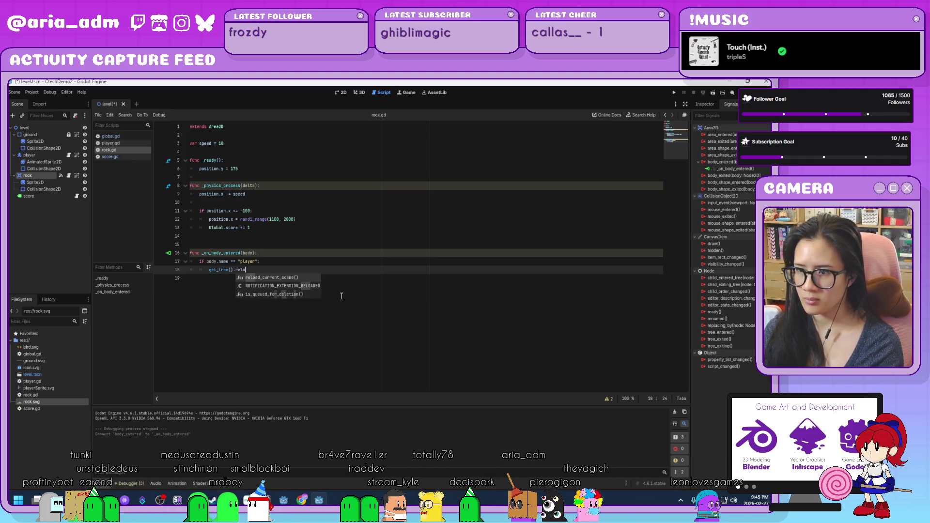
- Complete the line as get_tree().reload_current_scene.call_deferred() and save
key("Return")
type(".")
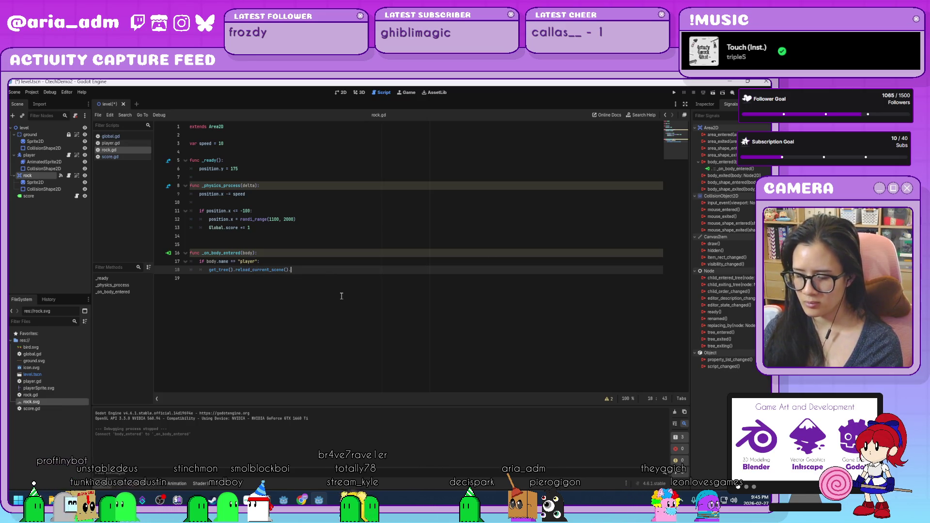
key("BackSpace")
type(".call_d")
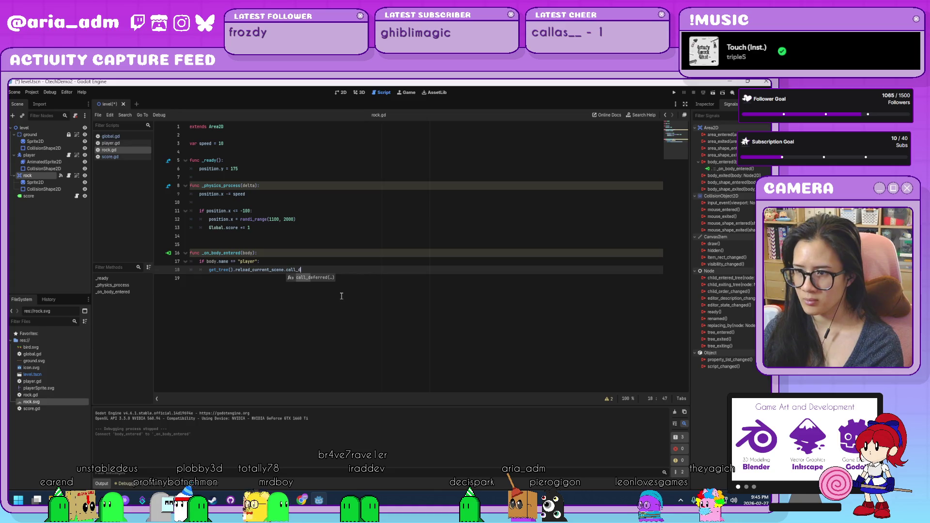
key("Return")
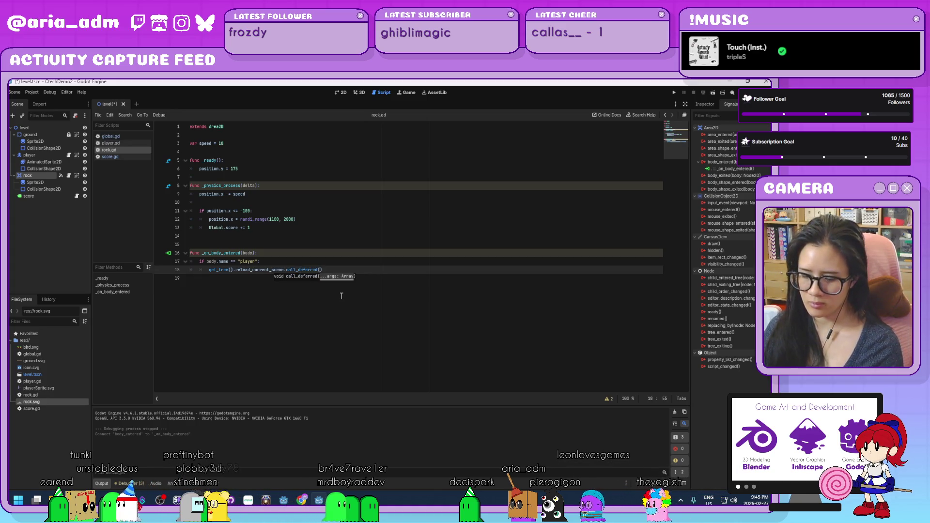
key("ctrl+s")
- Test-run the game, jumping twice to check the rock collision, then close it
left_click(674, 92)
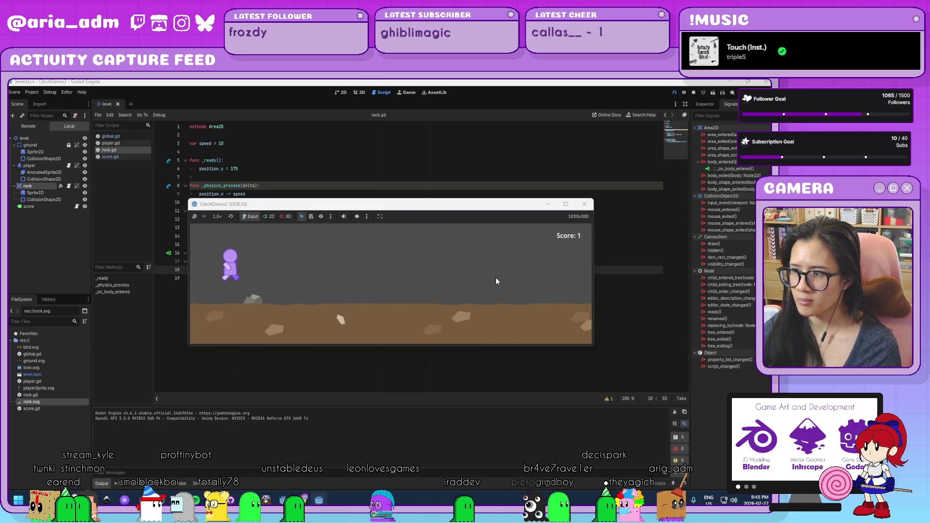
key("space")
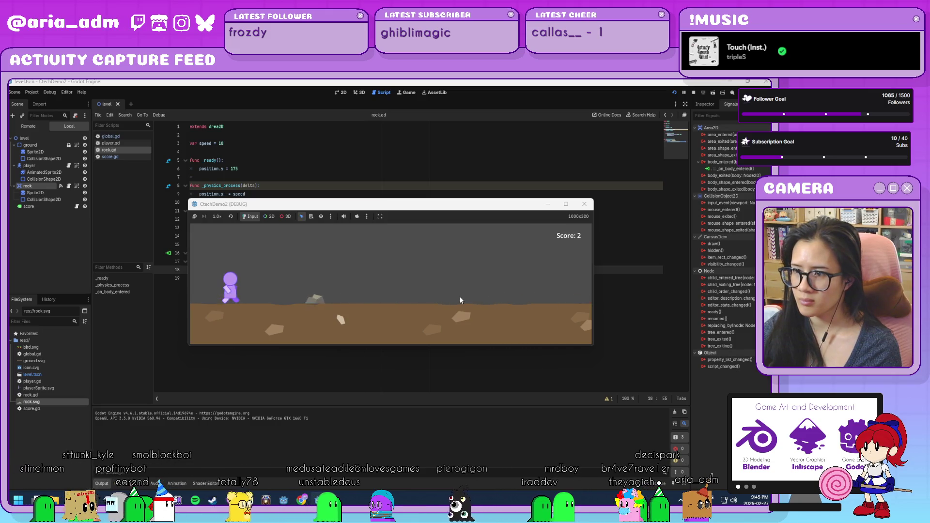
key("space")
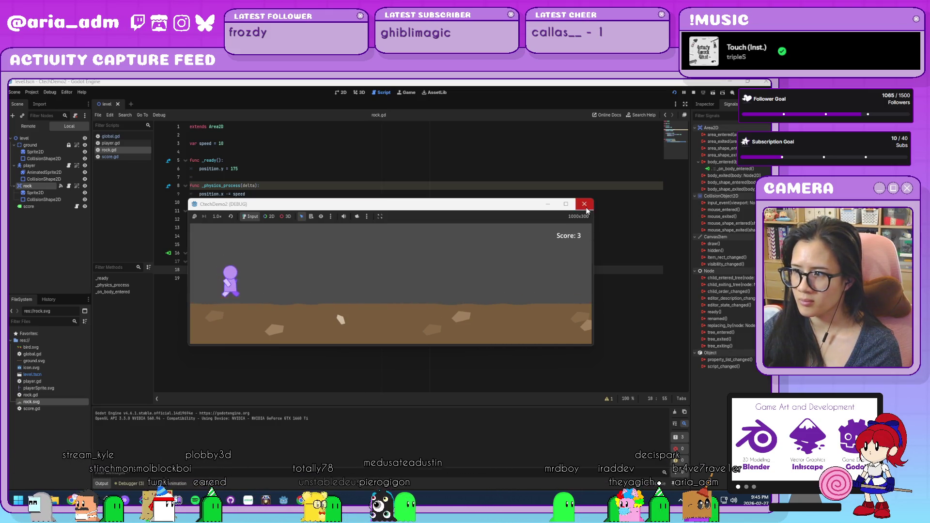
left_click(584, 203)
- Add 'Global.score = 0' in the collision handler and run the game again
left_click(331, 262)
key("Return")
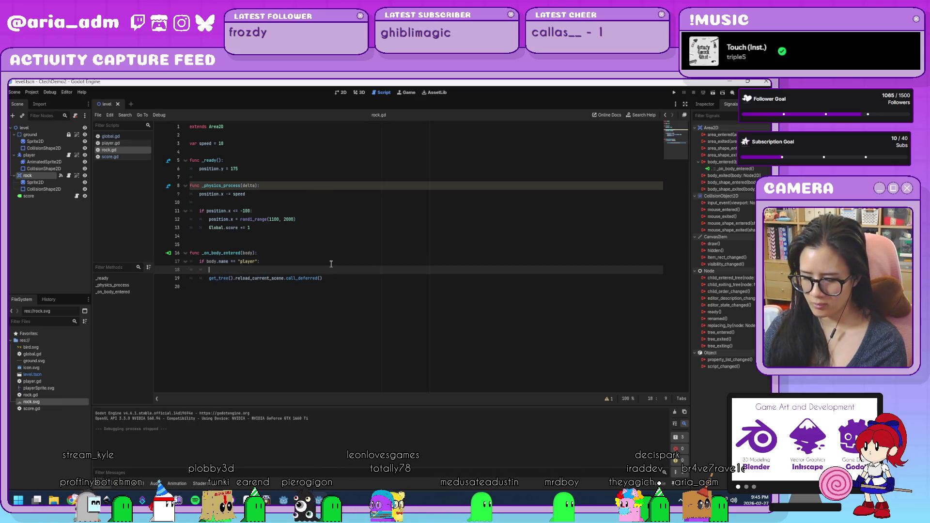
type("Global.score")
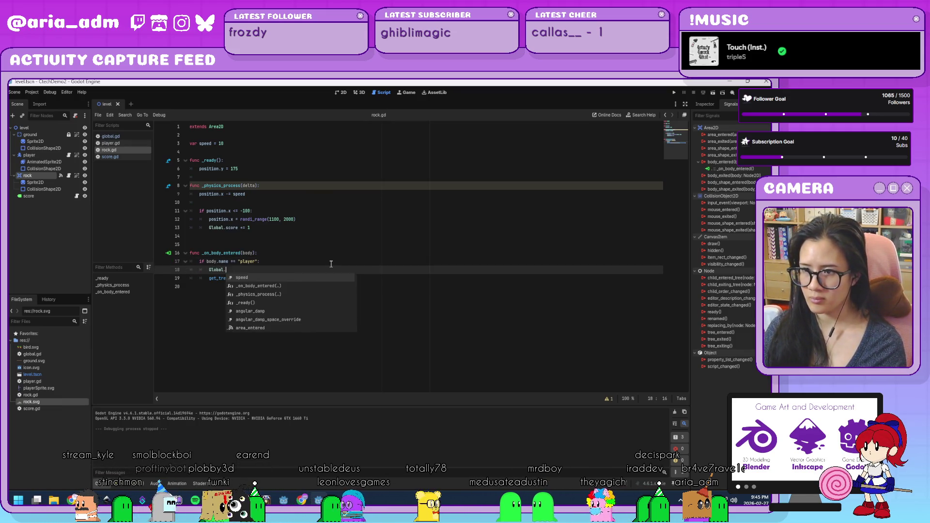
type(" = 0")
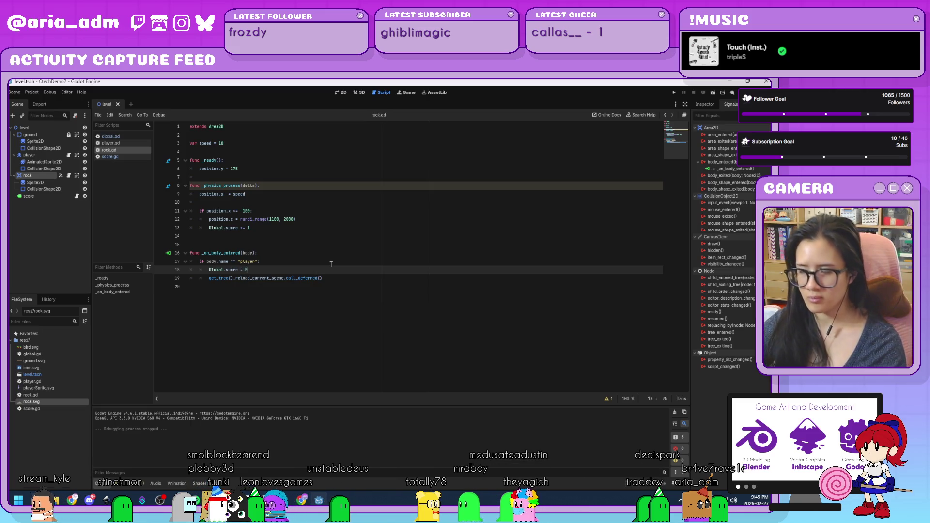
left_click(674, 92)
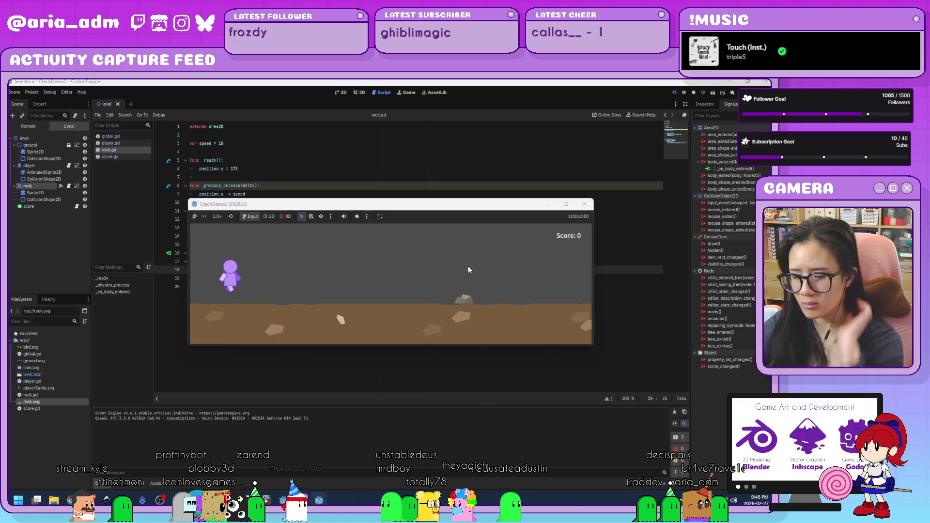
- Jump over rocks until a hit resets the score to 0, then close the game window
key("space")
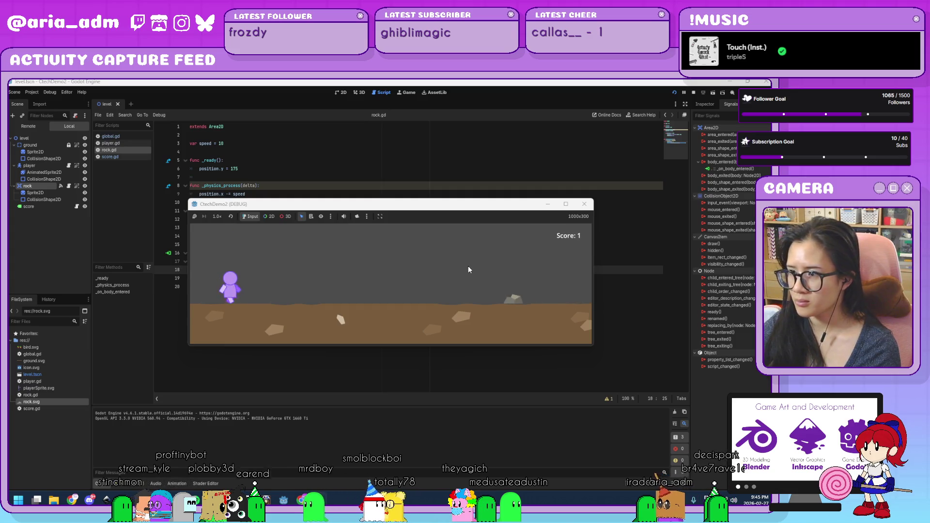
key("space")
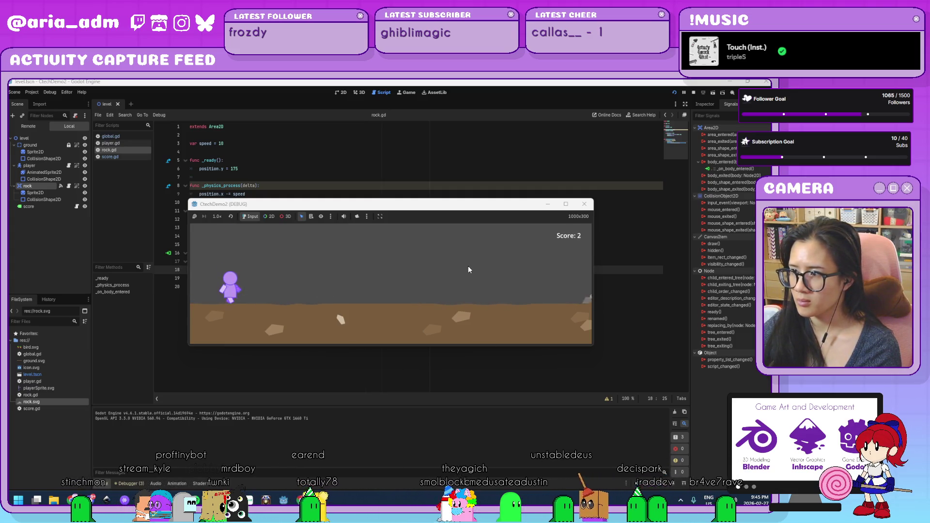
key("space")
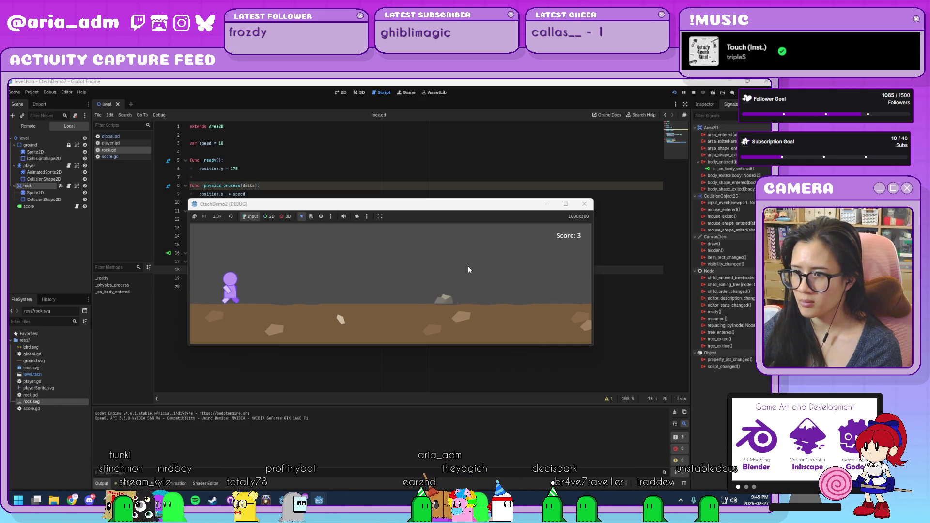
key("space")
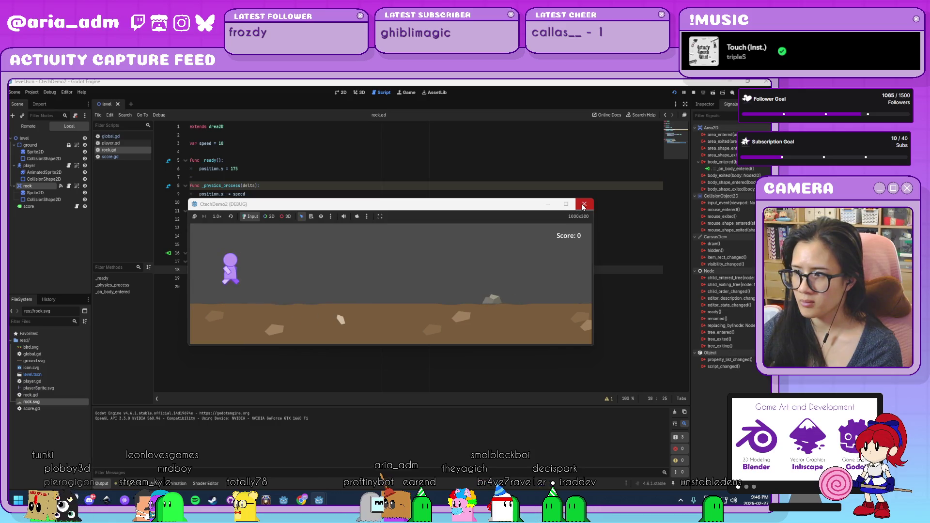
left_click(582, 203)
left_click(297, 297)
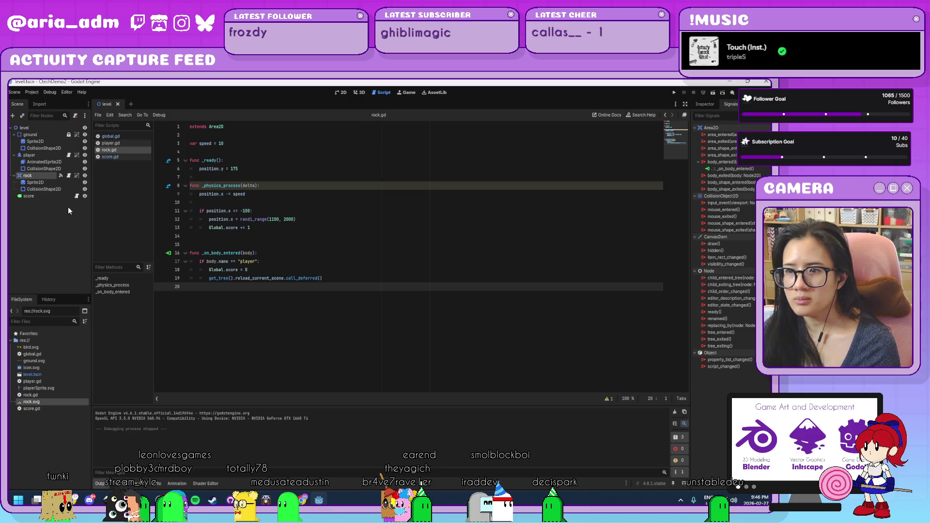
left_click(42, 155)
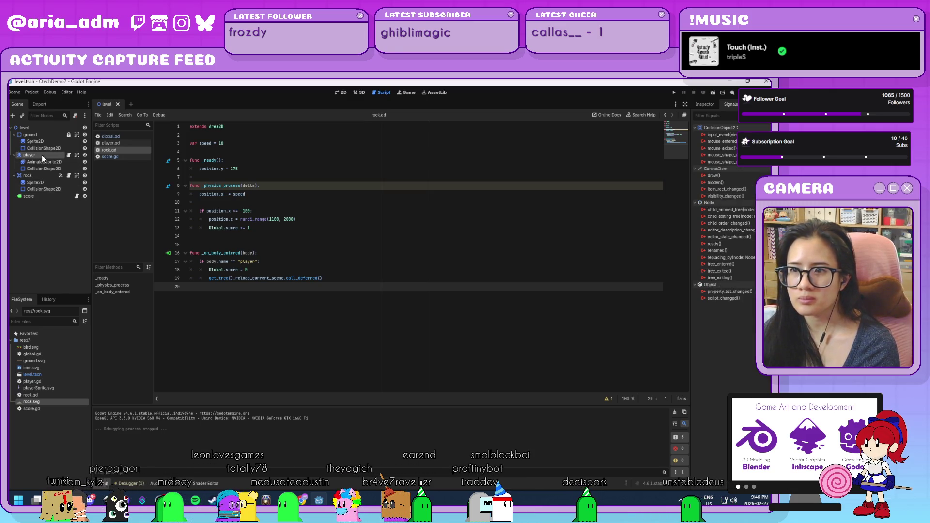
left_click(69, 156)
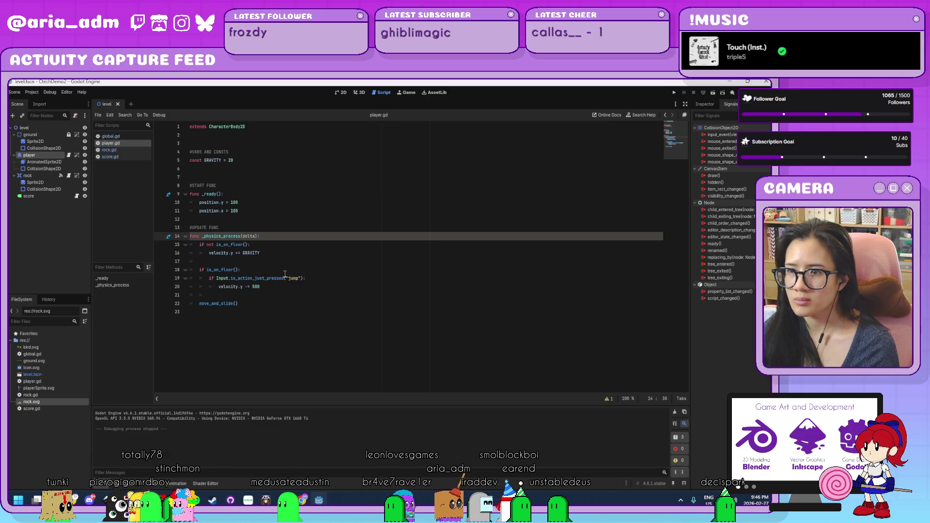
left_click(277, 253)
key("Return")
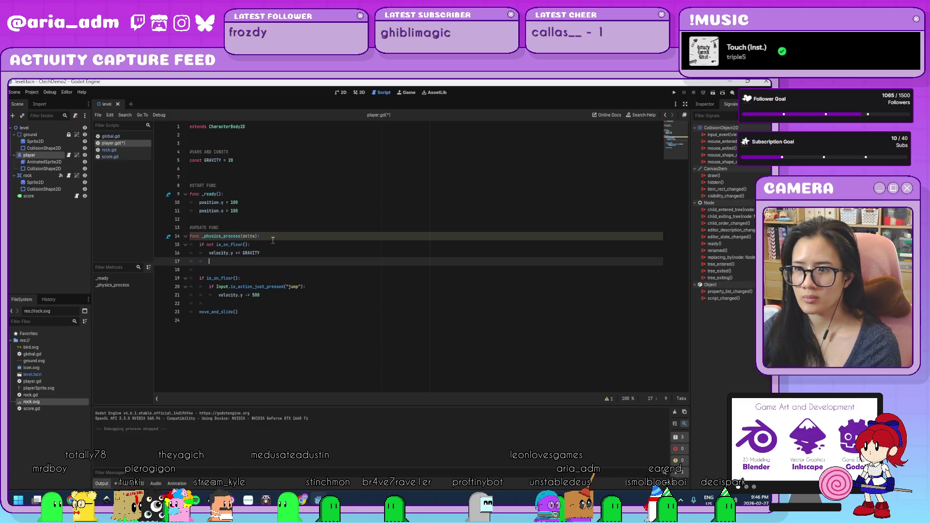
left_click(252, 162)
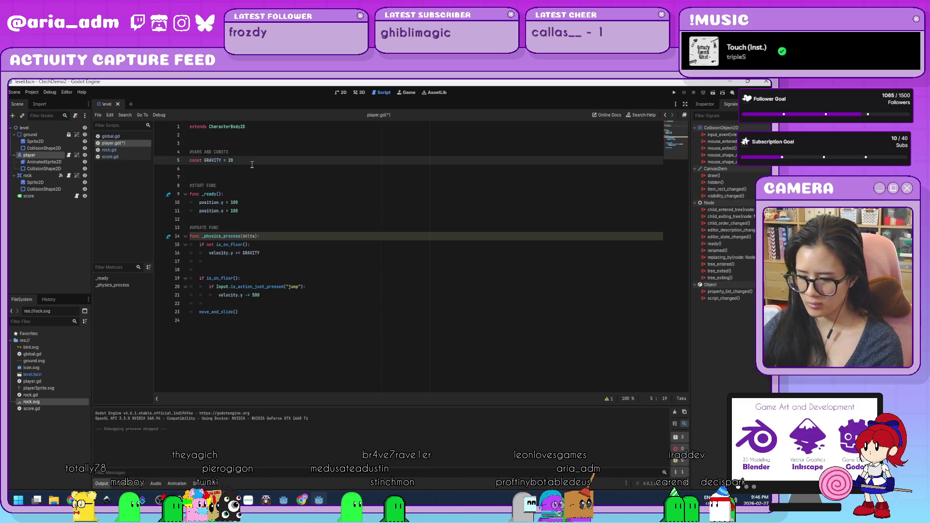
key("Return")
type("@")
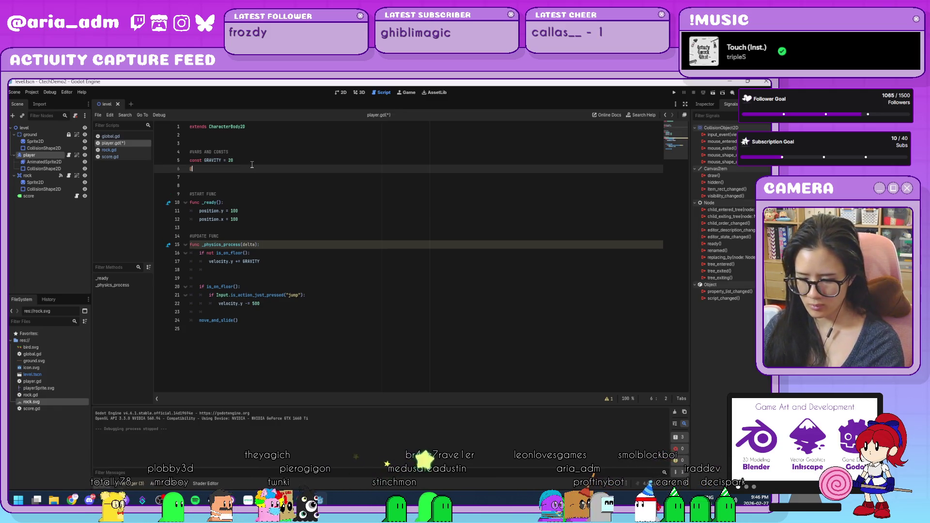
type("onready sprite =")
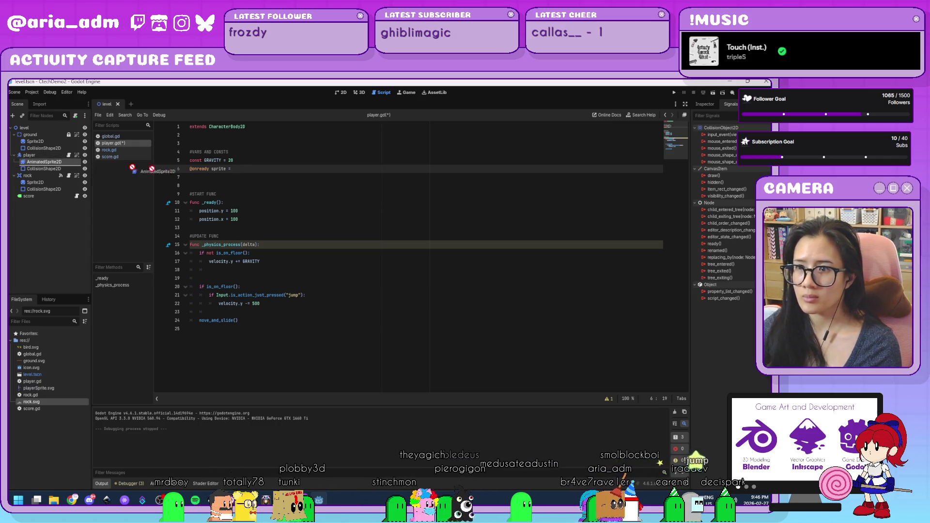
left_click_drag(262, 173, 263, 171)
- Call sprite.play("jump") under the gravity update in the airborne branch
left_click(277, 268)
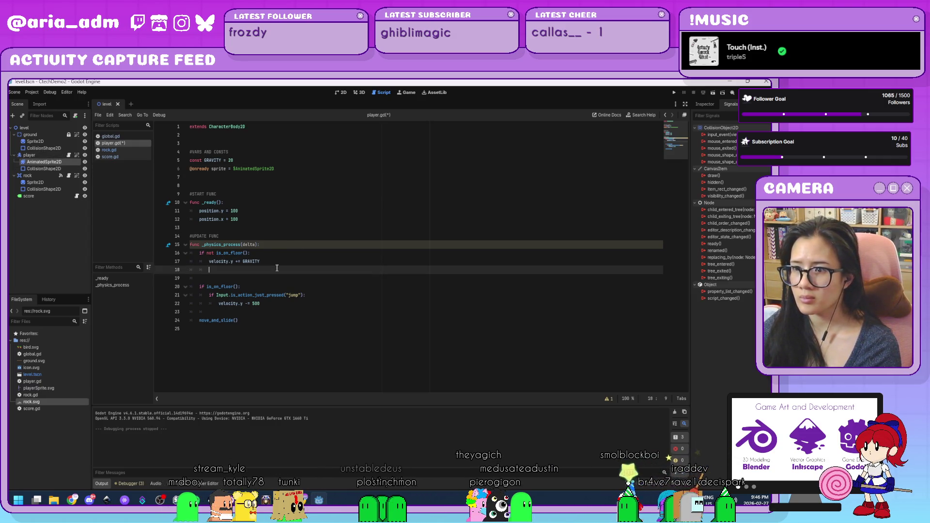
type("sprite.play")
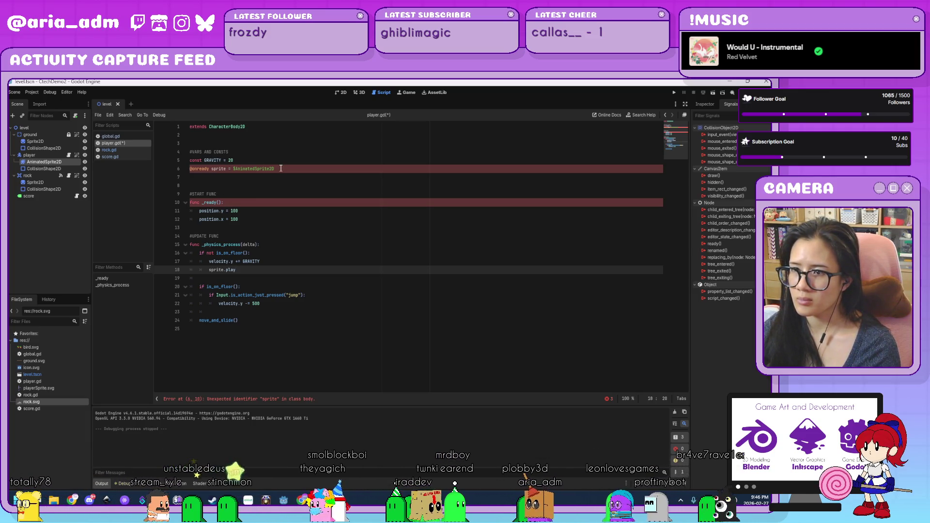
left_click(211, 169)
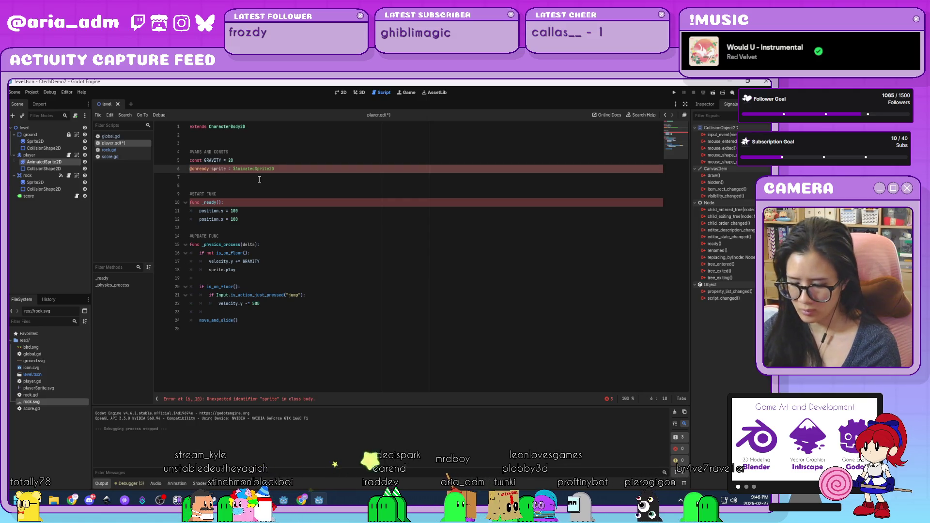
left_click(249, 266)
type("(")
key("Left")
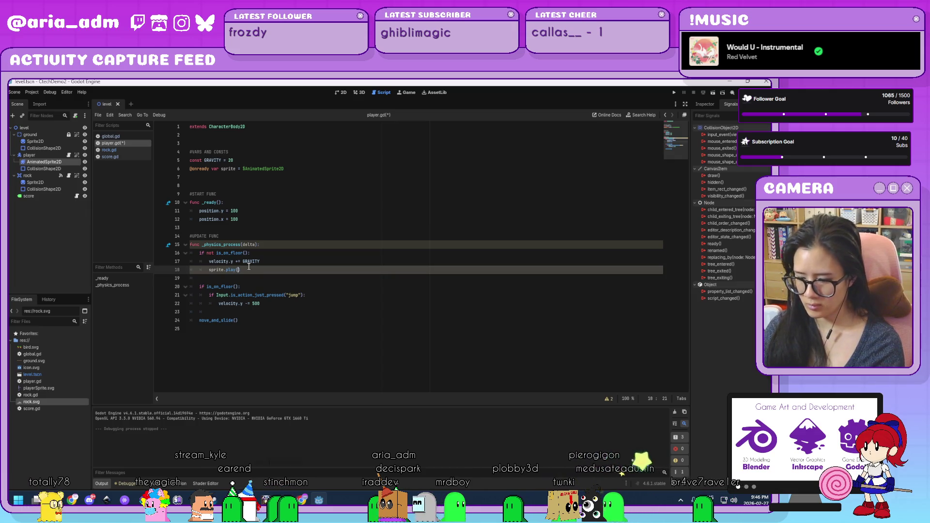
type("jump\"")
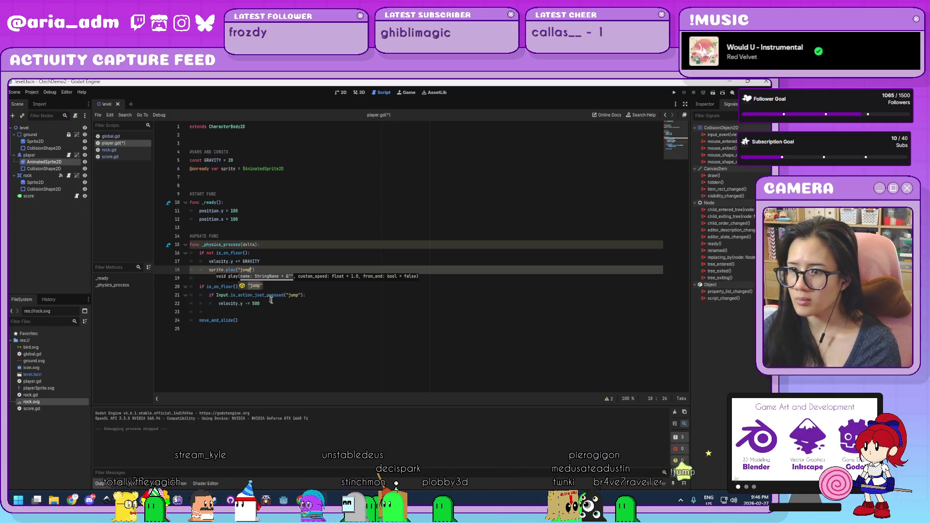
left_click(328, 293)
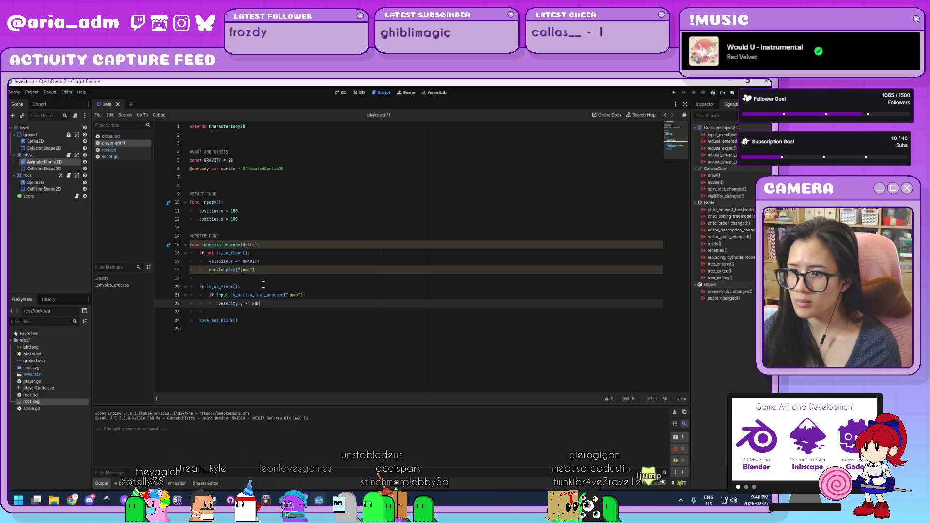
- Add sprite.play("run") in the on-floor branch, save player.gd, and run the game
left_click(311, 290)
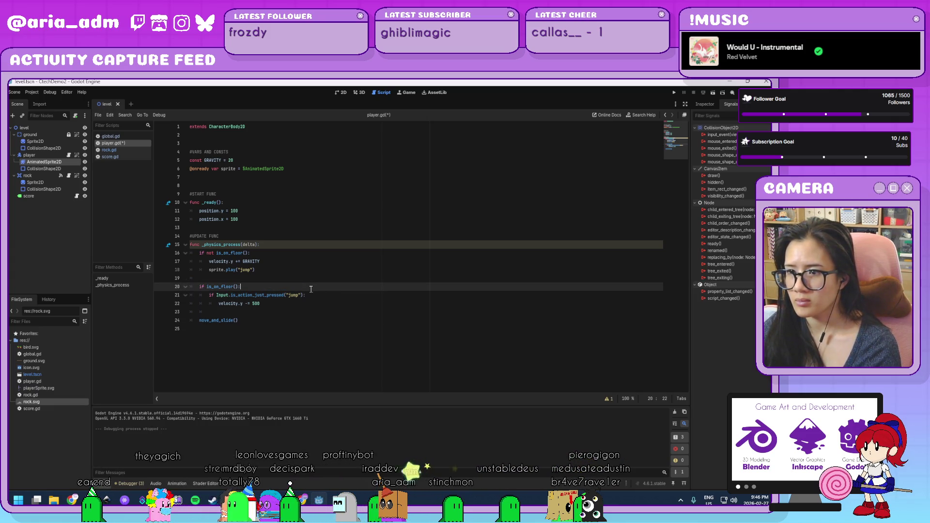
left_click(318, 295)
left_click(309, 289)
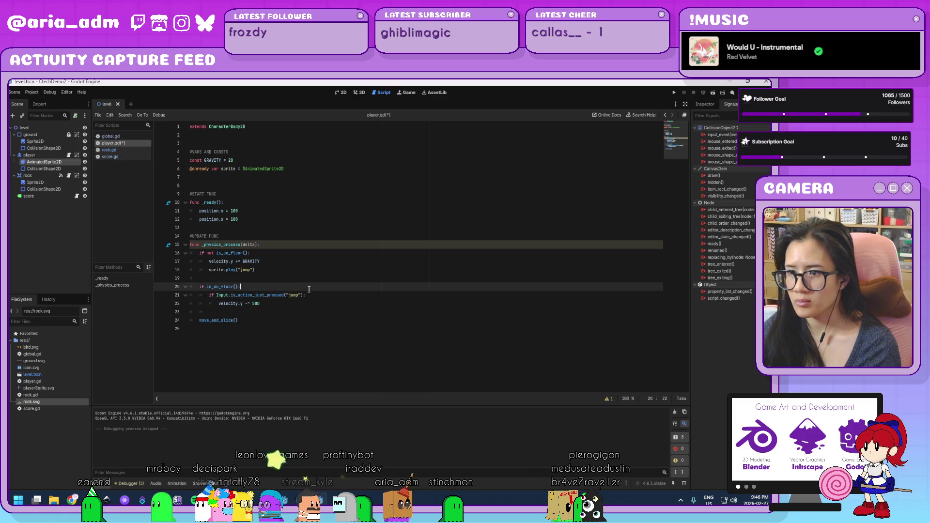
key("Return")
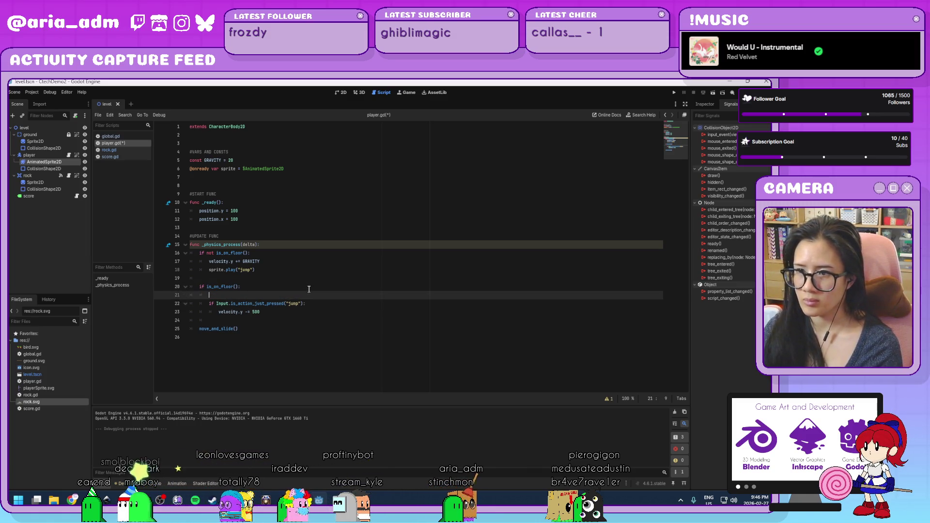
type("sprite.pl")
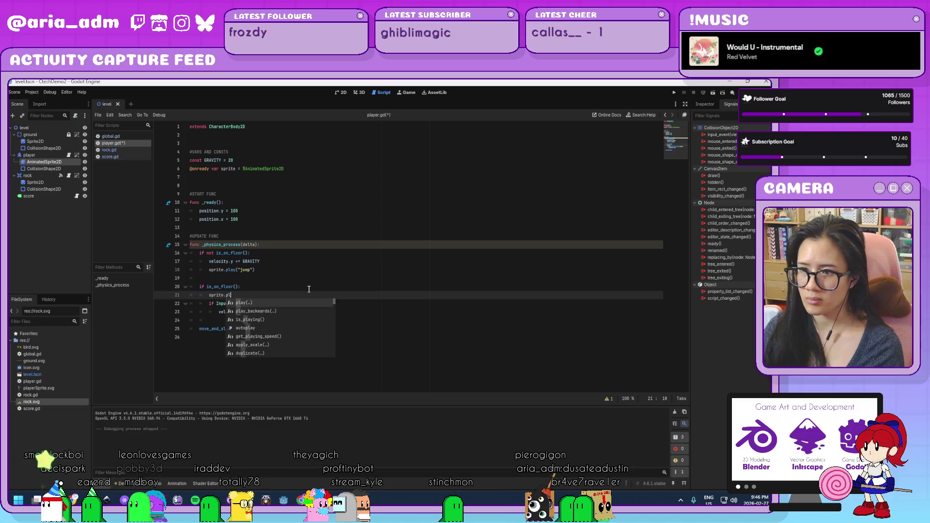
type("ay(")
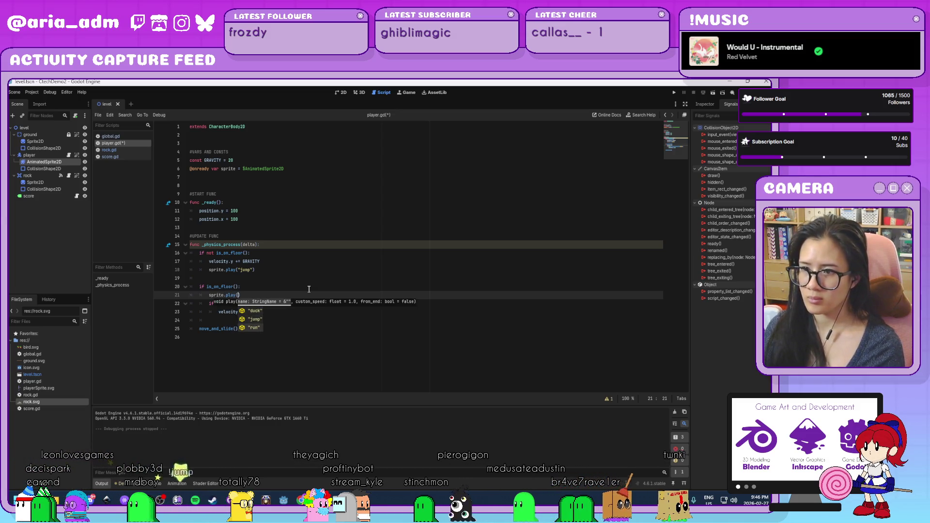
key("Down")
key("Down")
key("Return")
key("ctrl+s")
left_click(674, 93)
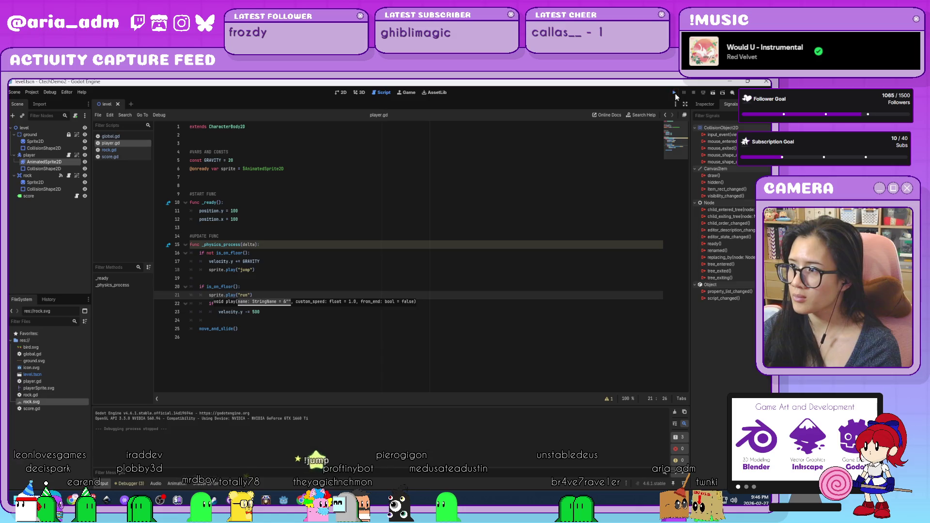
key("space")
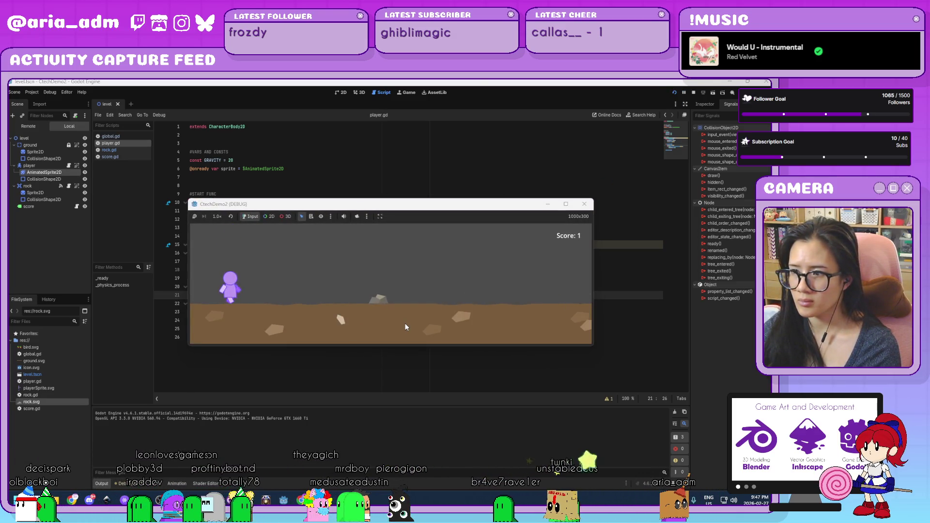
- Jump over rocks until the score reaches 4, close the game, and go to line 23 of player.gd
key("space")
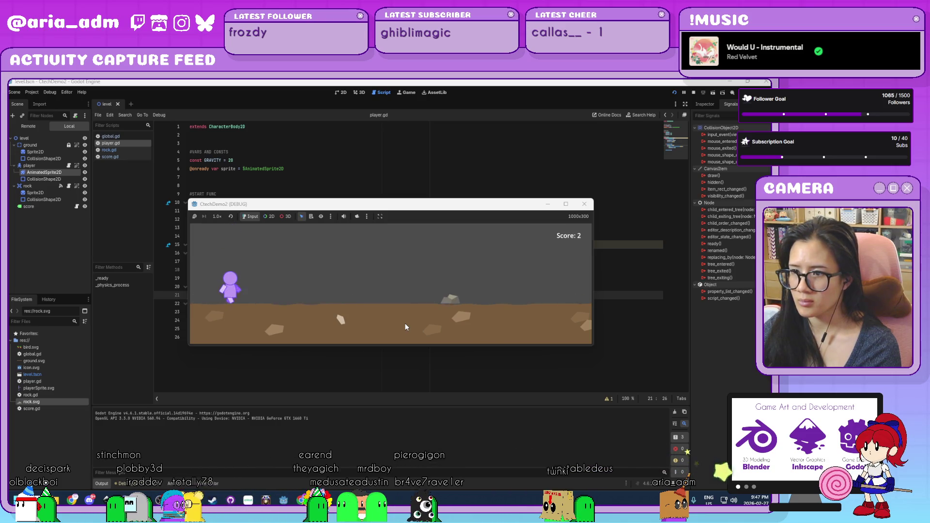
key("space")
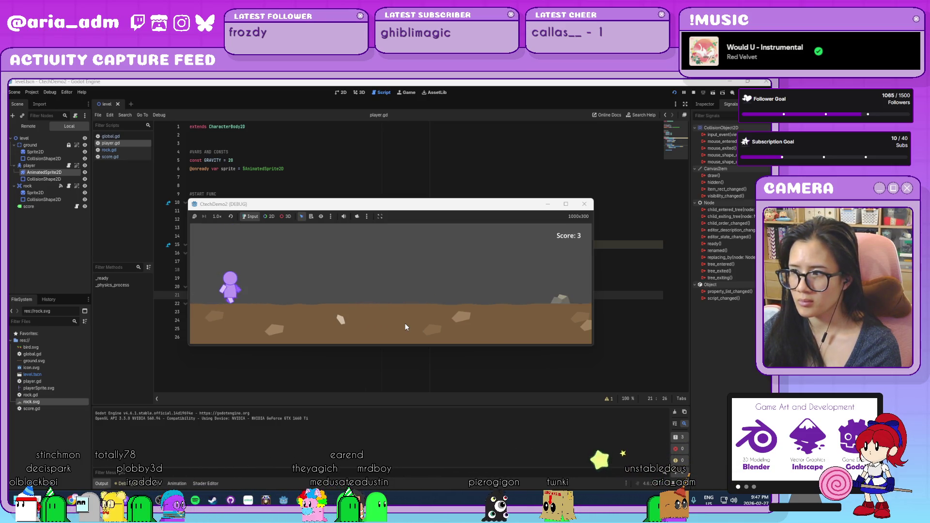
key("space")
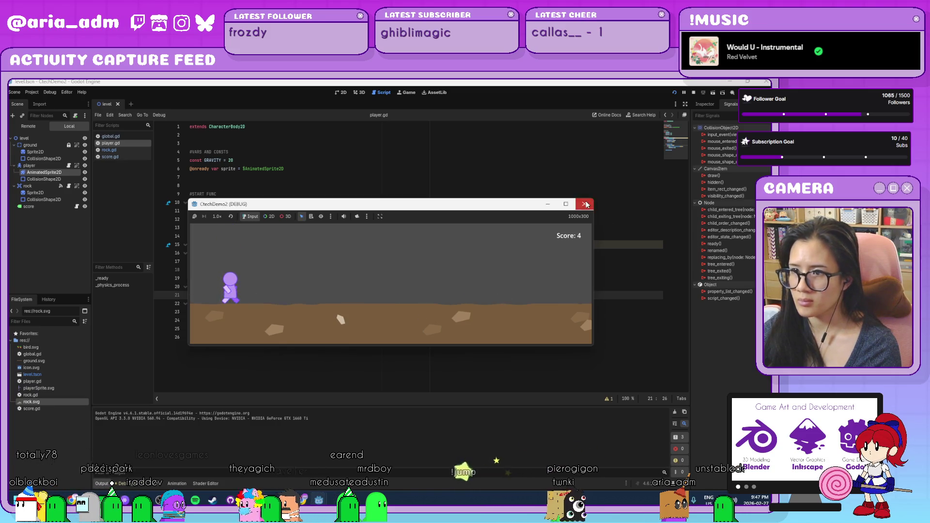
left_click(584, 204)
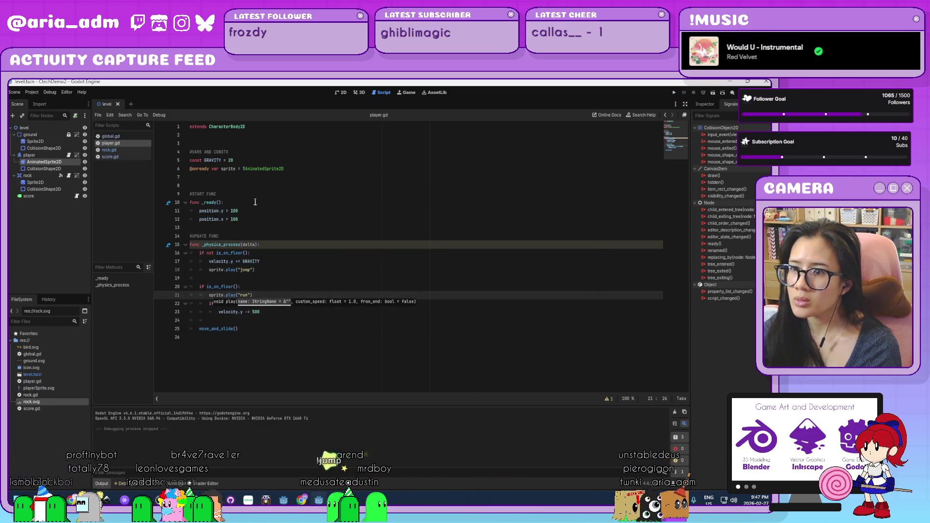
left_click(274, 280)
left_click(255, 311)
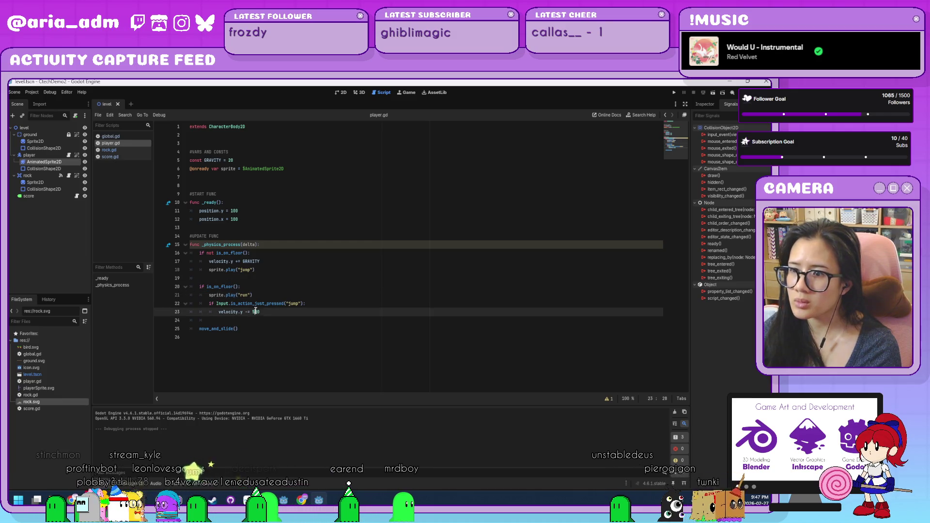